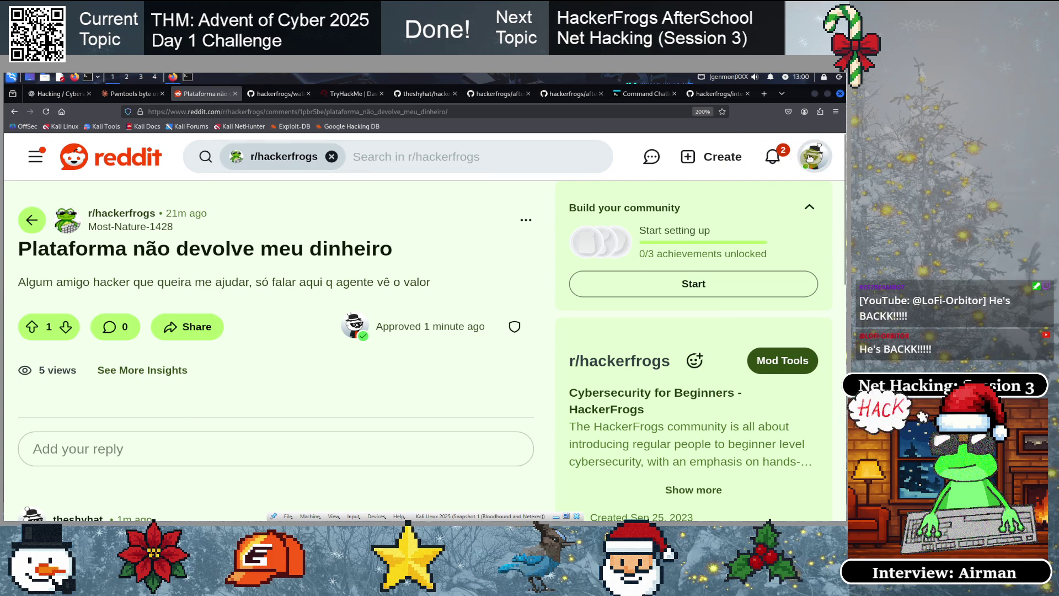
Return from the Plataforma não devolve meu dinheiro post to r/hackerfrogs via the Back history list
click(283, 156)
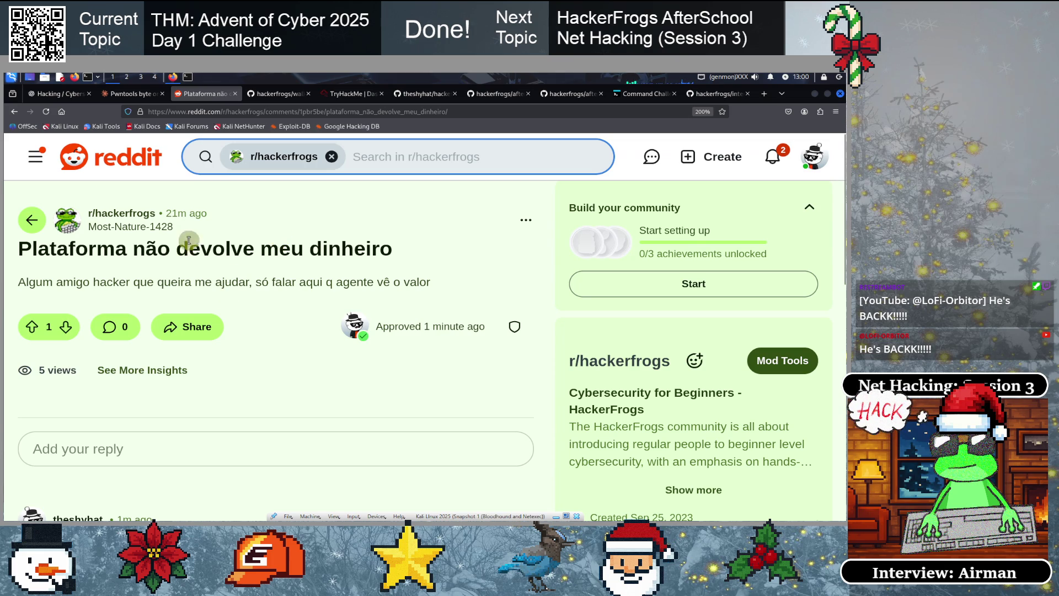
right_click(14, 113)
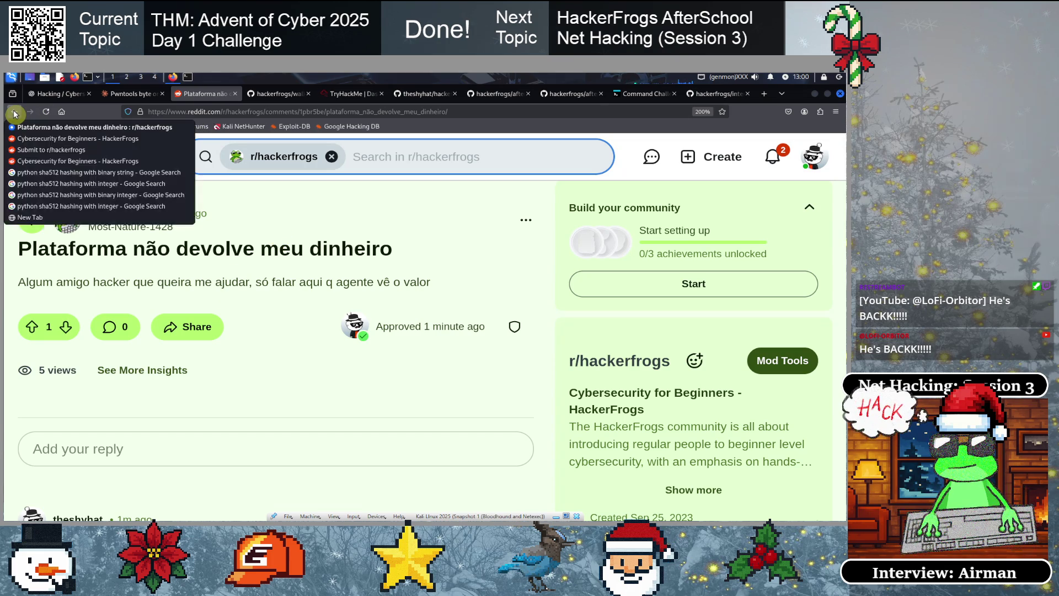
click(30, 160)
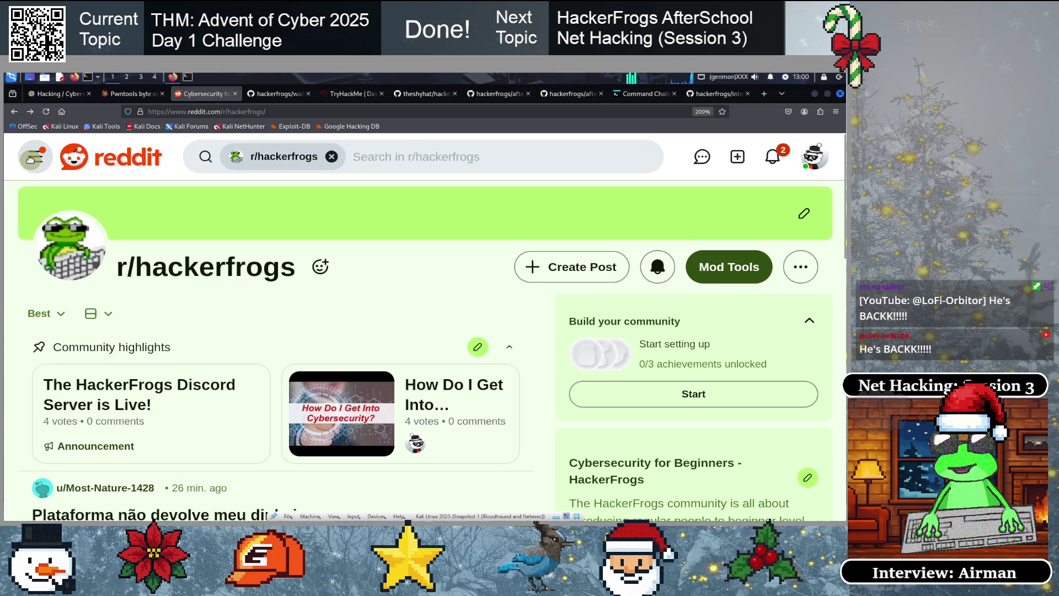
scroll(254, 317, down, 5)
Open the Week 49 Stream Schedule post and read its schedule, briefly highlighting the No livestream line
click(468, 394)
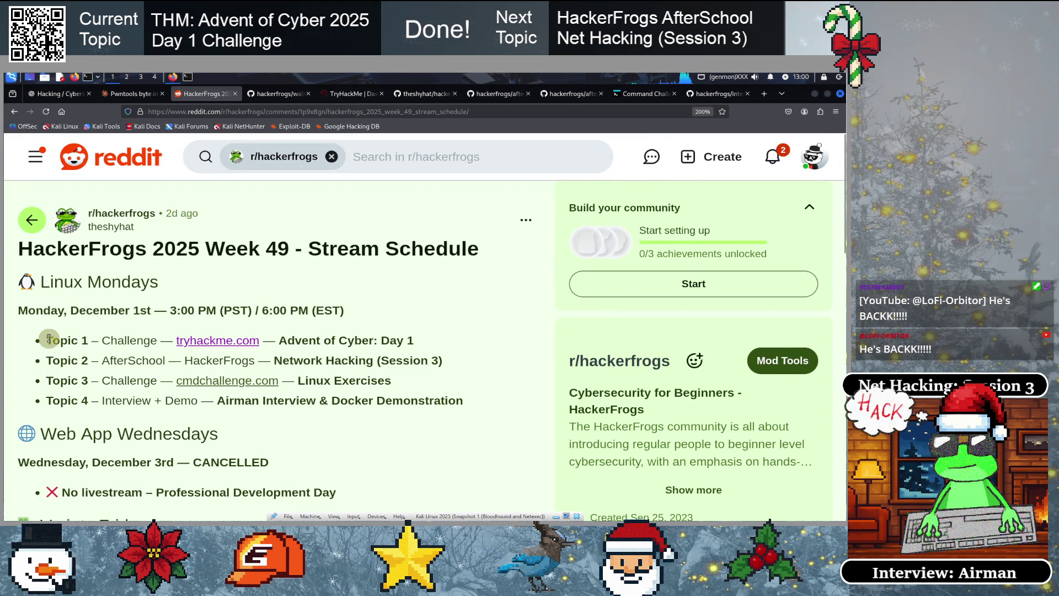
scroll(67, 342, down, 3)
scroll(65, 343, up, 3)
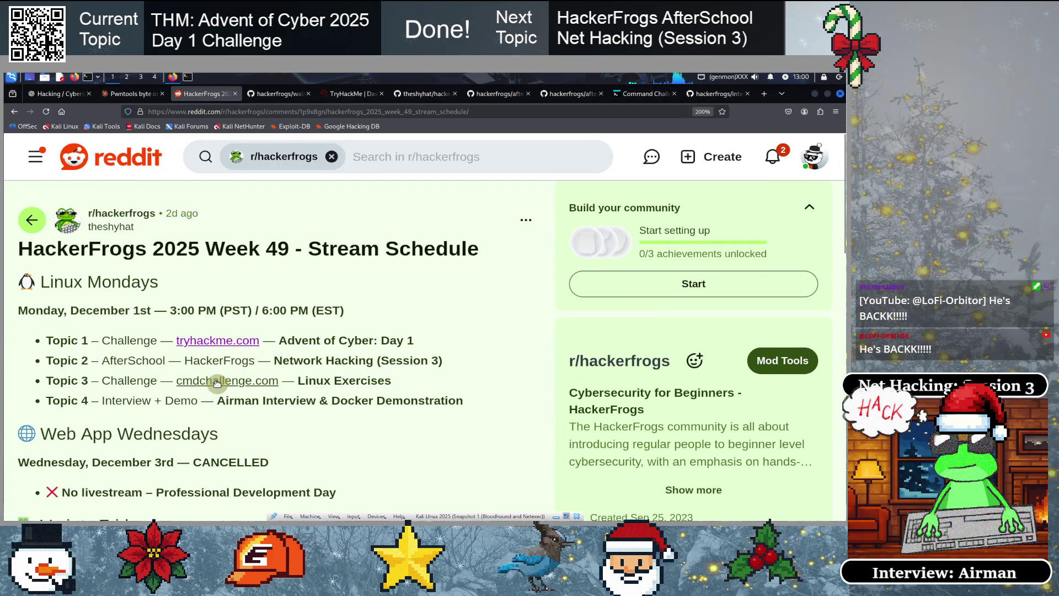
scroll(207, 377, down, 3)
scroll(198, 369, down, 2)
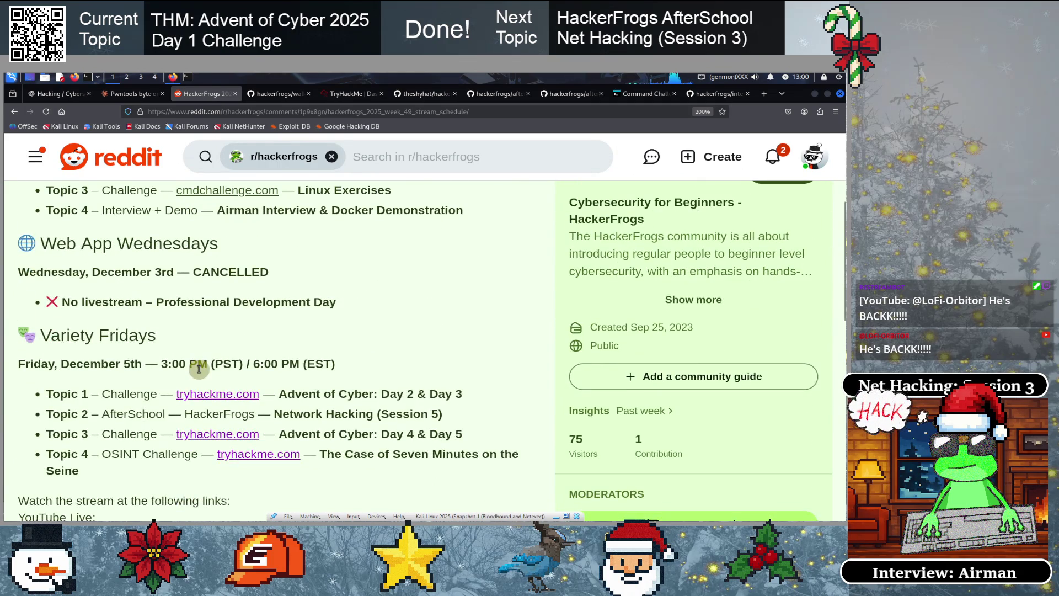
scroll(199, 369, up, 3)
drag(62, 396, 394, 401)
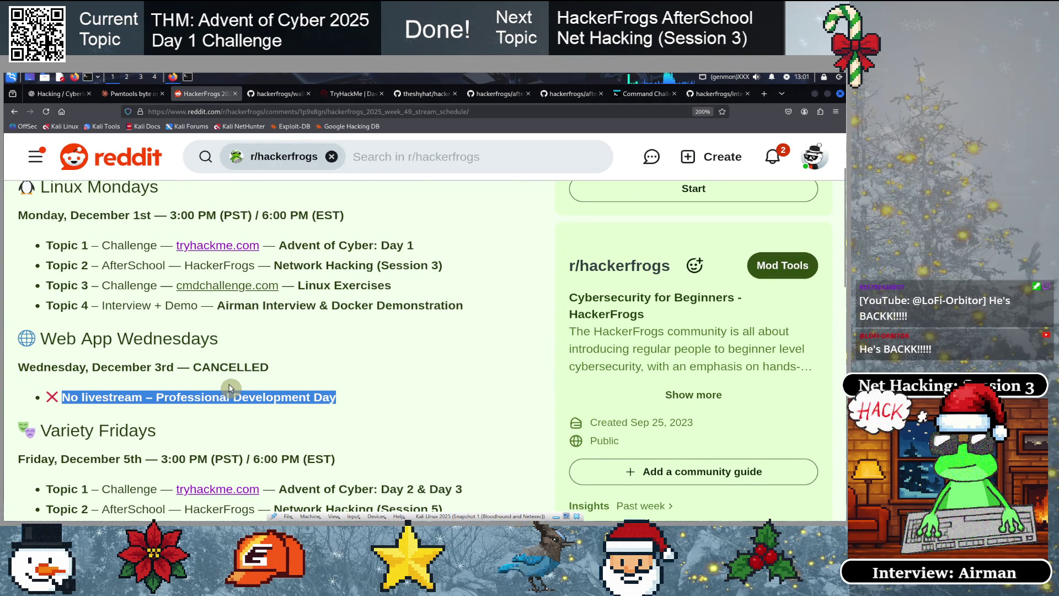
scroll(230, 386, up, 3)
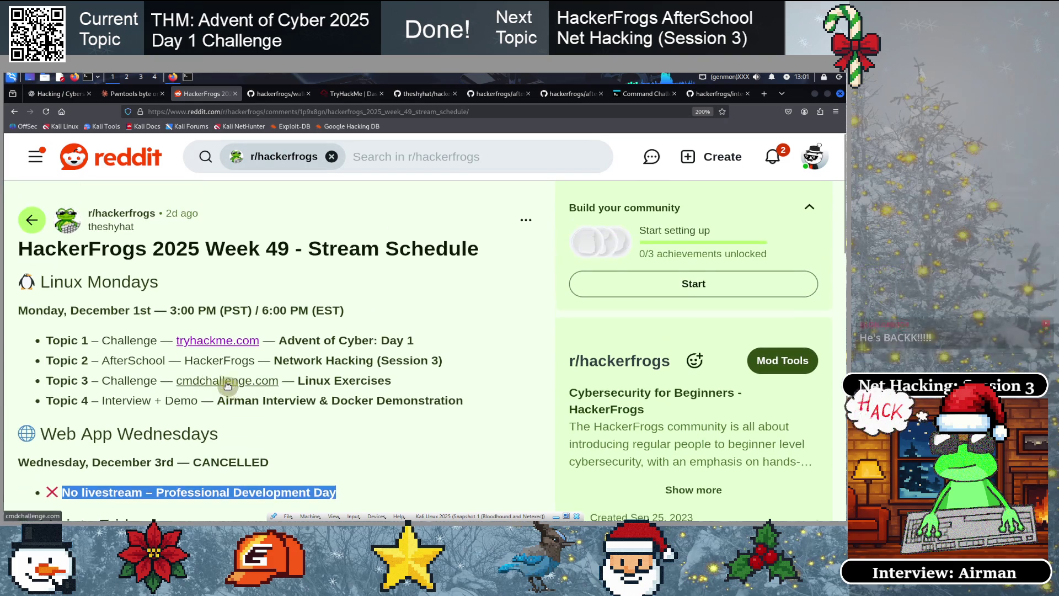
click(107, 329)
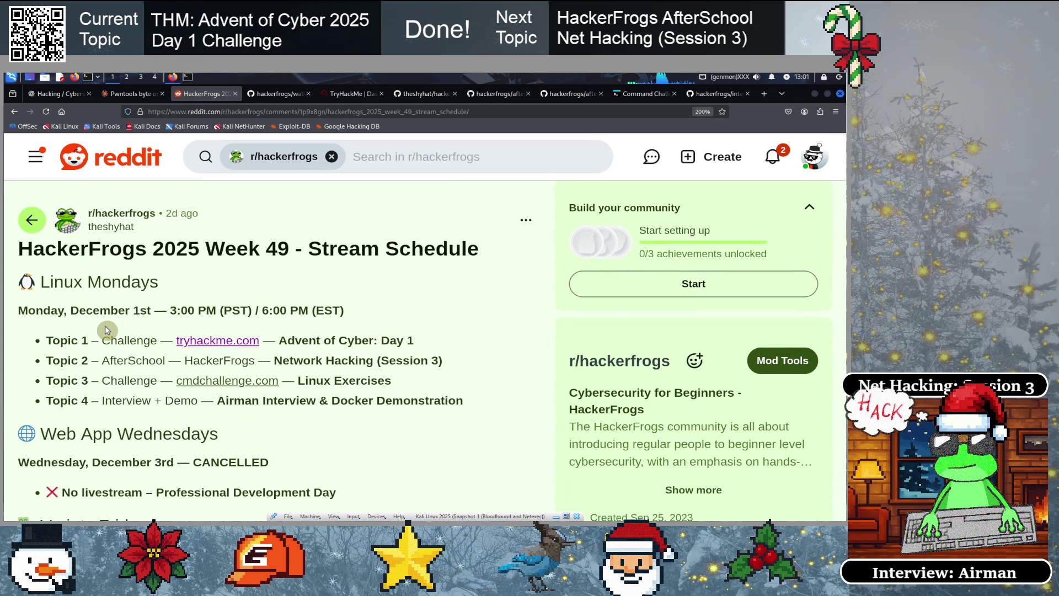
scroll(173, 347, down, 5)
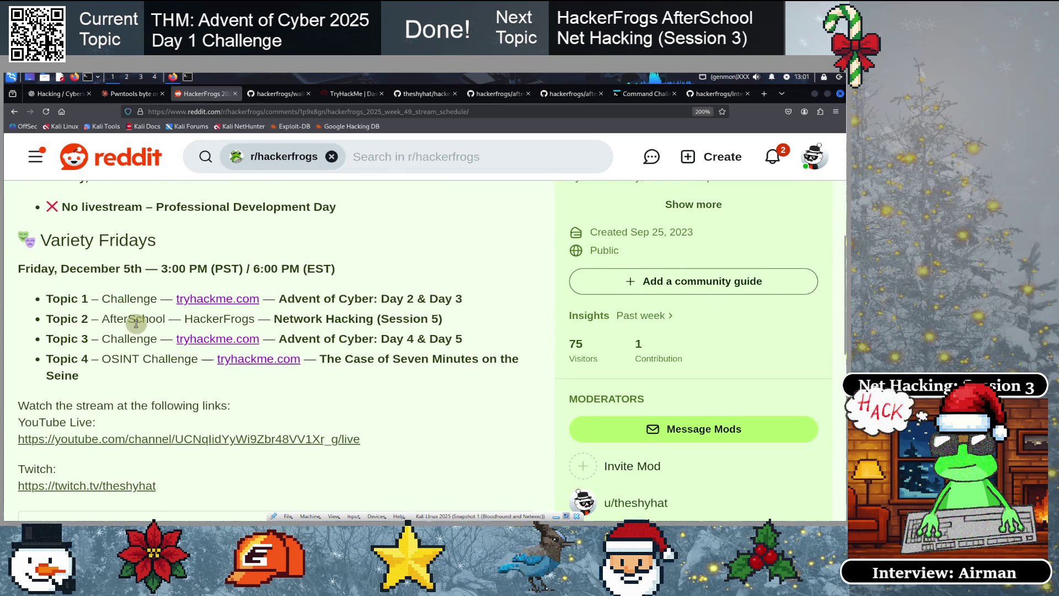
scroll(135, 323, up, 5)
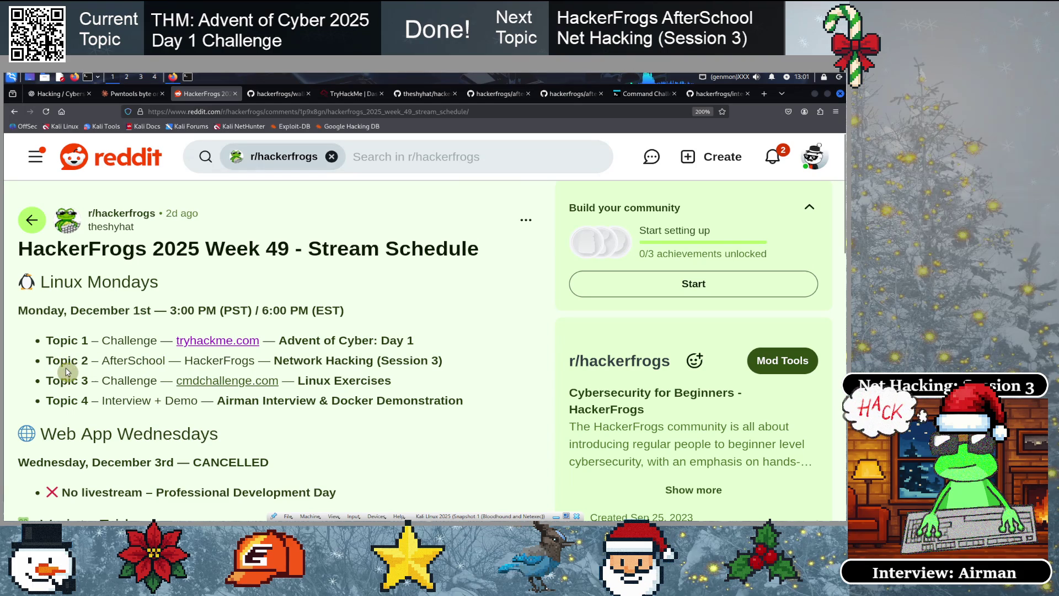
drag(69, 338, 449, 338)
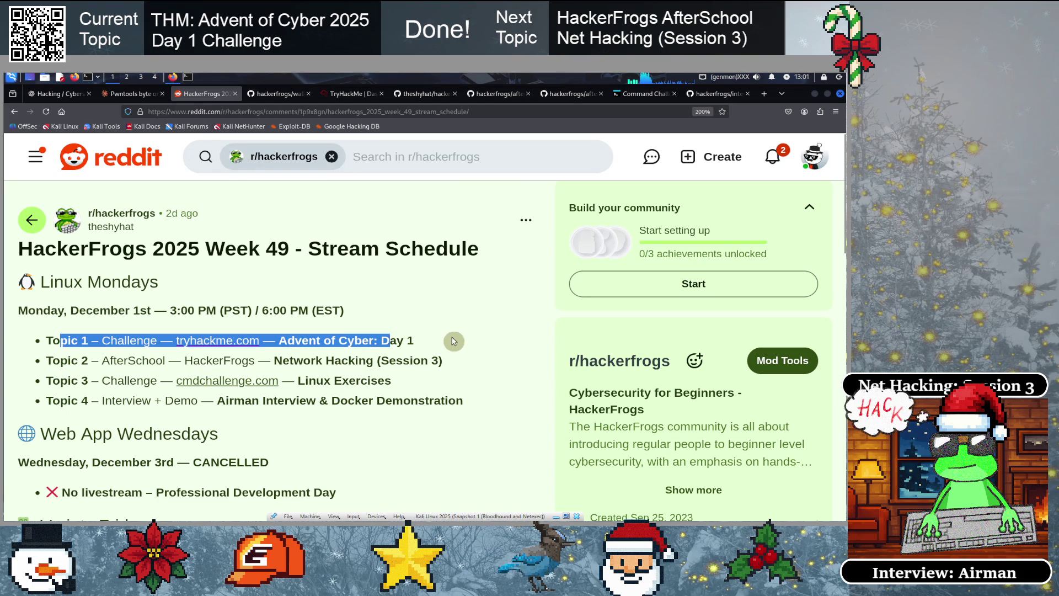
click(333, 344)
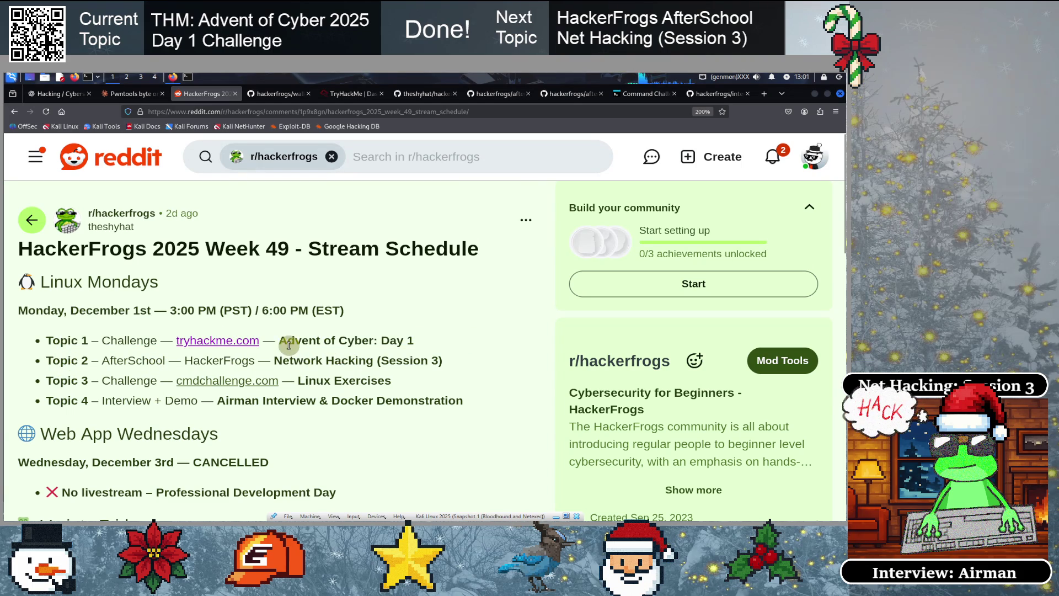
drag(280, 340, 415, 340)
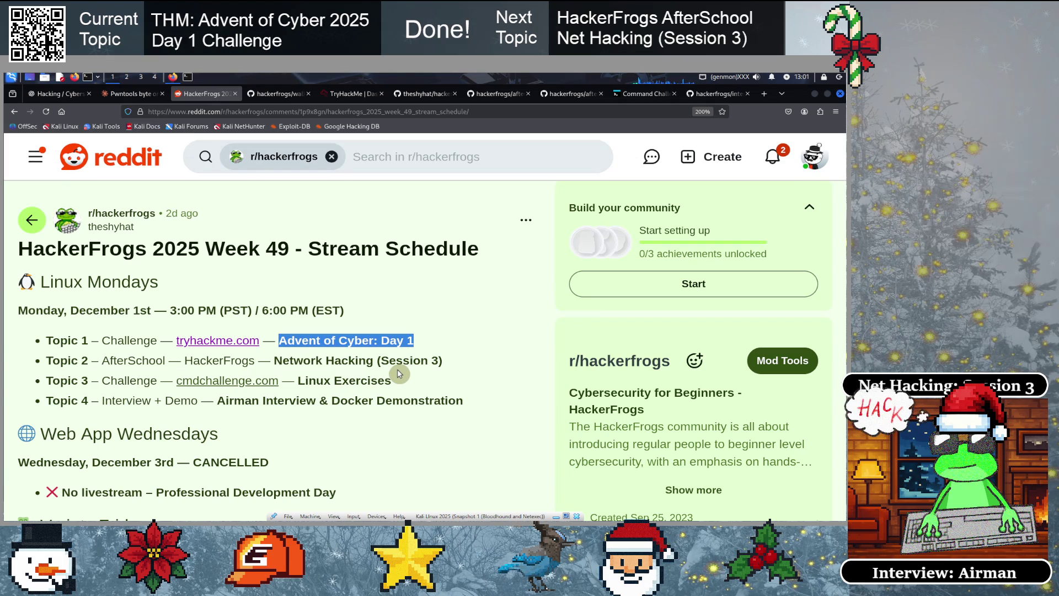
click(329, 357)
drag(85, 340, 417, 340)
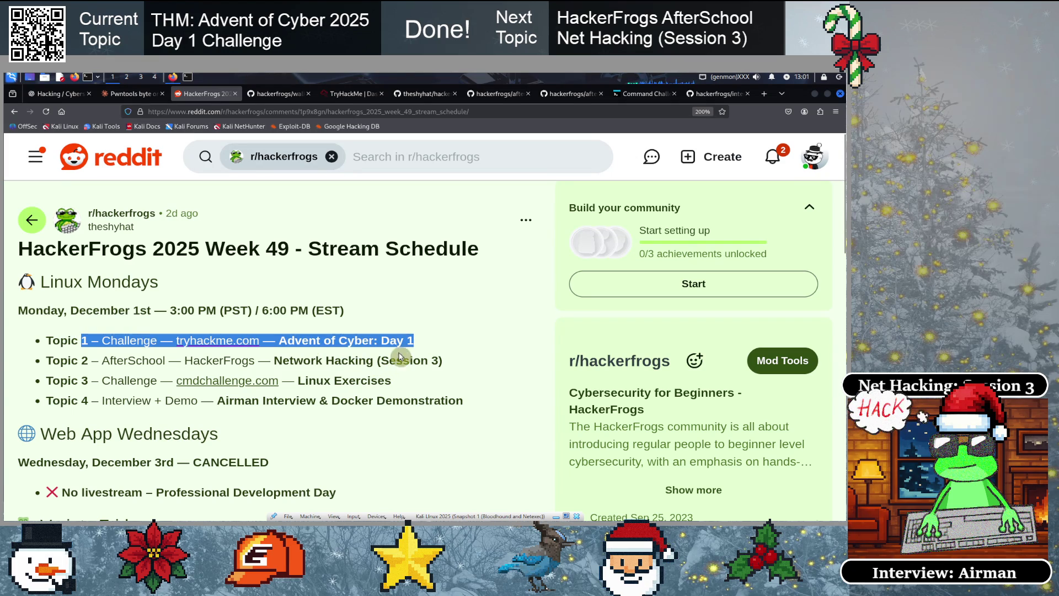
click(326, 359)
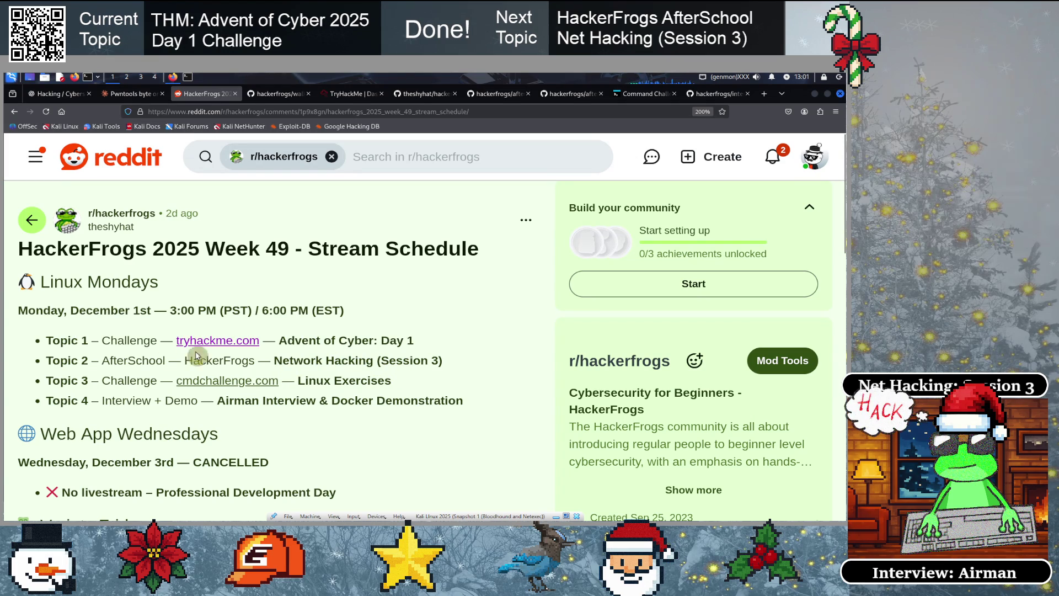
mouse_move(100, 336)
mouse_down()
mouse_move(428, 338)
mouse_move(401, 343)
mouse_up()
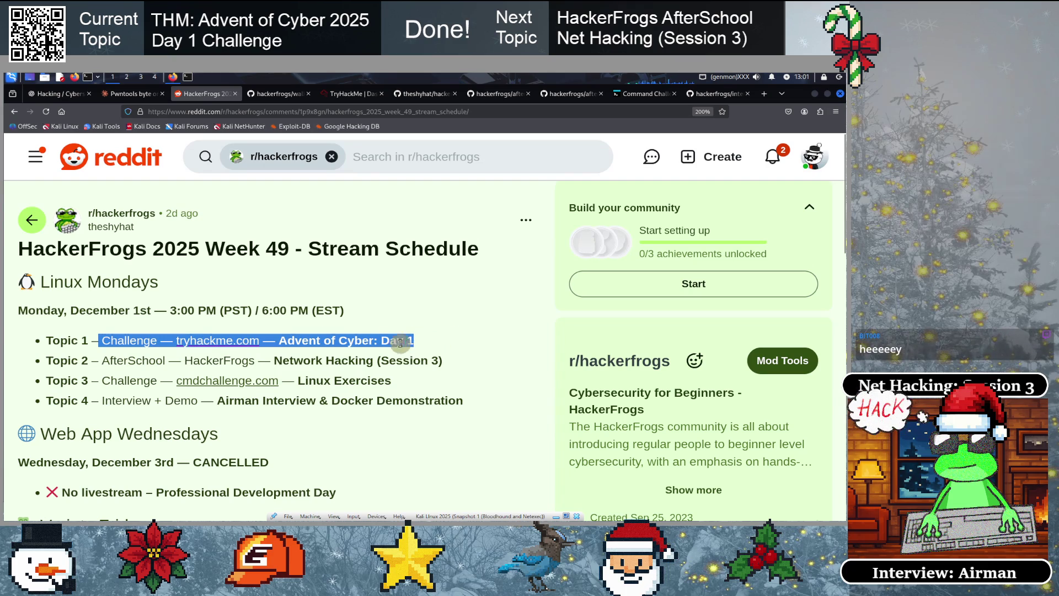
click(380, 355)
drag(91, 360, 464, 368)
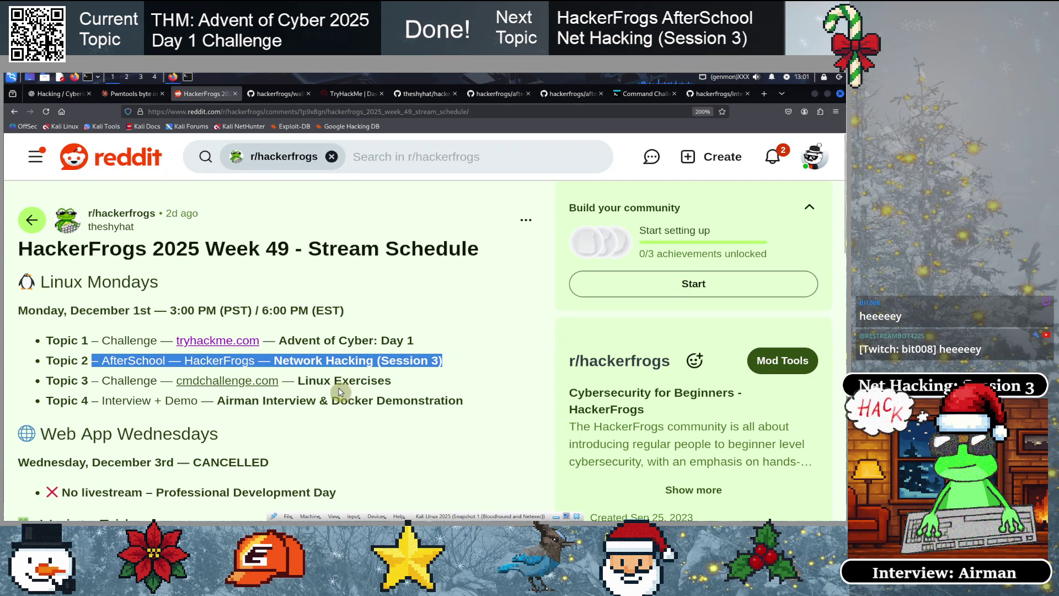
click(329, 379)
drag(374, 363, 143, 363)
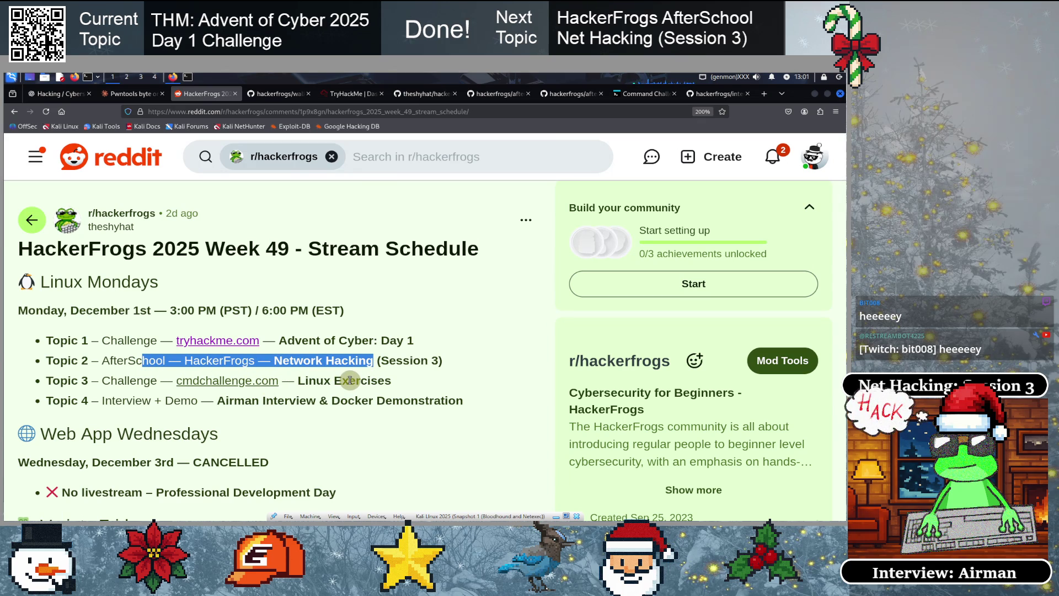
click(285, 358)
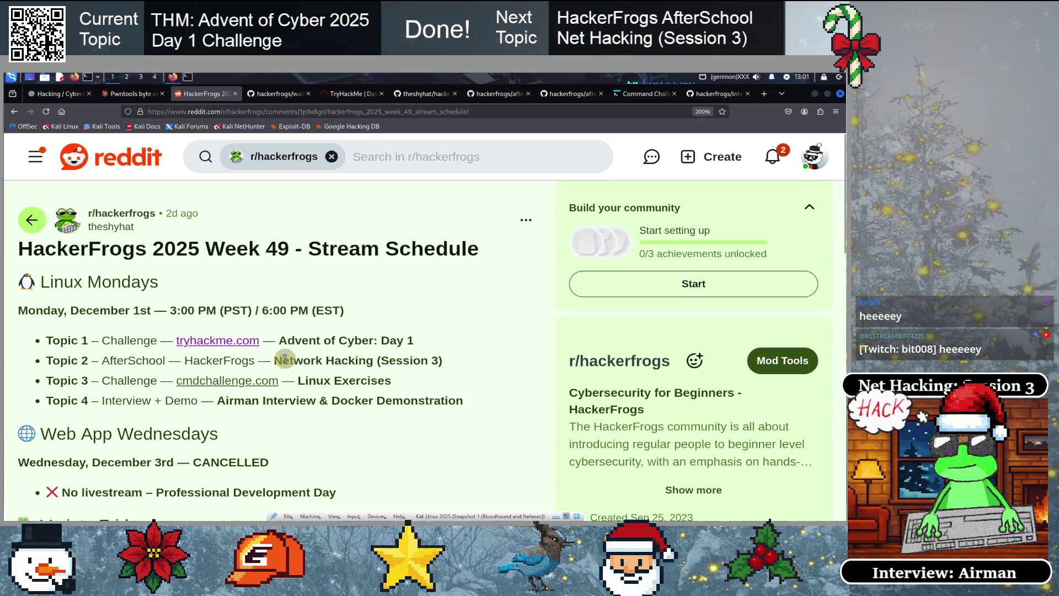
drag(262, 360, 405, 360)
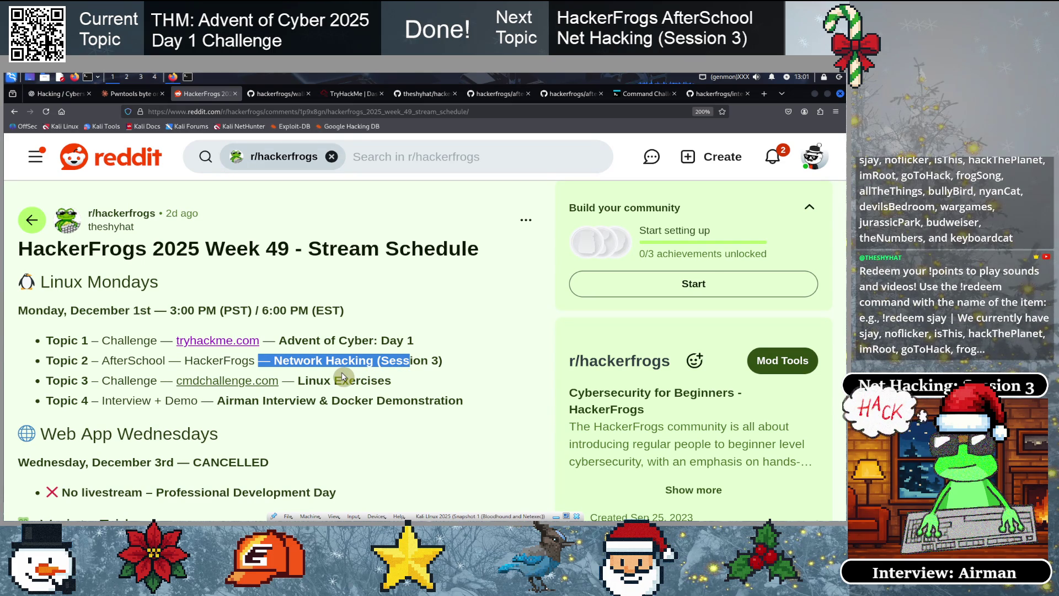
click(279, 361)
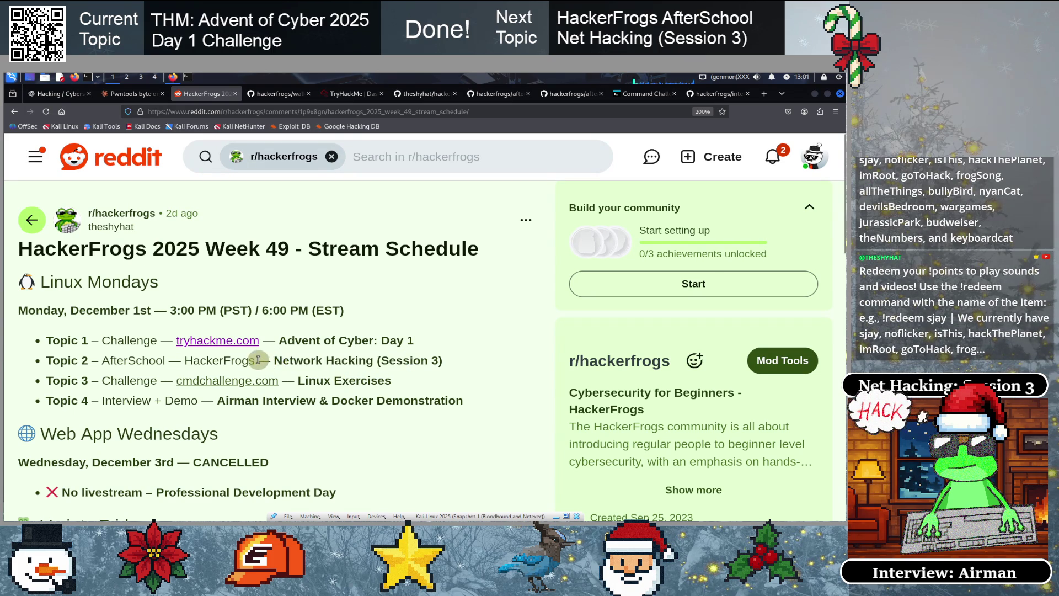
drag(258, 360, 418, 360)
click(220, 364)
drag(61, 360, 447, 361)
click(329, 393)
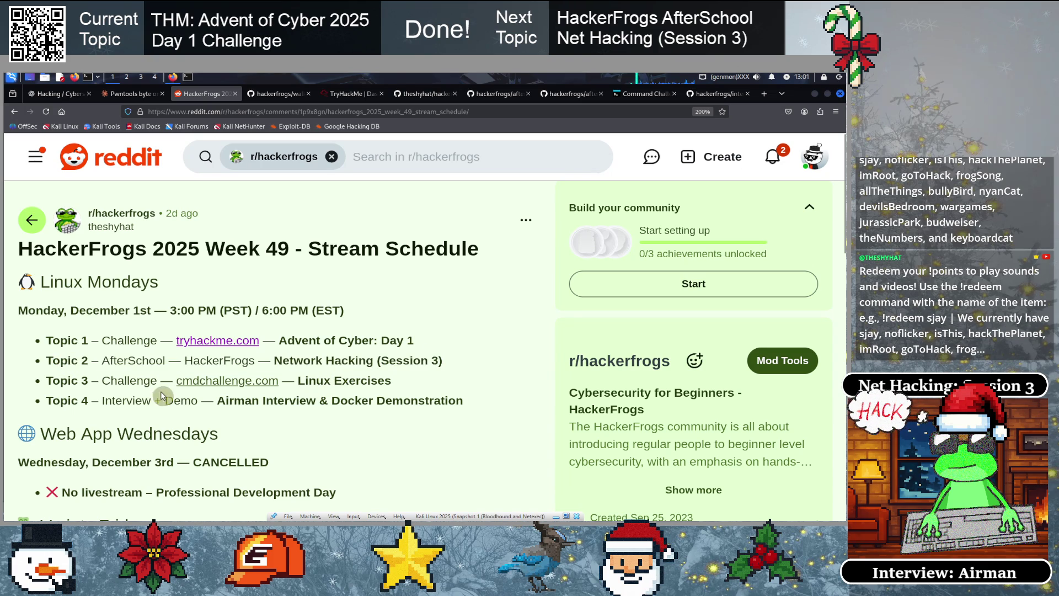
drag(62, 380, 380, 382)
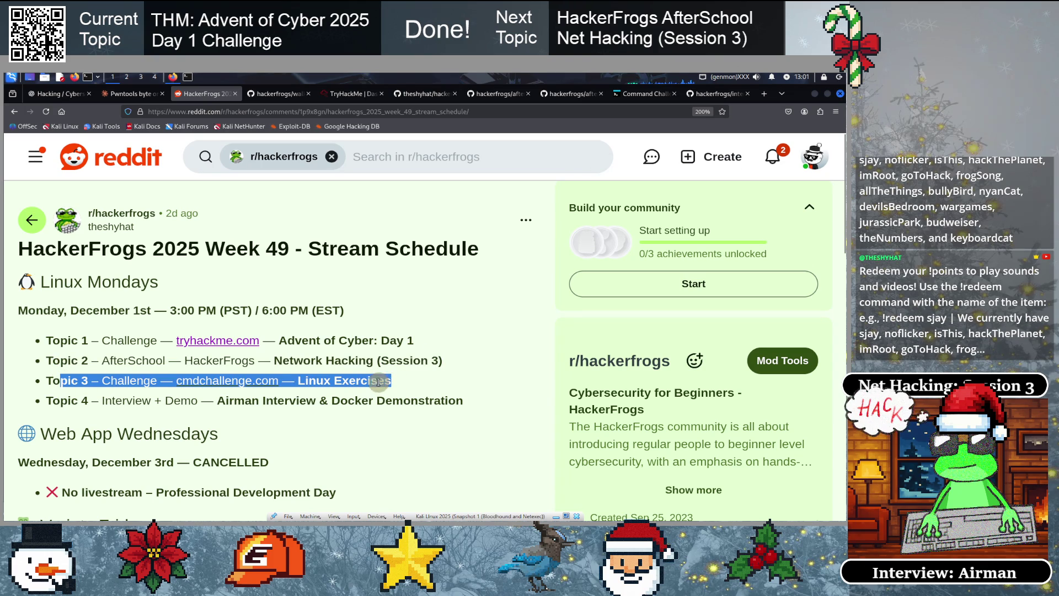
click(332, 397)
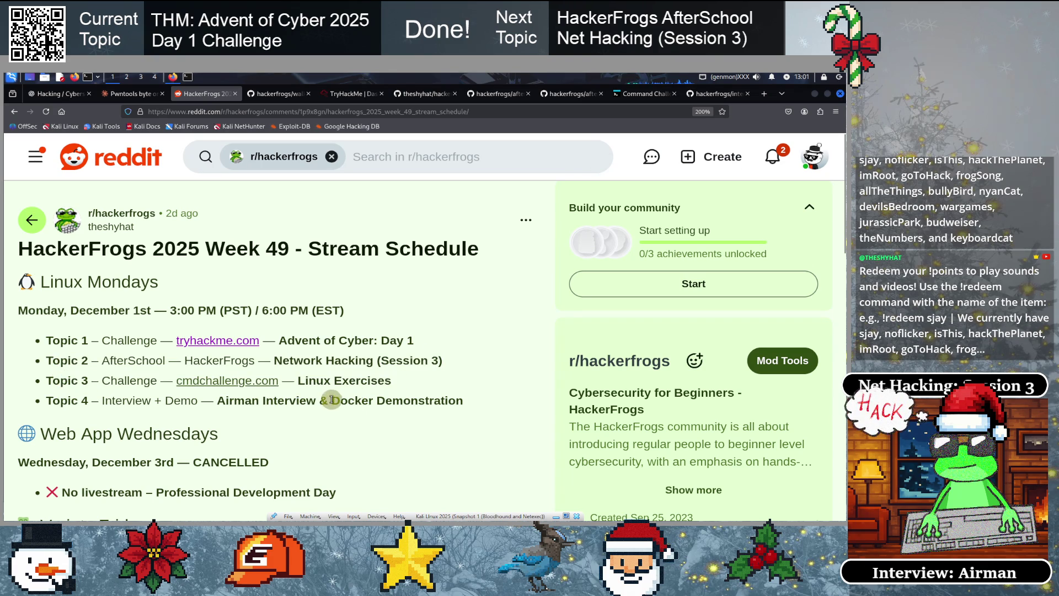
drag(384, 380, 331, 380)
drag(267, 379, 83, 379)
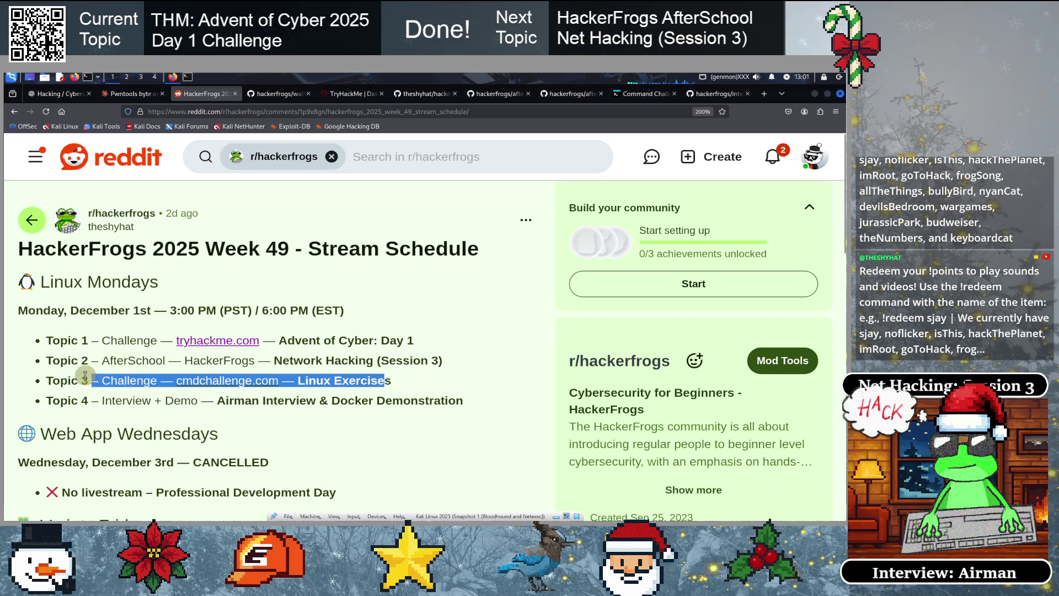
click(220, 400)
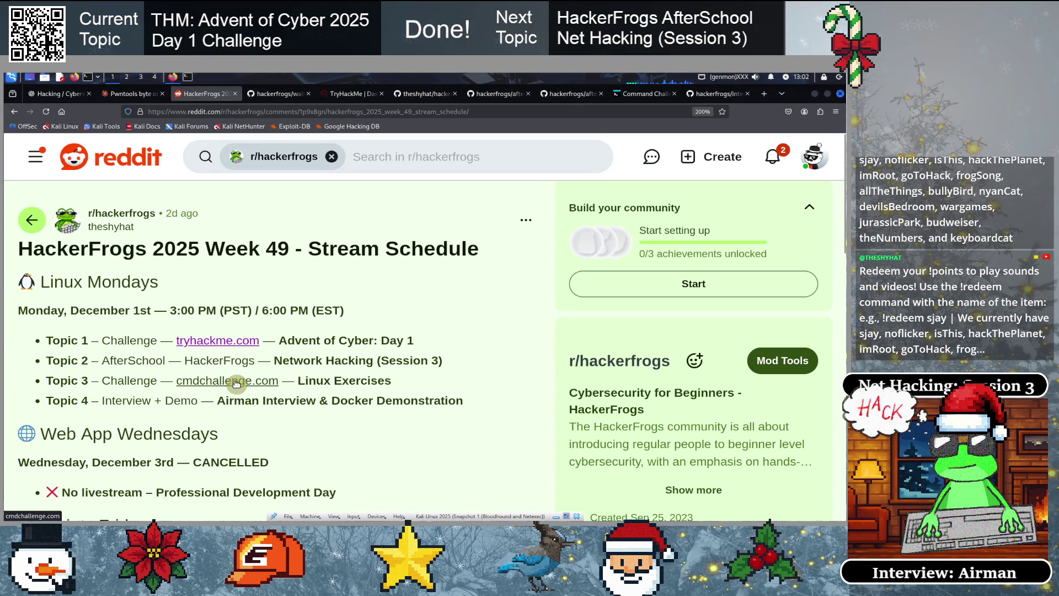
drag(279, 381, 175, 381)
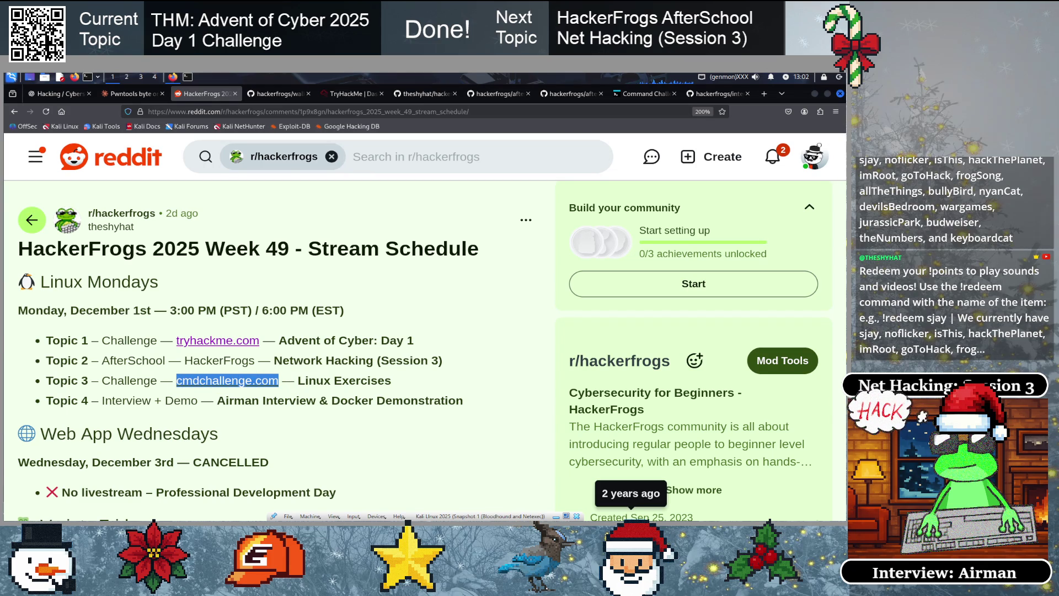
click(128, 374)
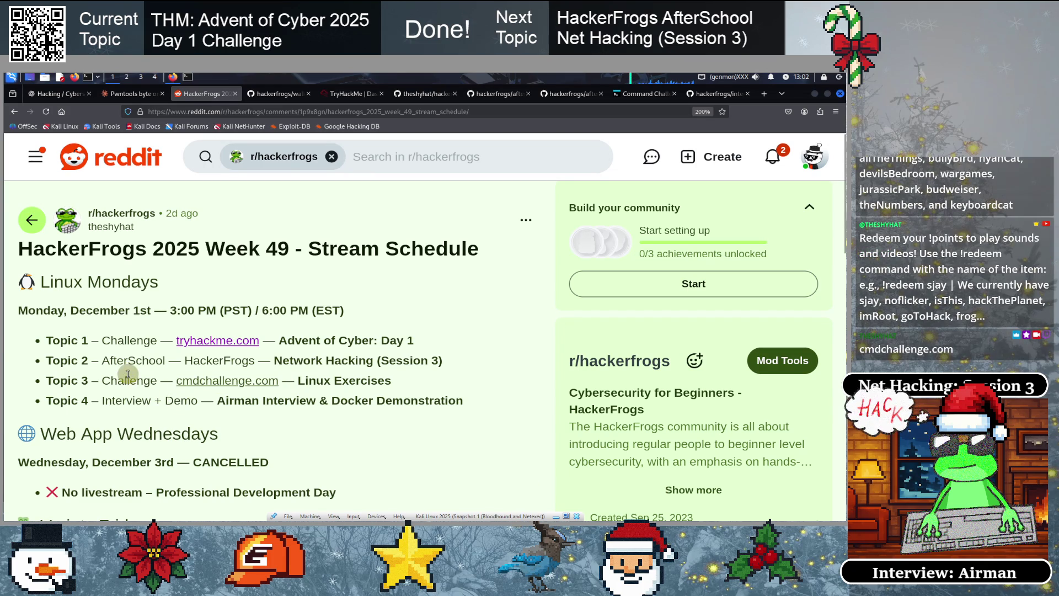
drag(53, 380, 431, 382)
click(120, 419)
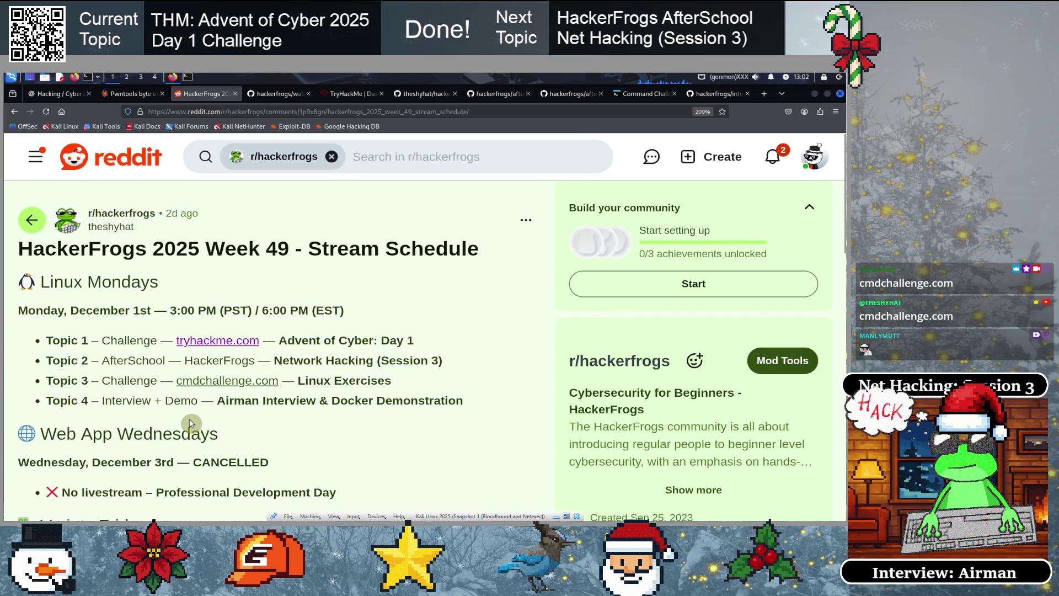
drag(64, 402, 448, 401)
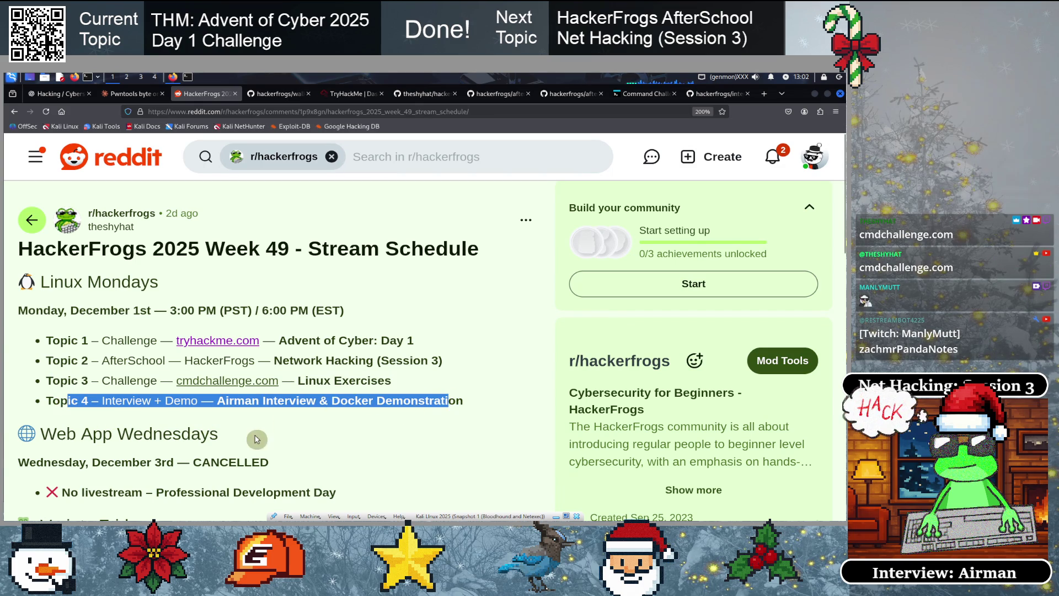
click(234, 421)
double_click(233, 401)
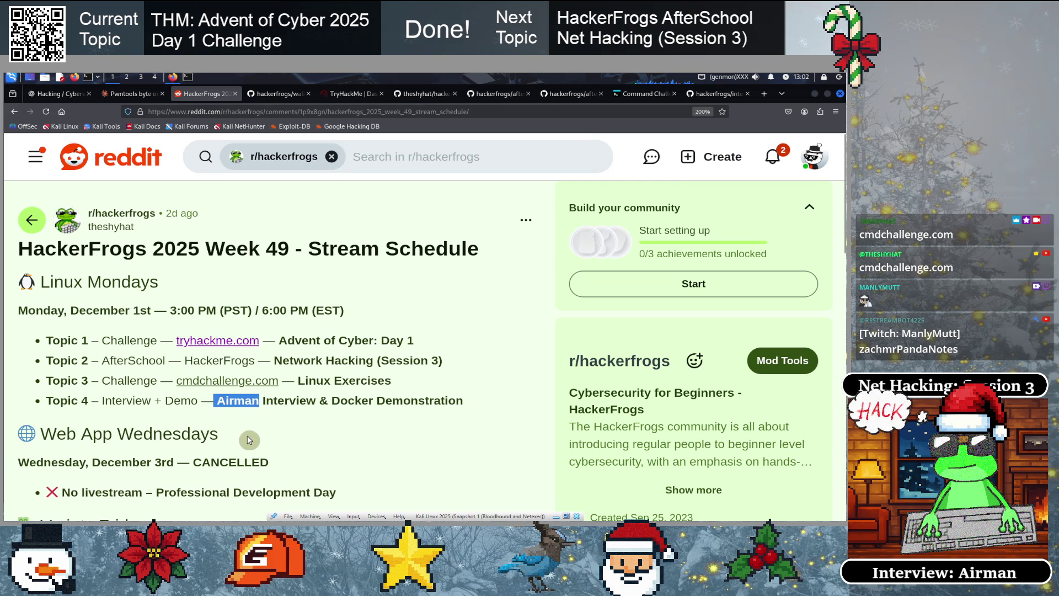
click(234, 420)
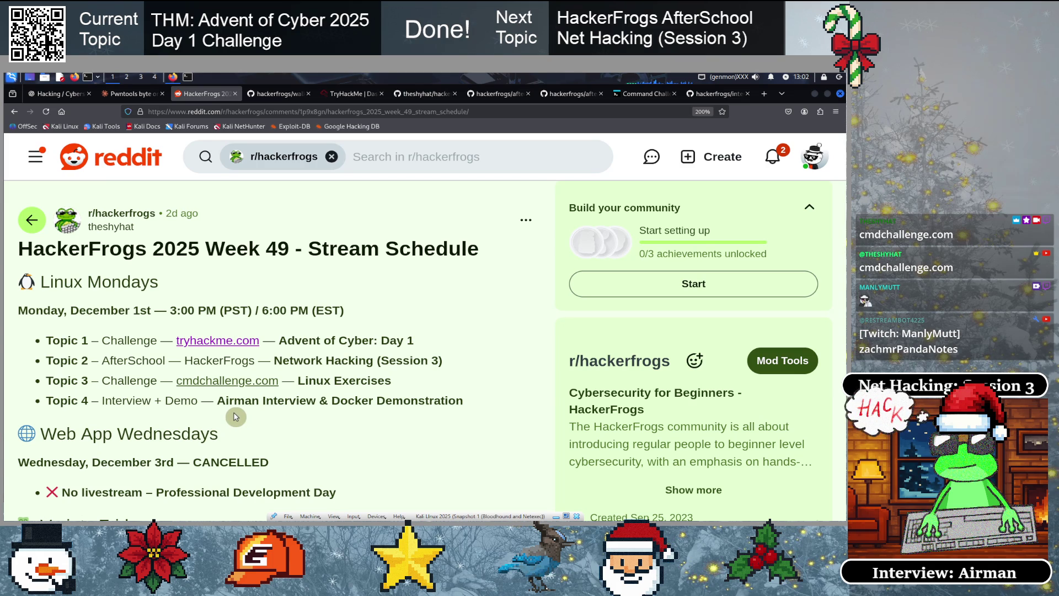
mouse_move(256, 400)
mouse_down()
mouse_move(195, 399)
mouse_move(267, 399)
mouse_move(288, 415)
mouse_move(423, 398)
mouse_up()
click(224, 418)
click(289, 414)
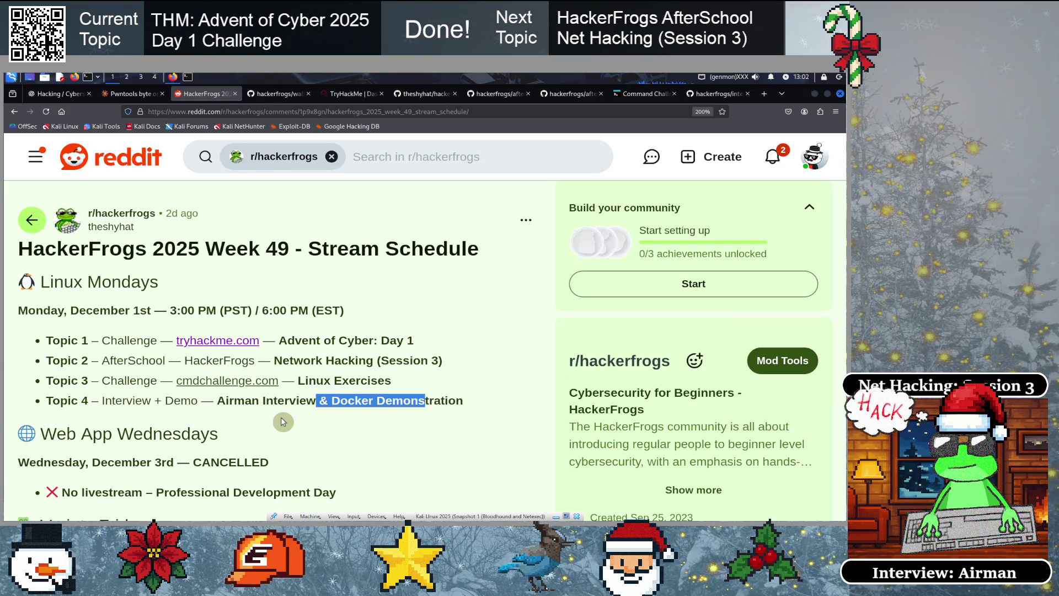
click(282, 422)
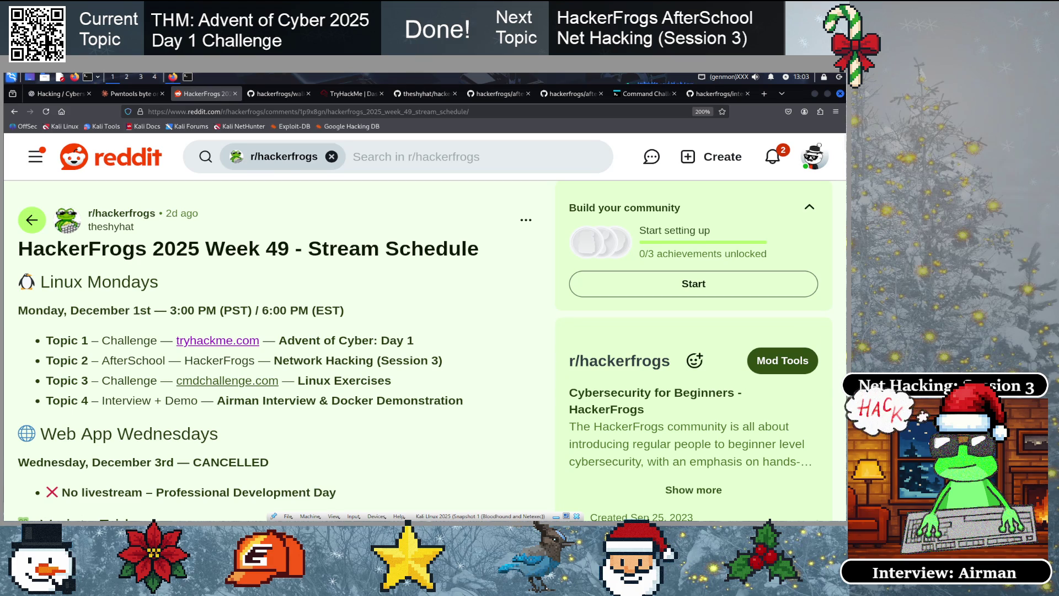
Switch to the TryHackMe dashboard tab and dismiss the address suggestions
click(331, 93)
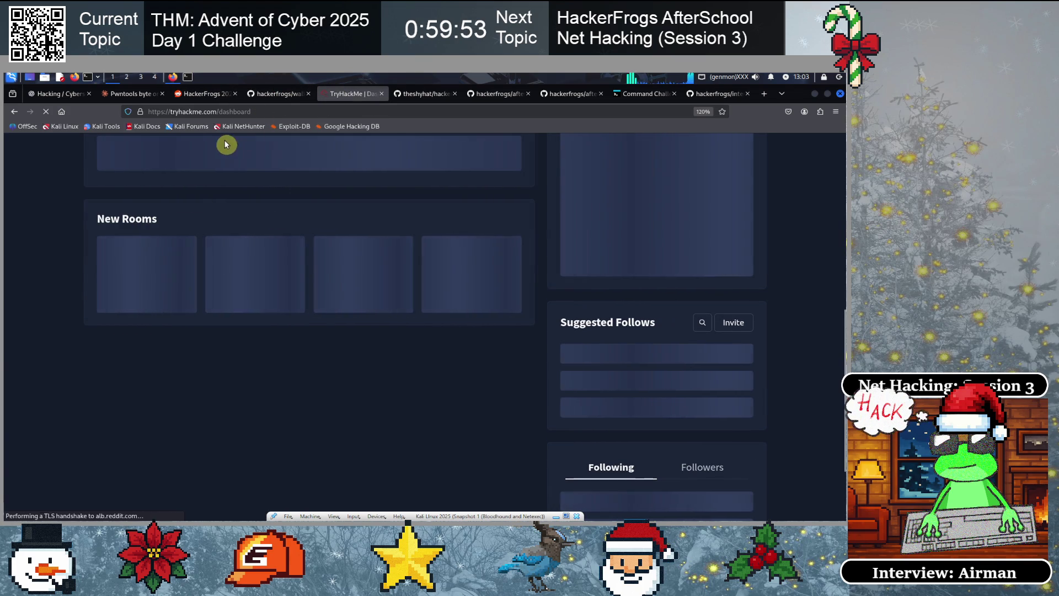
click(276, 111)
key(Home)
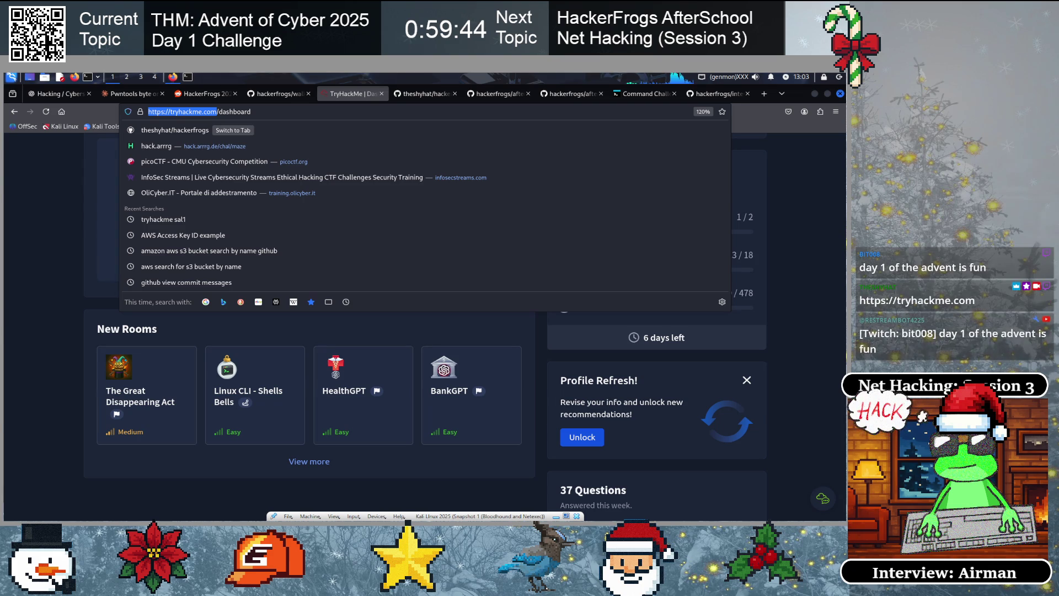
click(25, 333)
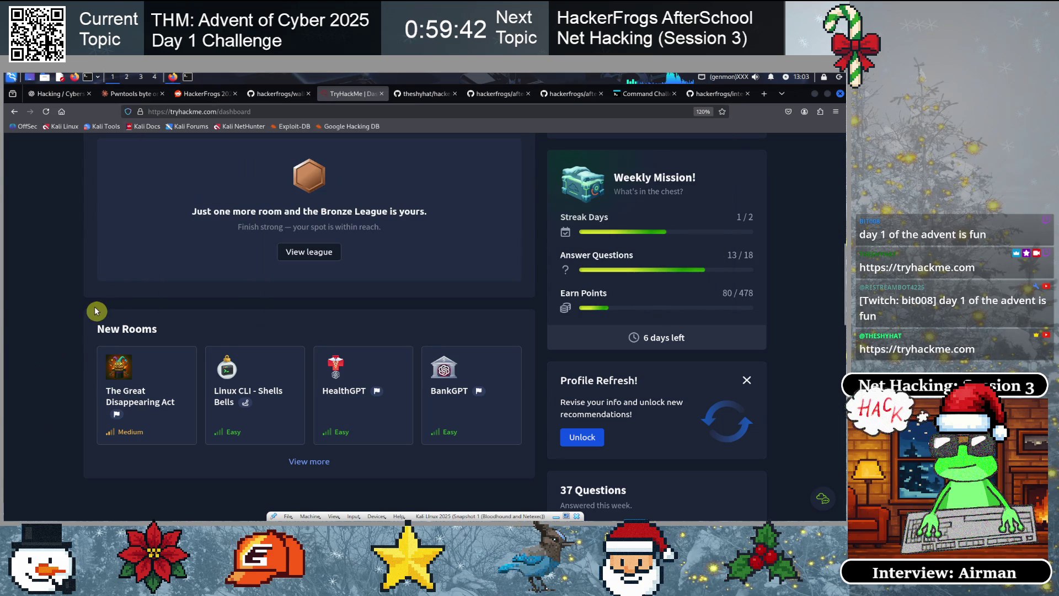
Open the Linux CLI - Shells Bells room card in a new tab and switch to it
scroll(102, 326, down, 1)
scroll(103, 327, down, 1)
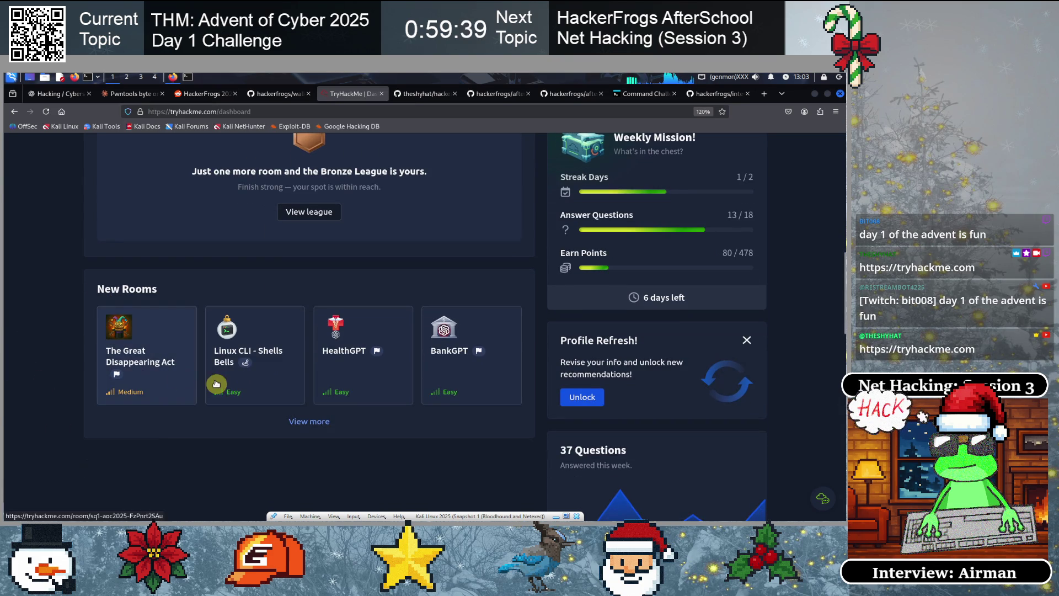
right_click(225, 349)
click(241, 355)
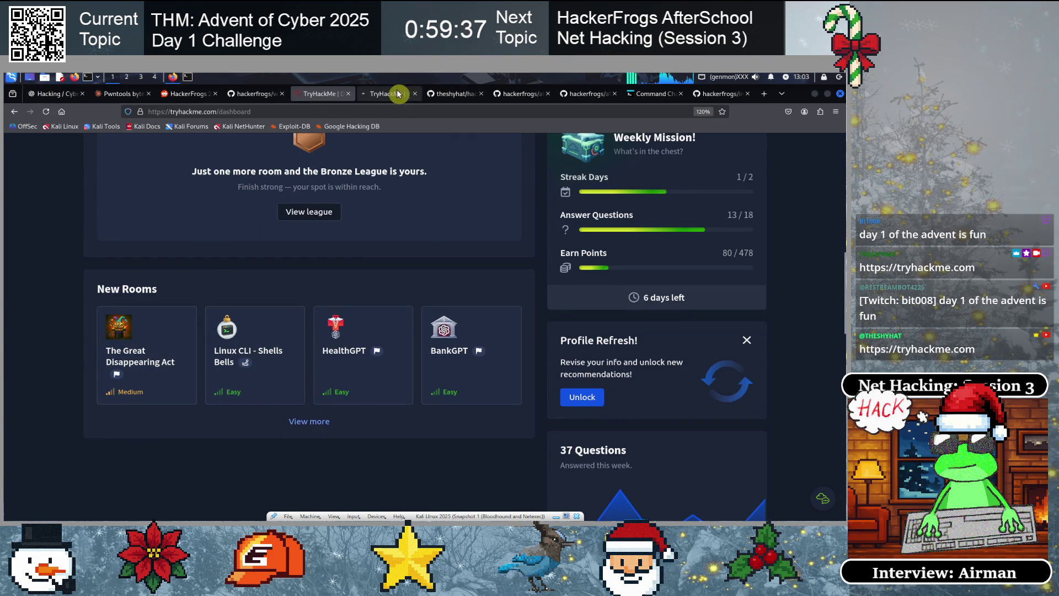
click(402, 94)
click(268, 114)
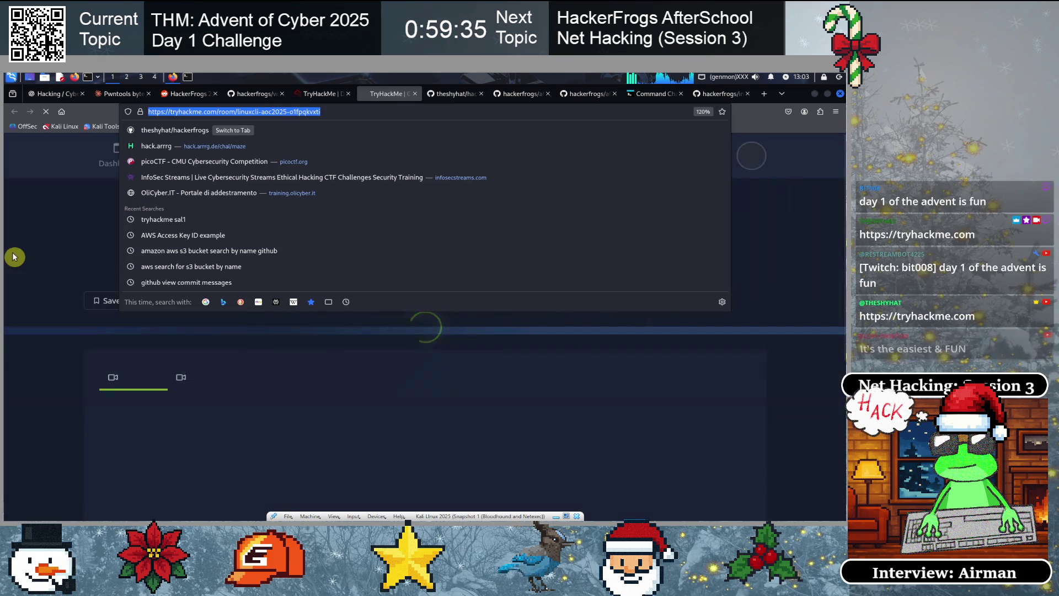
Reset the Shells Bells room progress through Options > Reset Progress and confirm
click(13, 270)
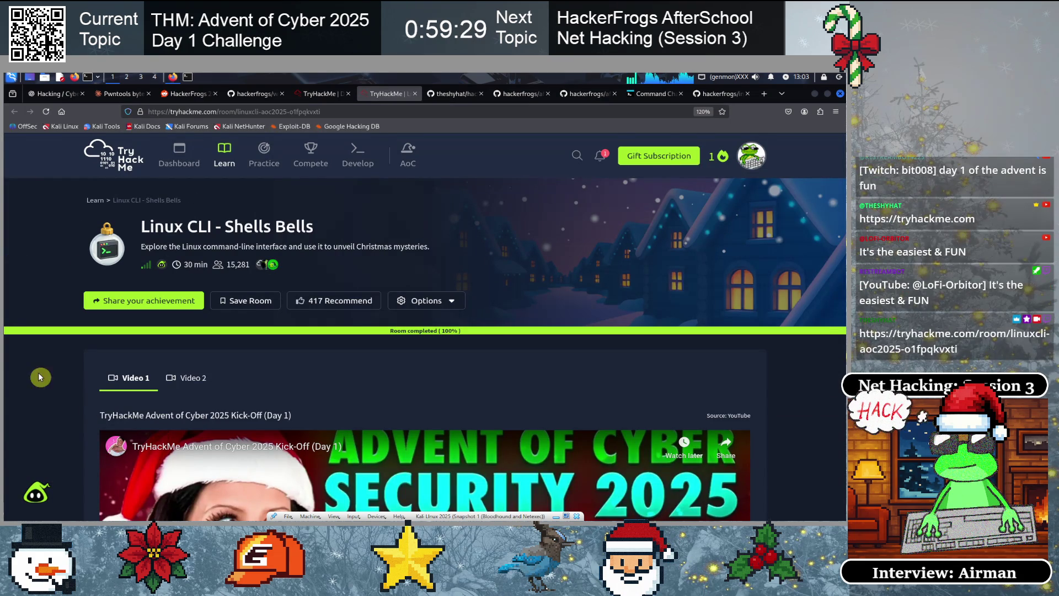
click(439, 301)
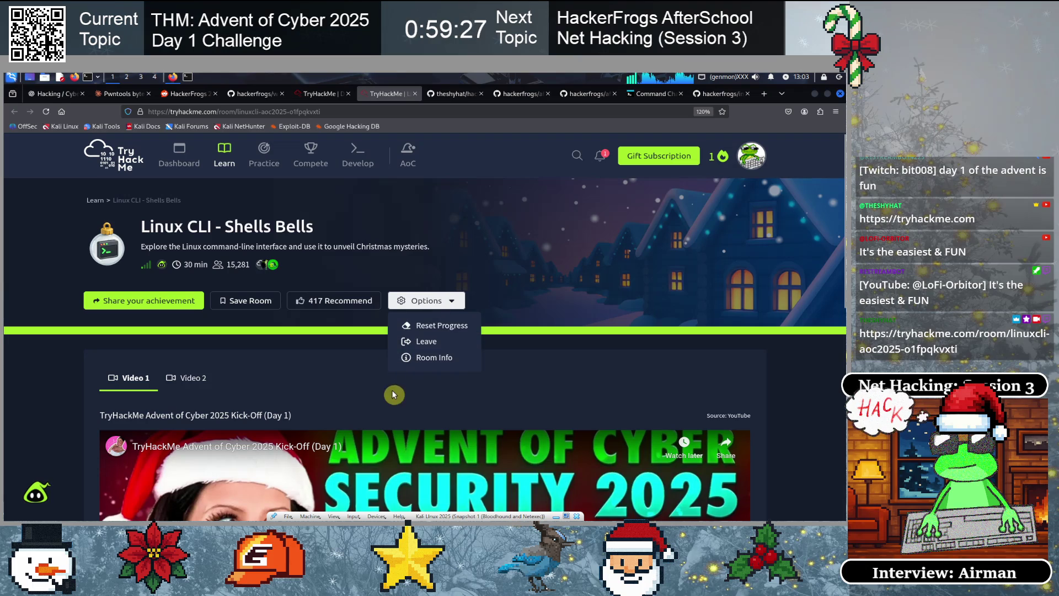
click(428, 322)
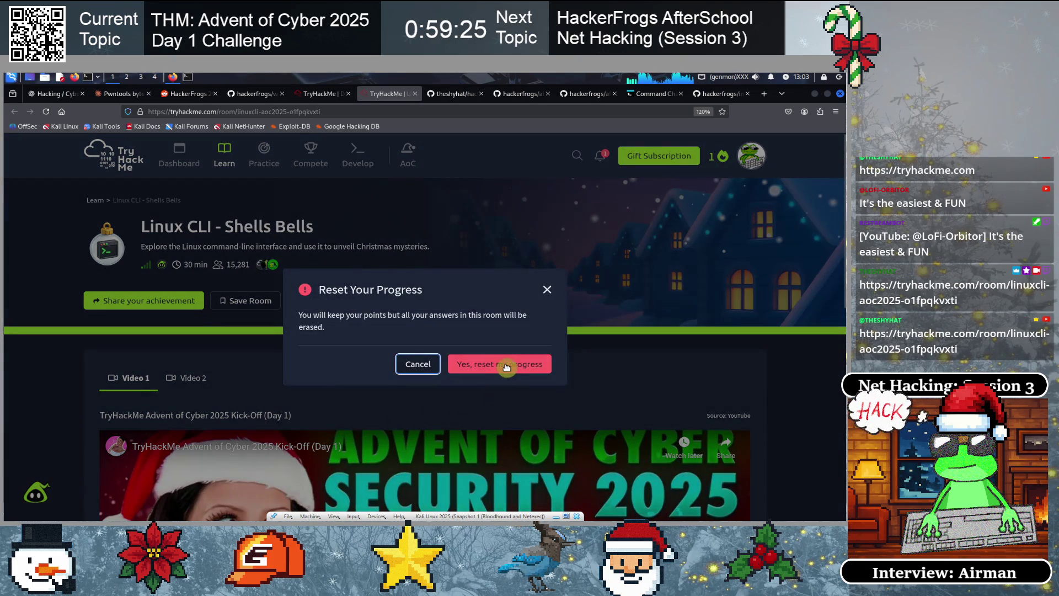
click(502, 365)
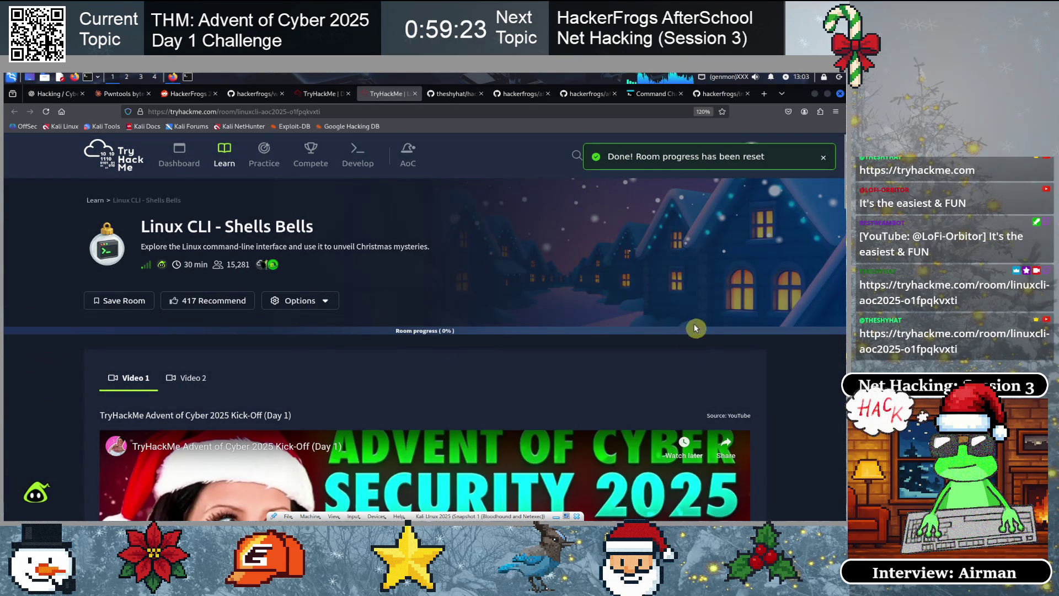
Leave the Linux CLI - Shells Bells room from its Options menu
scroll(73, 348, down, 3)
scroll(73, 347, up, 3)
click(293, 300)
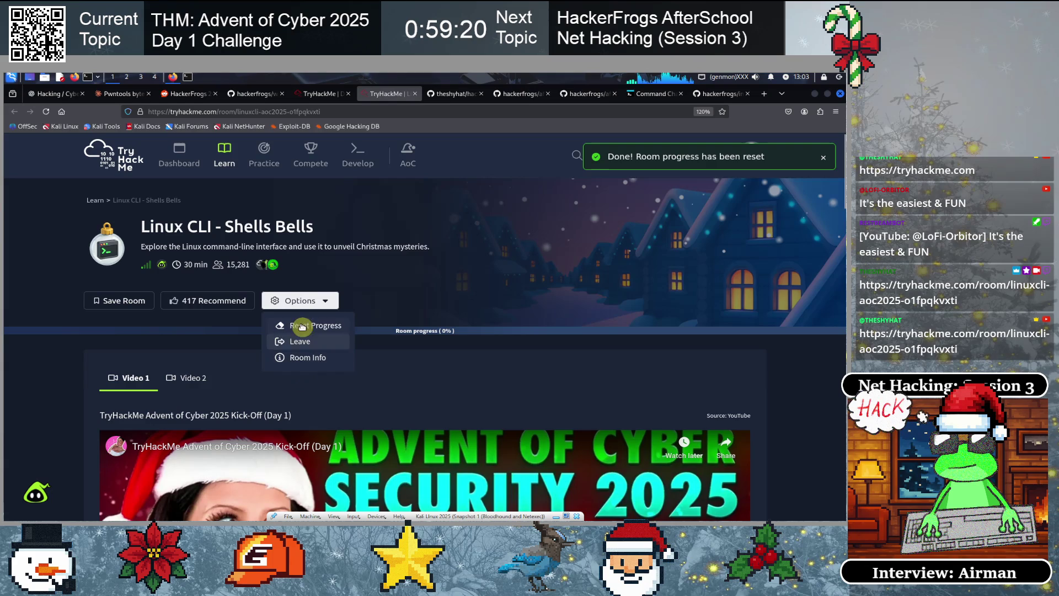
click(293, 341)
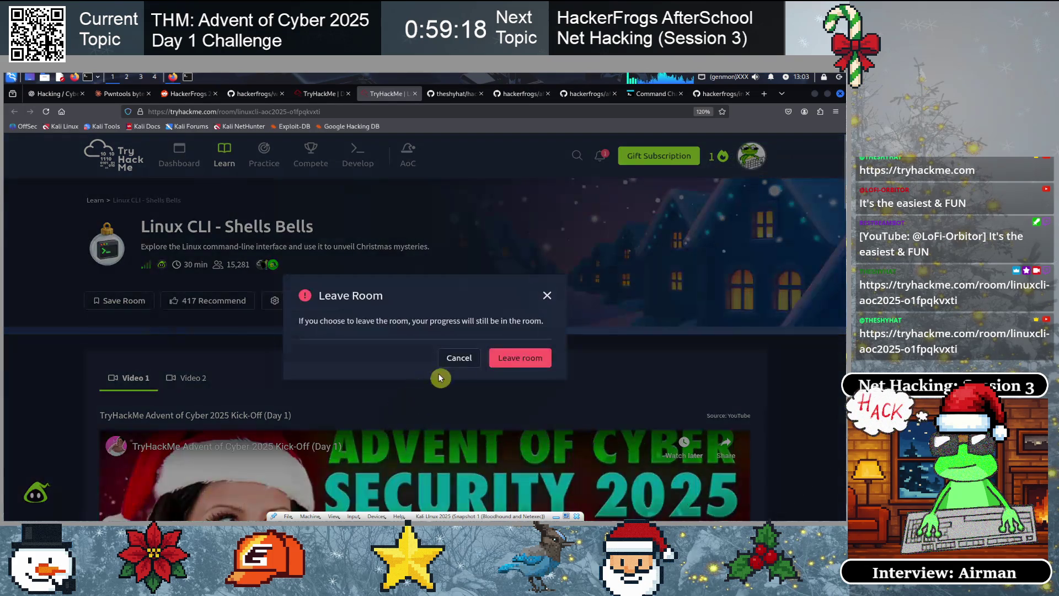
click(535, 360)
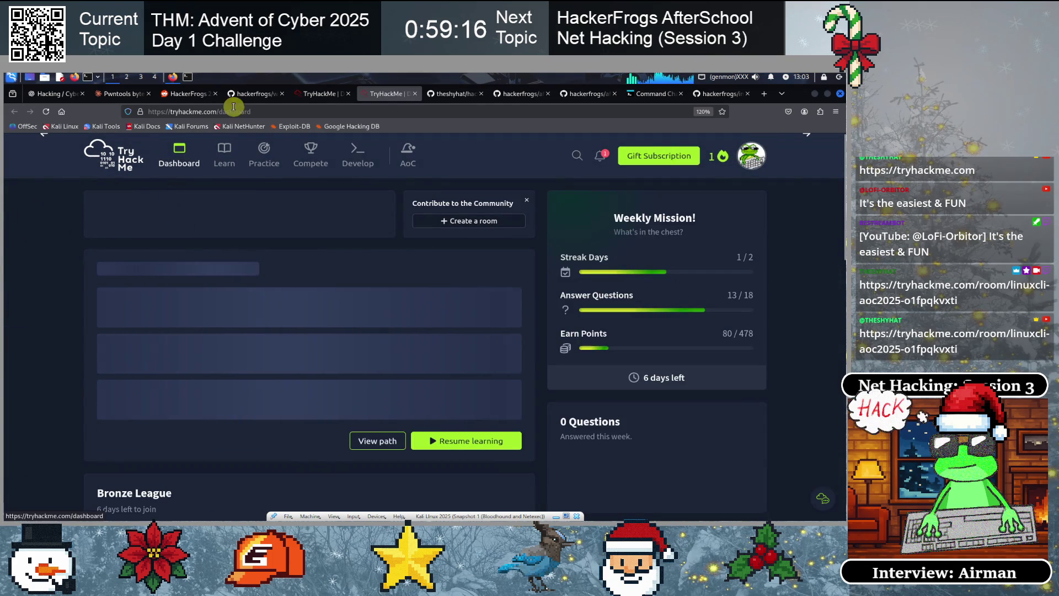
Reload the Shells Bells room from its pasted URL, then bring up the day01 GitHub walkthrough
click(260, 111)
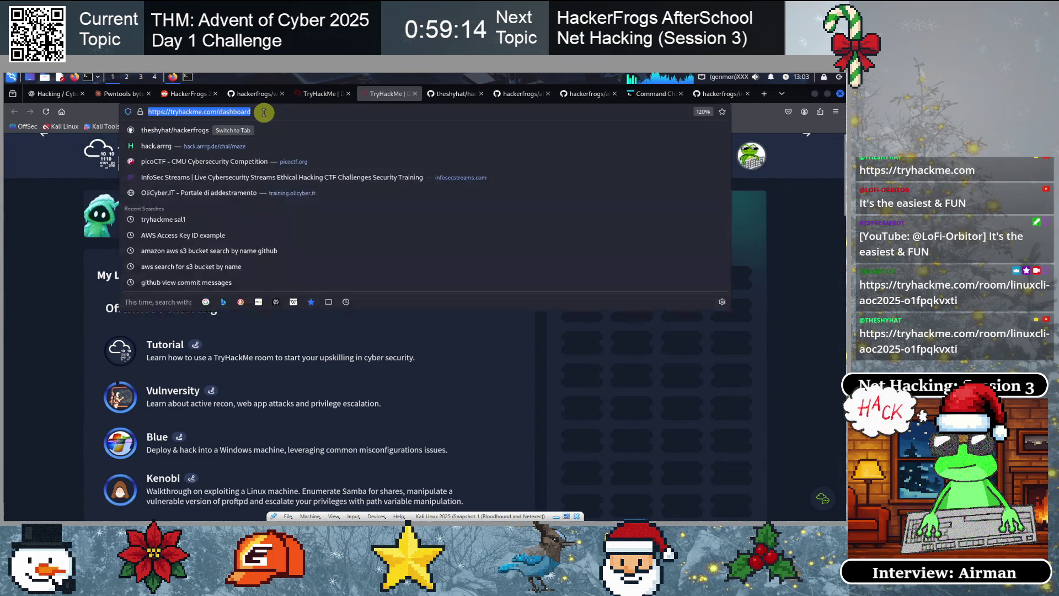
text(https://tryhackme.com/room/linuxcli-aoc2025-o1fpqkvxti)
key(Return)
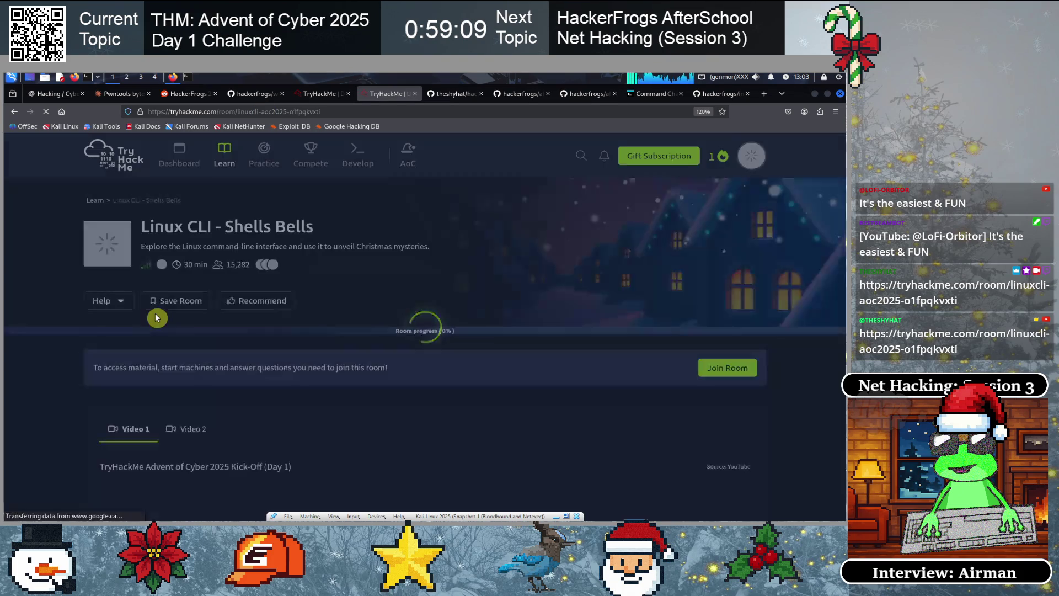
scroll(14, 399, down, 2)
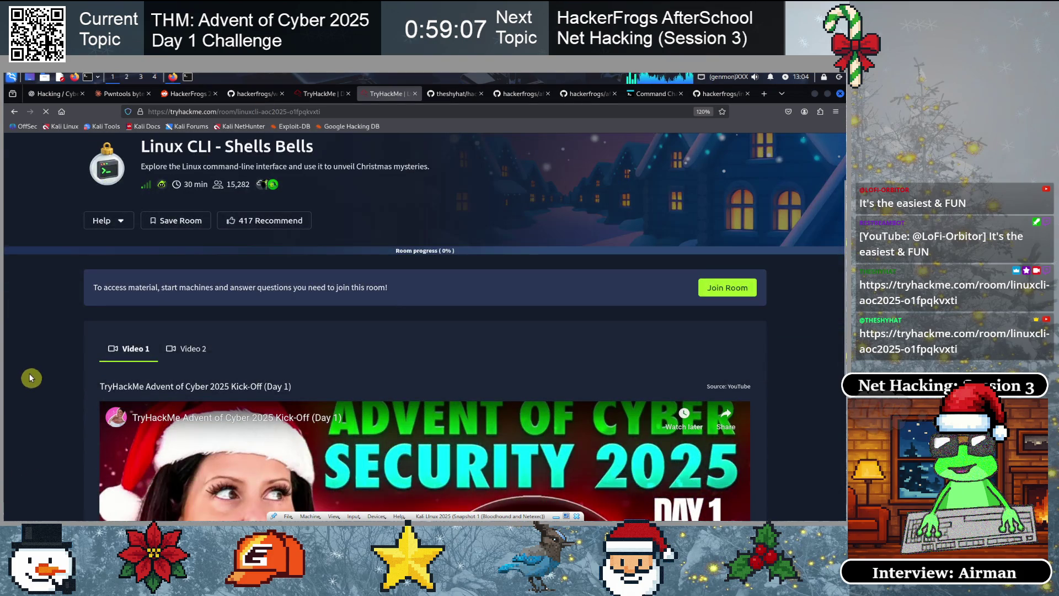
scroll(29, 372, up, 2)
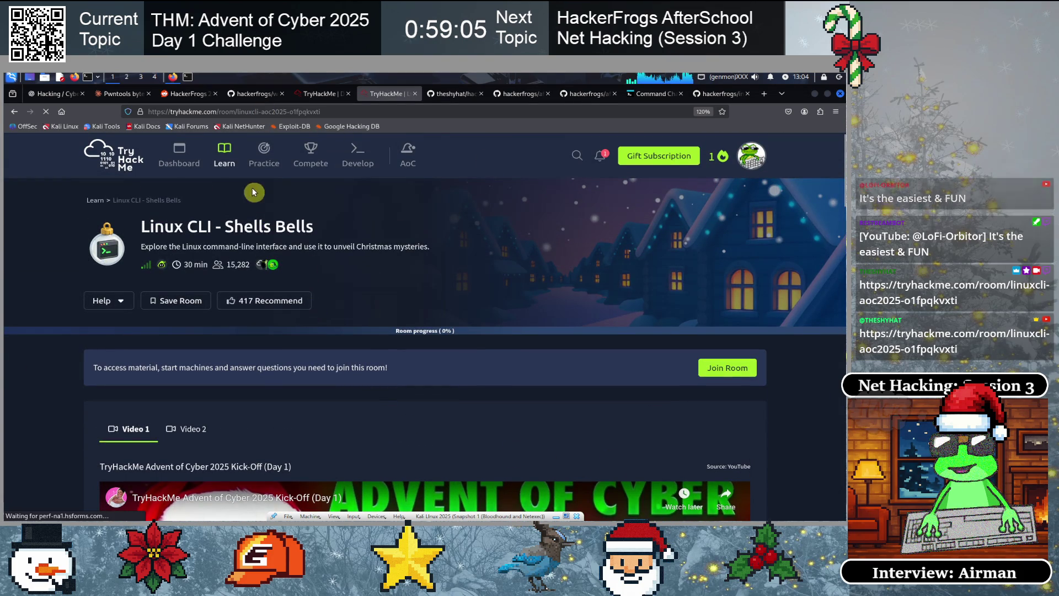
drag(367, 95, 323, 95)
click(248, 95)
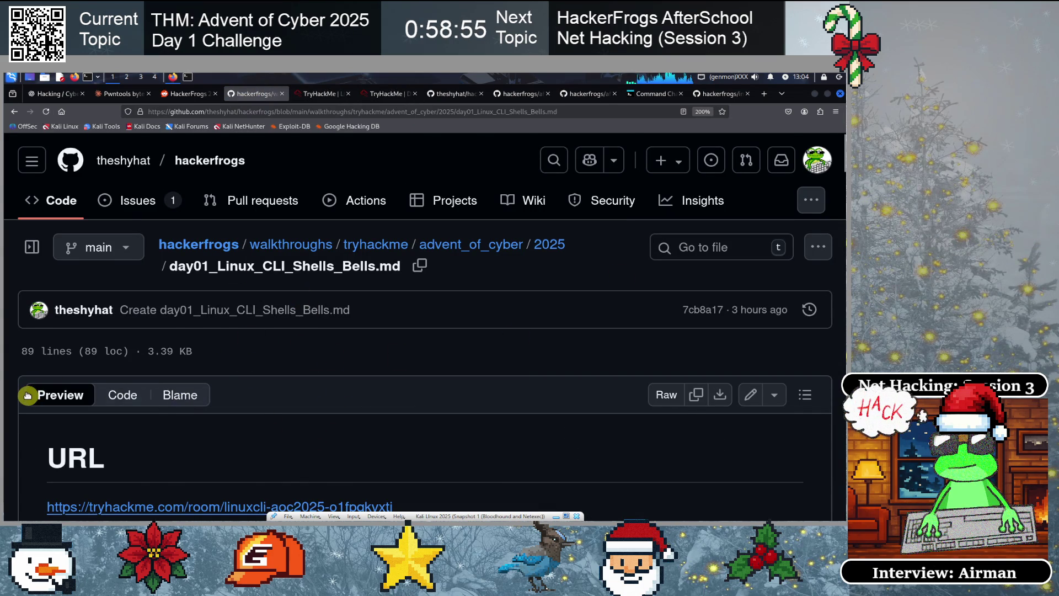
Scroll through the day01_Linux_CLI_Shells_Bells.md walkthrough, then return to the TryHackMe room
scroll(27, 395, down, 7)
scroll(270, 391, down, 8)
scroll(270, 391, up, 3)
scroll(270, 390, up, 7)
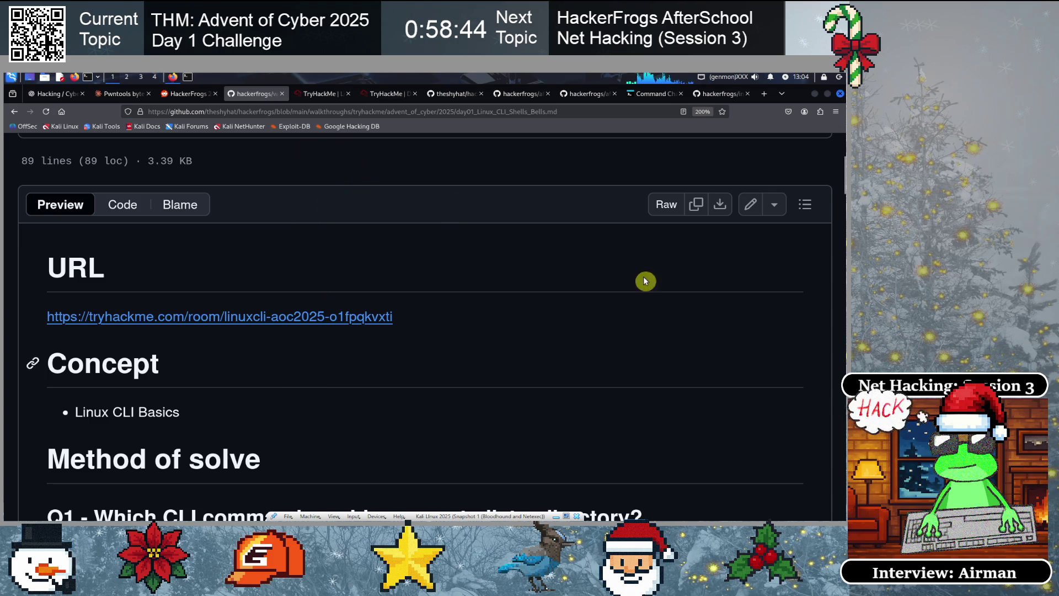
click(318, 96)
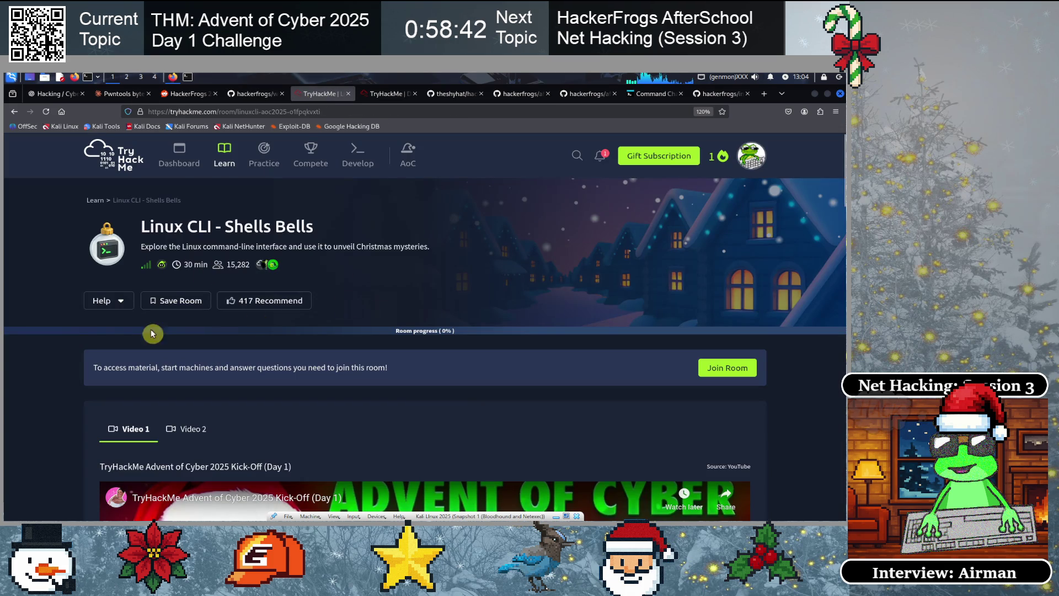
Rejoin the Linux CLI - Shells Bells room with the green Join Room button
scroll(229, 309, down, 2)
scroll(229, 307, up, 3)
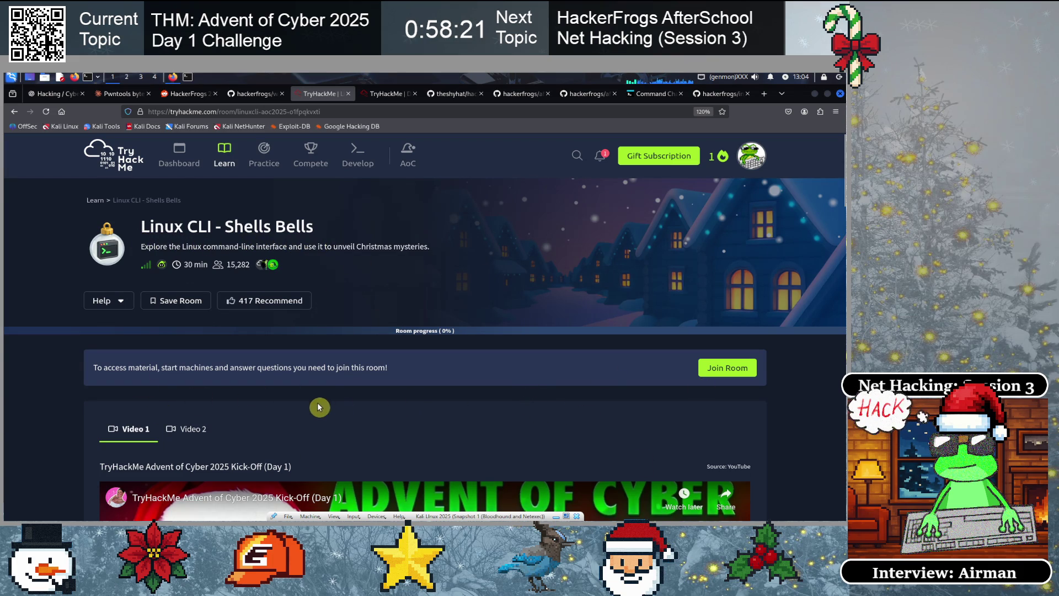
click(717, 368)
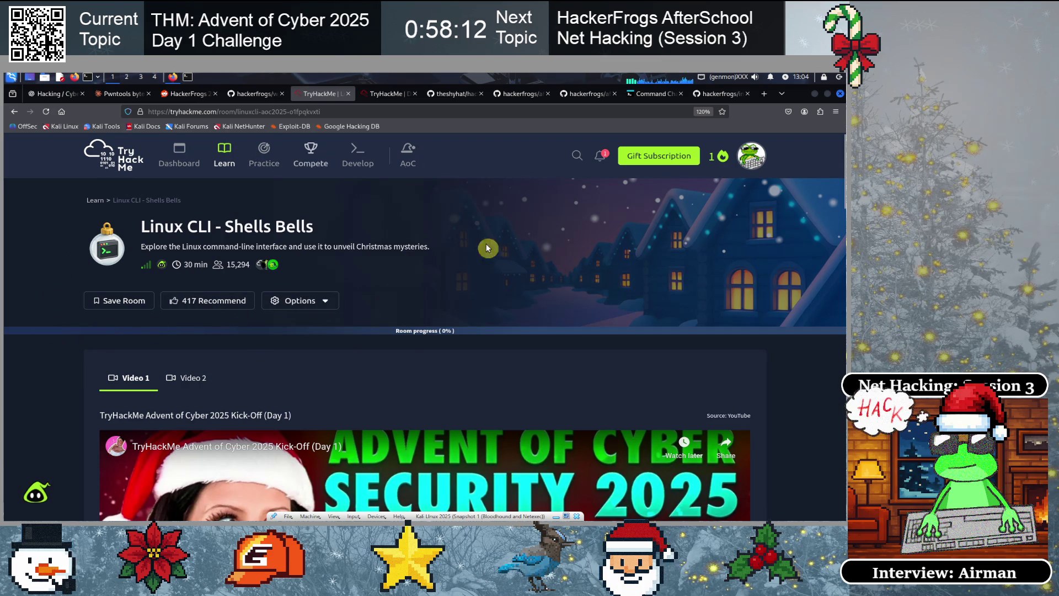
scroll(311, 324, down, 2)
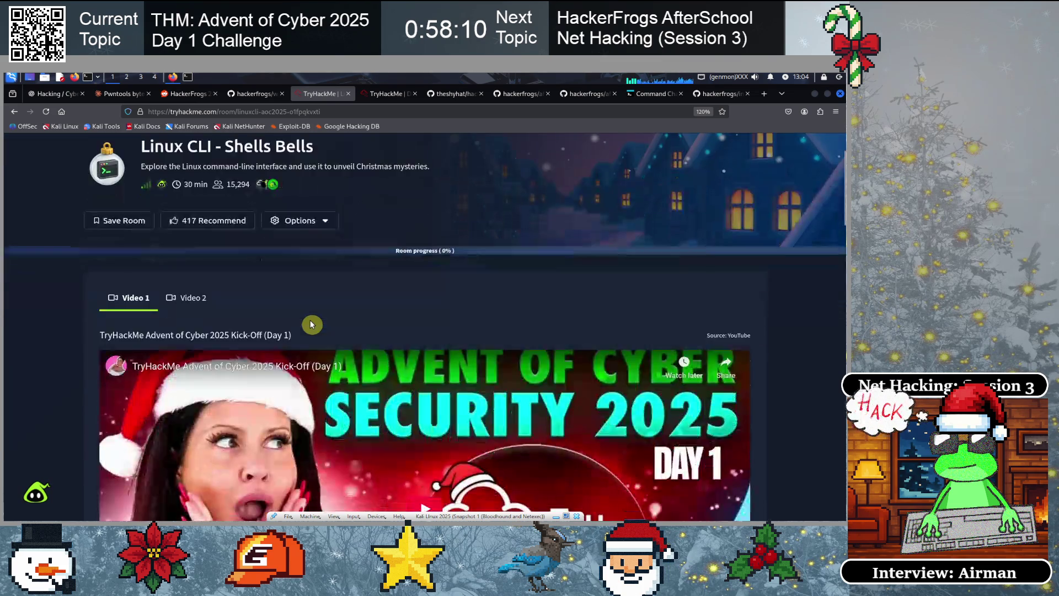
scroll(311, 324, down, 3)
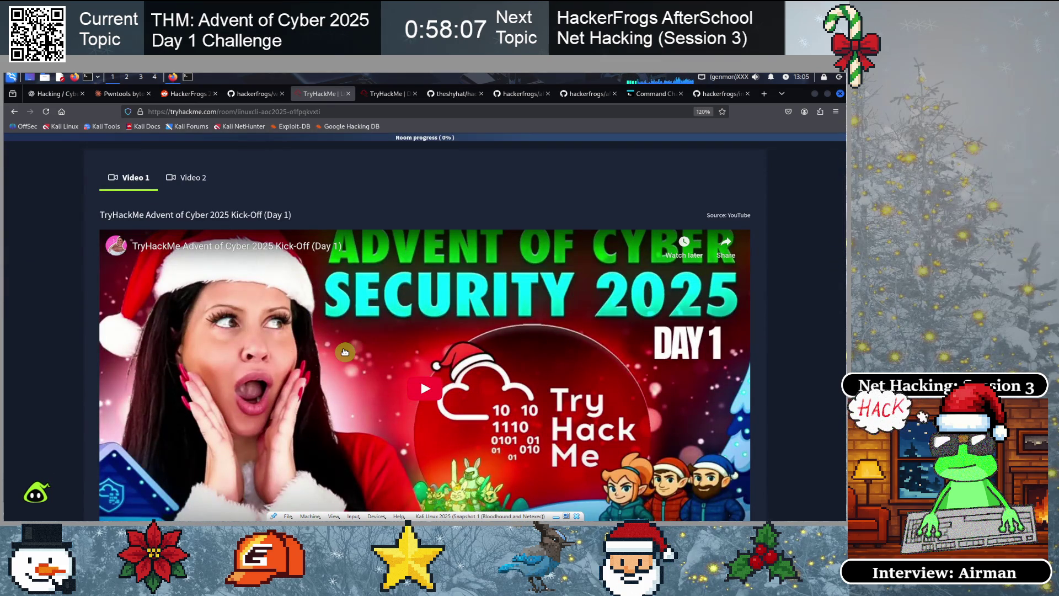
scroll(345, 352, down, 2)
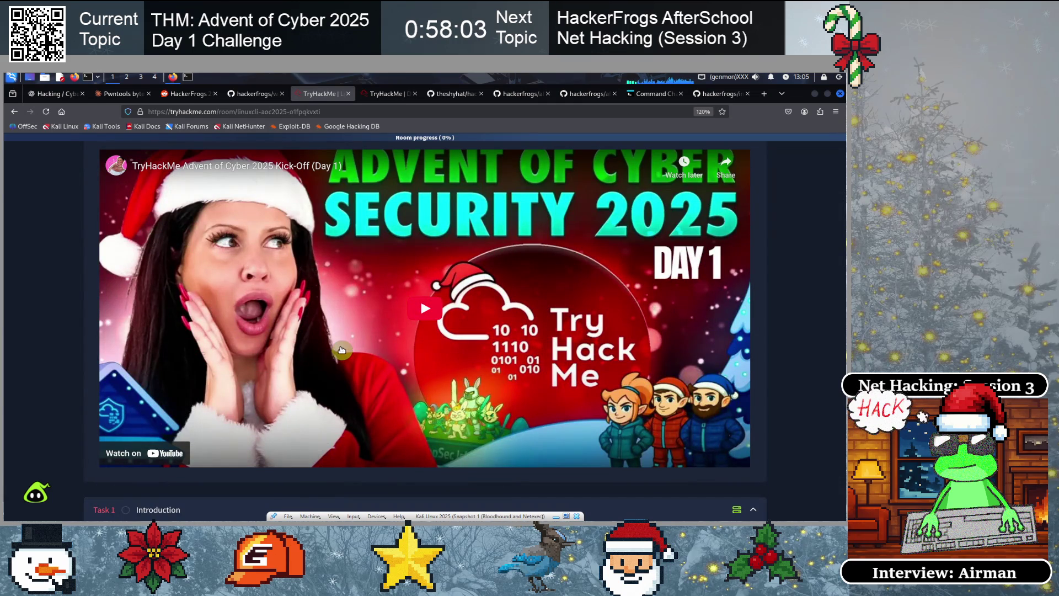
scroll(341, 350, up, 6)
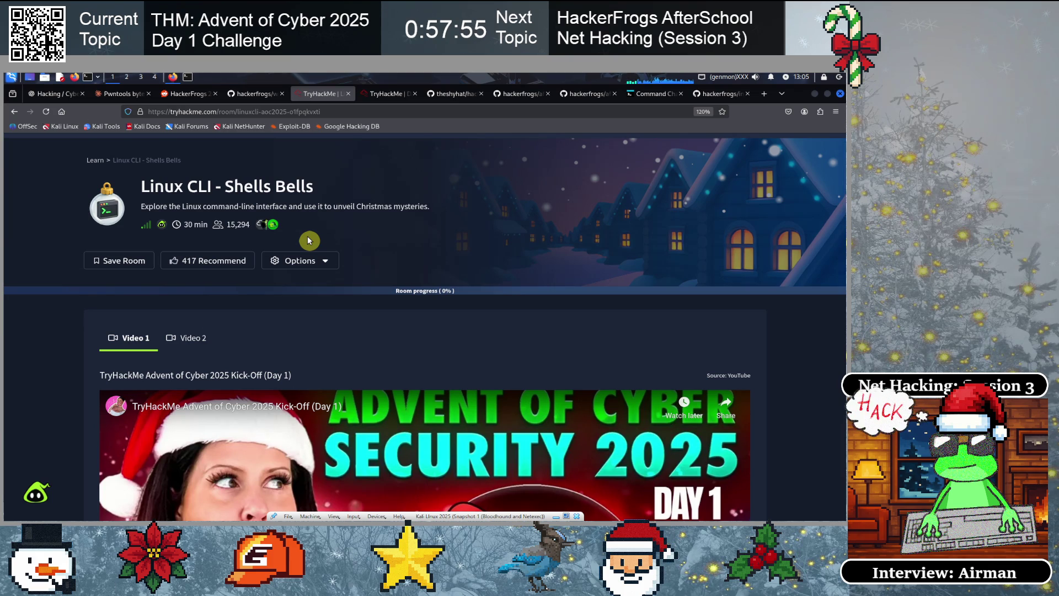
scroll(307, 242, up, 1)
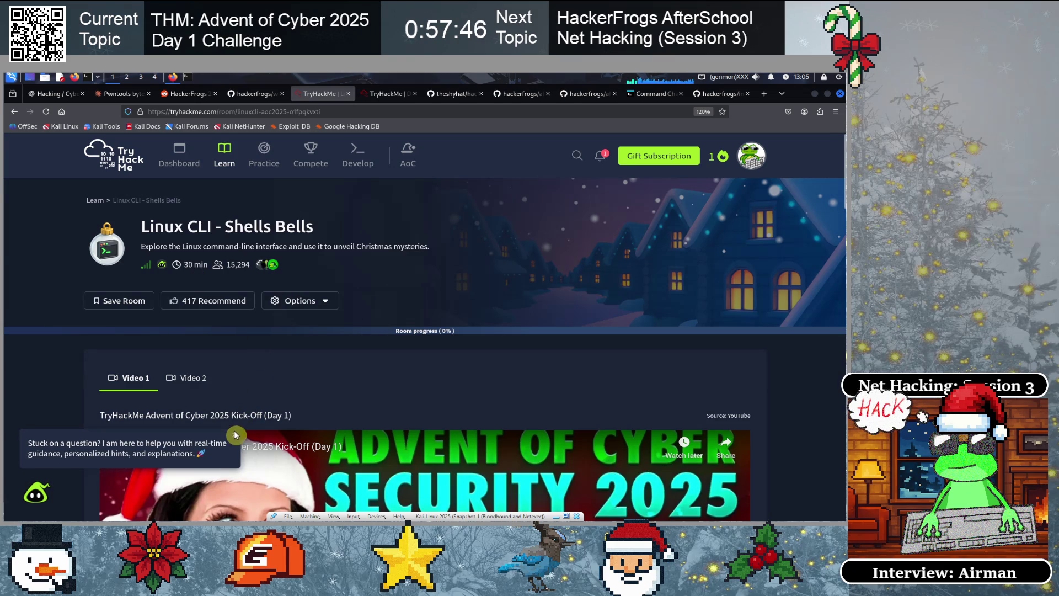
click(234, 438)
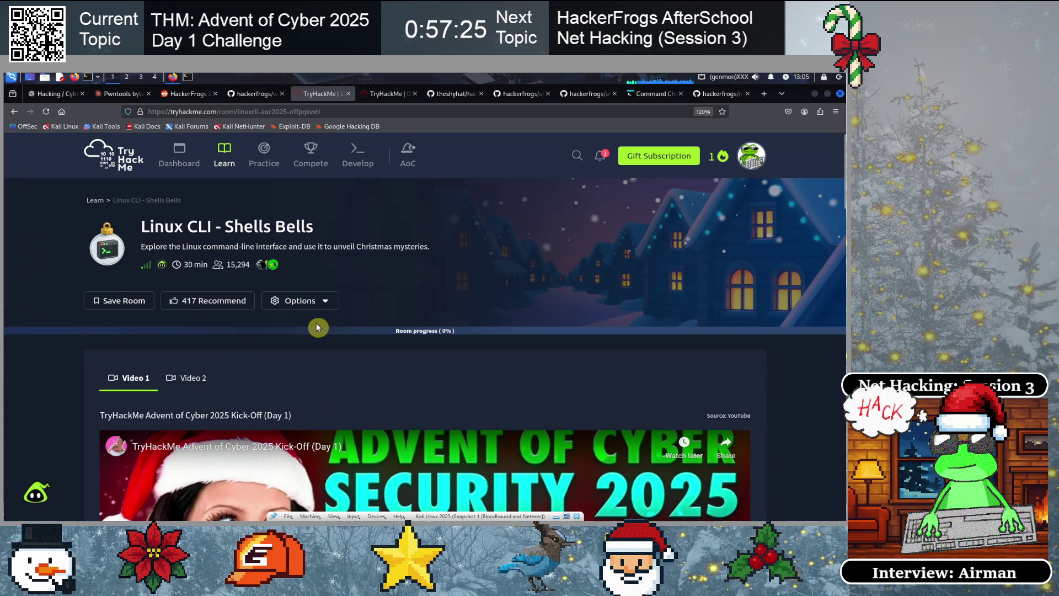
scroll(317, 327, down, 10)
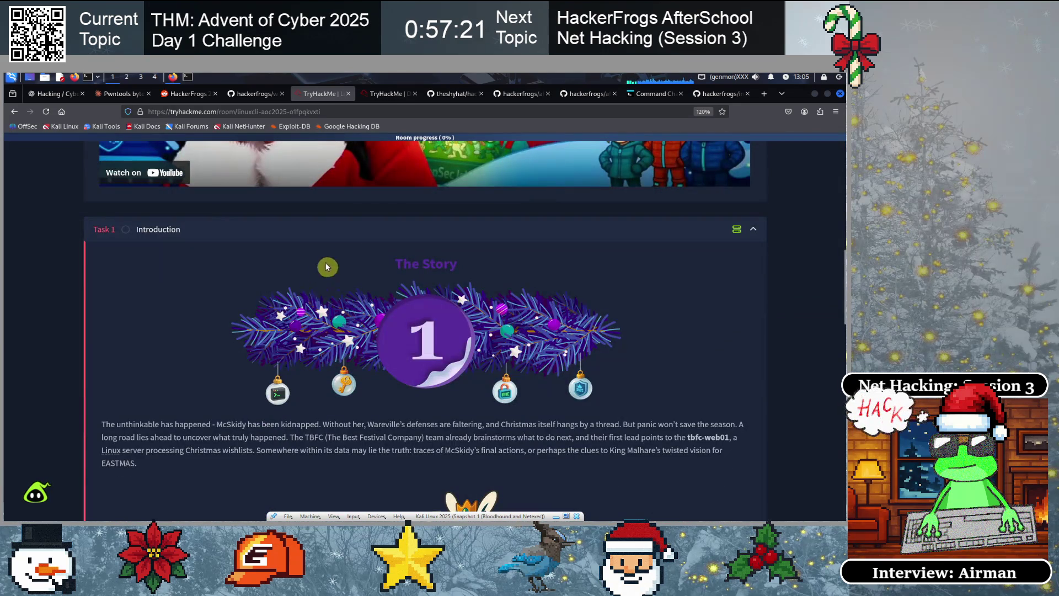
click(279, 237)
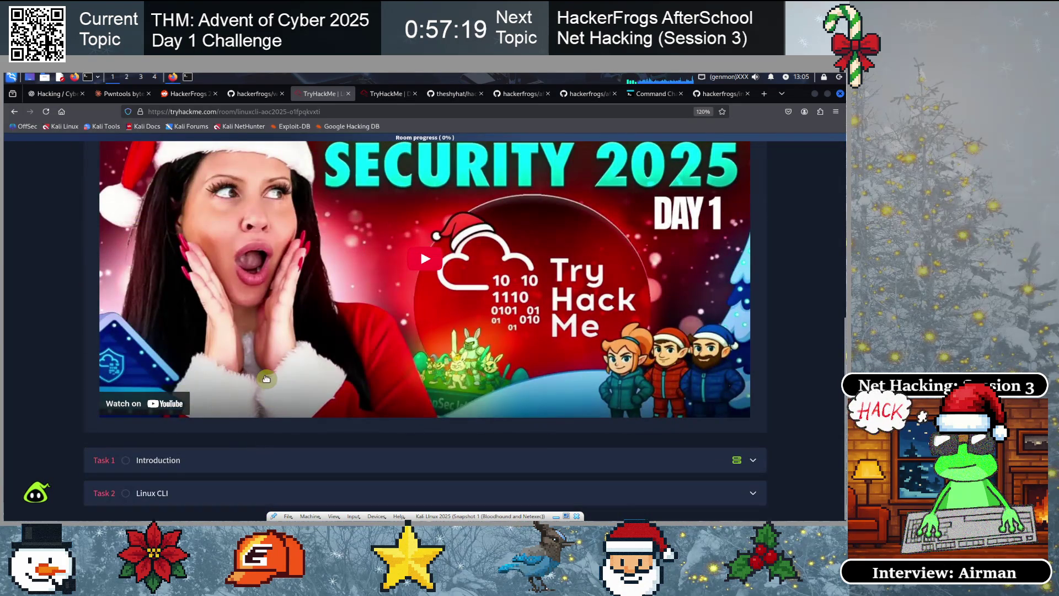
click(232, 461)
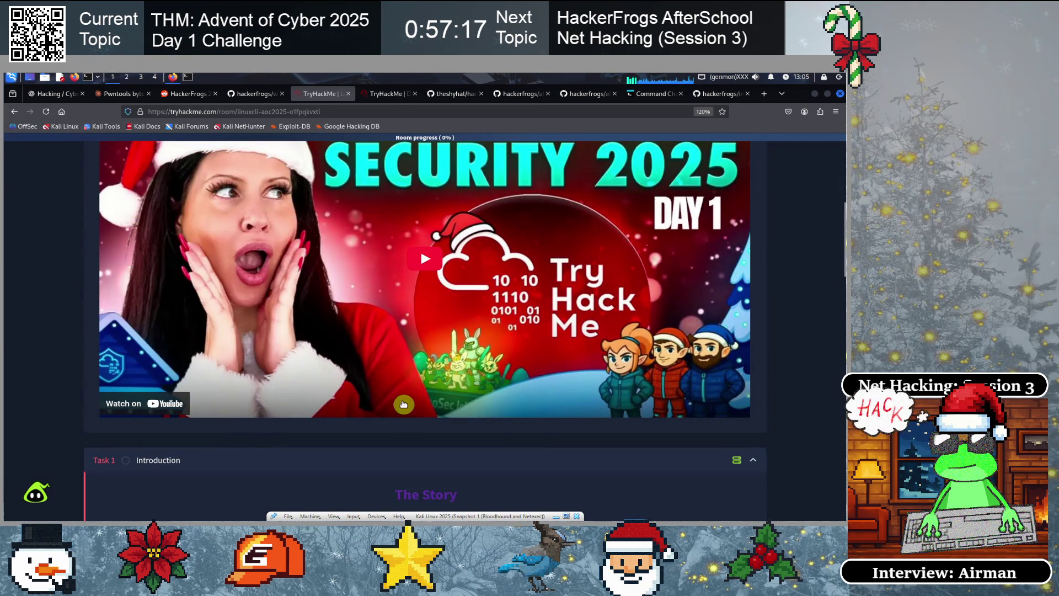
scroll(399, 409, down, 2)
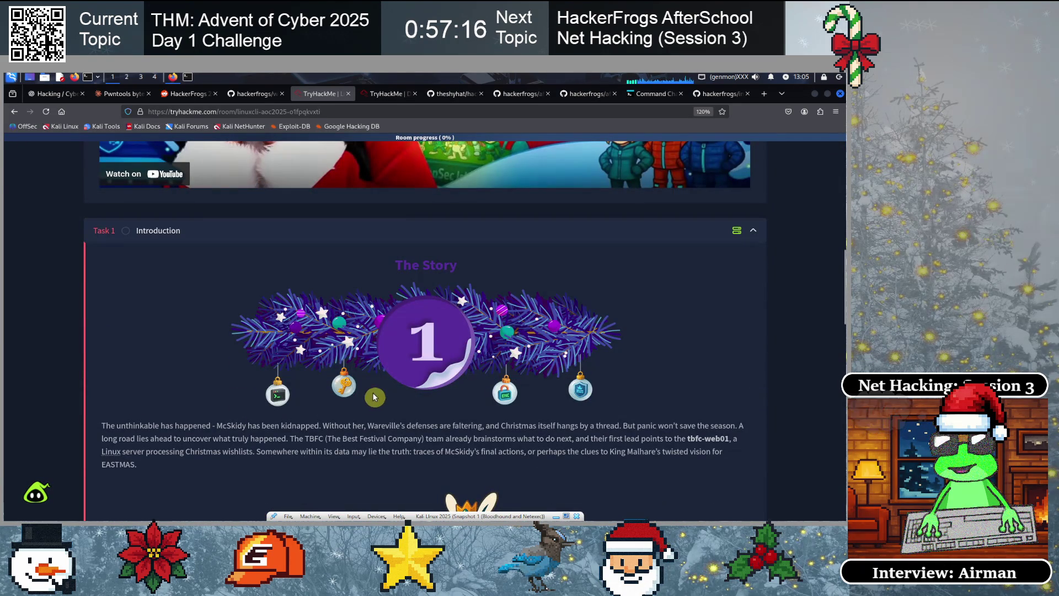
scroll(332, 359, down, 1)
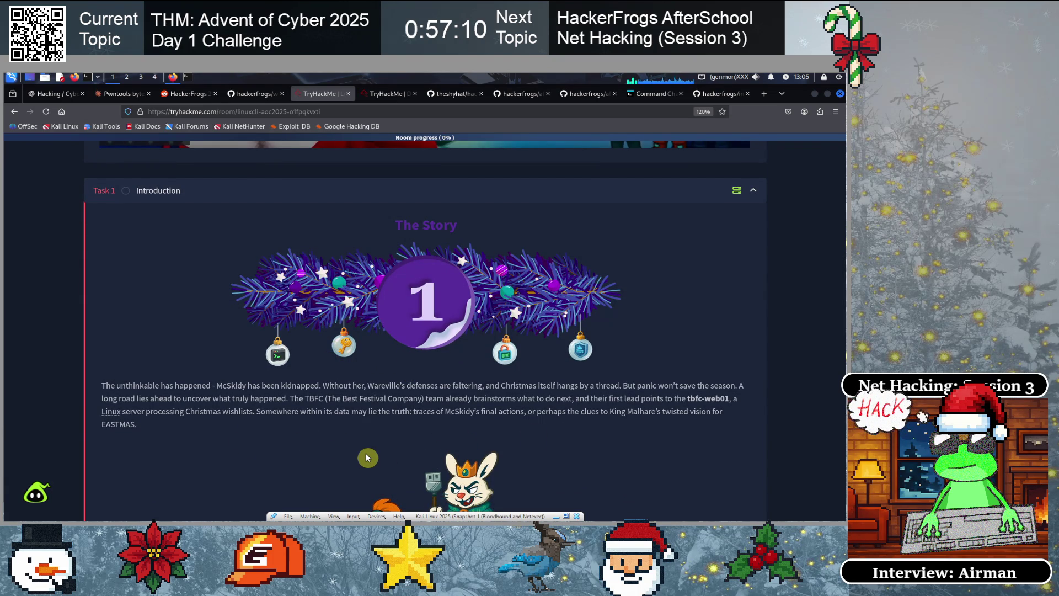
Zoom the room page to 133% and scroll down to the three Learning Objectives
key(ctrl+plus)
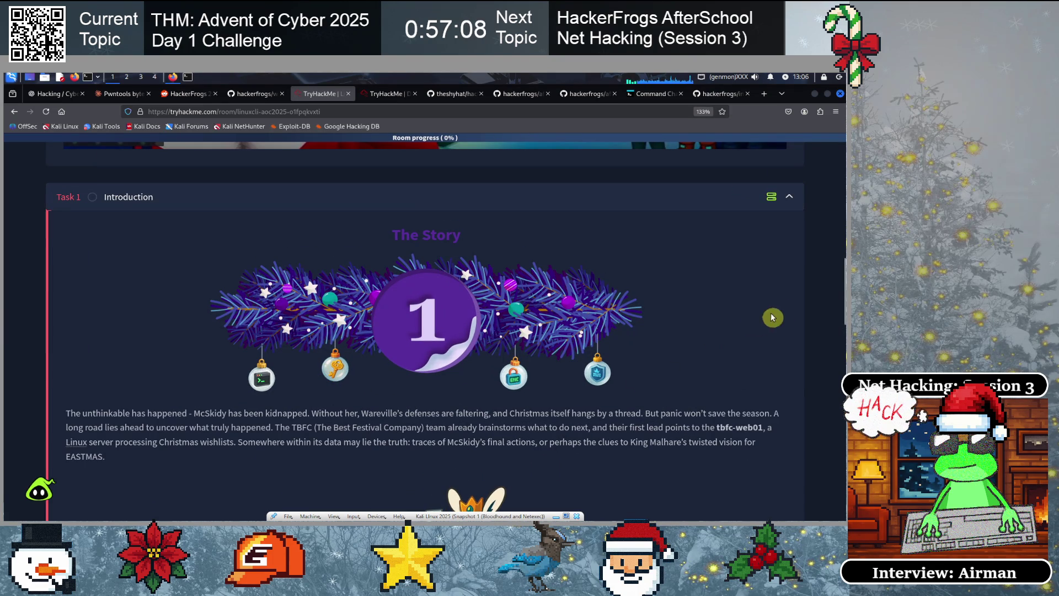
drag(843, 278, 843, 284)
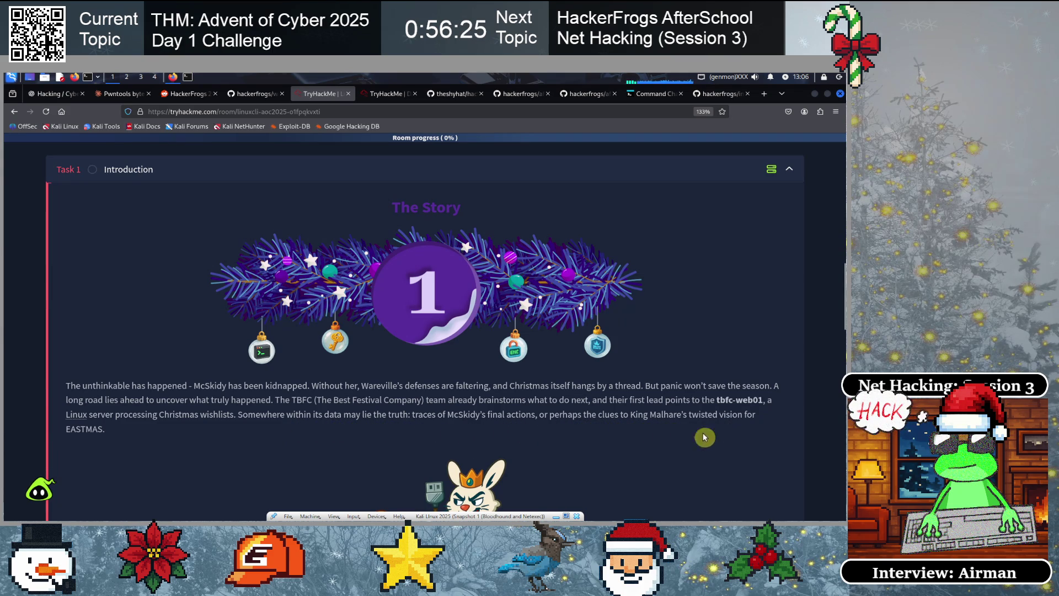
scroll(573, 443, down, 3)
scroll(574, 442, down, 3)
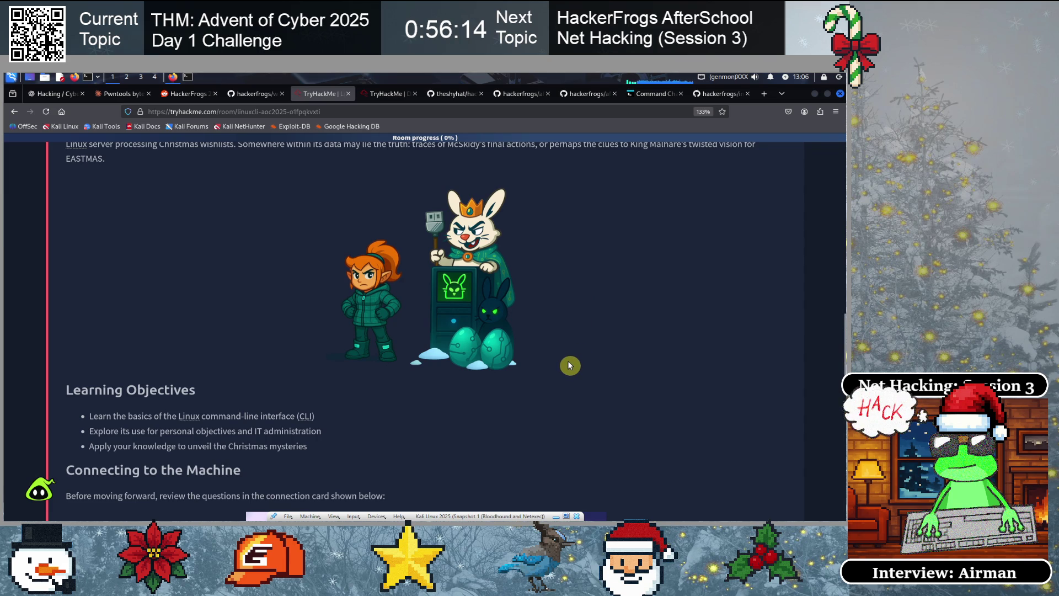
scroll(569, 365, down, 3)
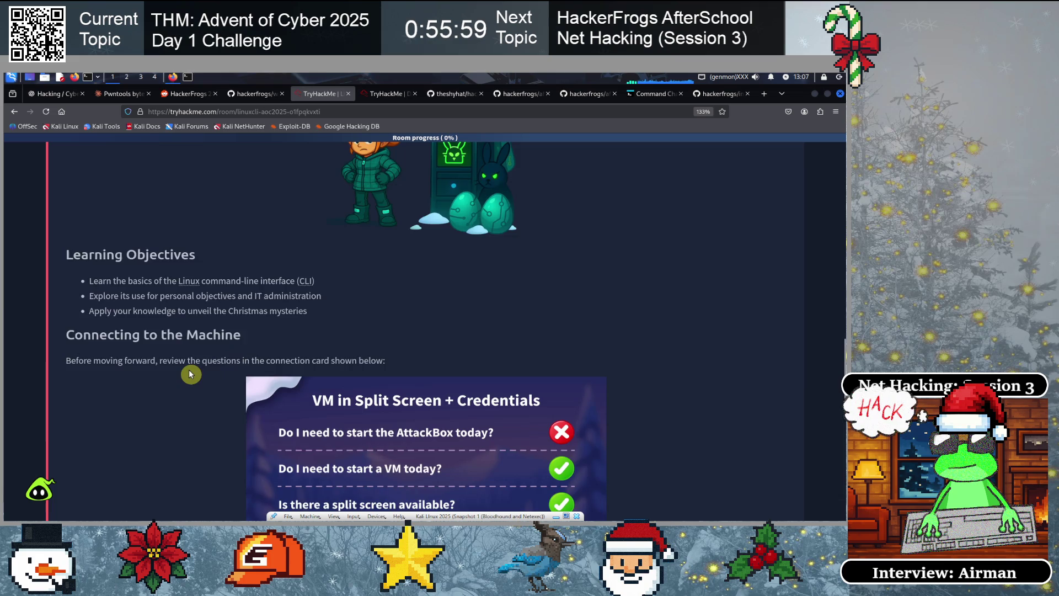
Scroll past the VM in Split Screen card to the Set up your virtual environment box showing Off
scroll(165, 308, down, 2)
scroll(353, 339, down, 1)
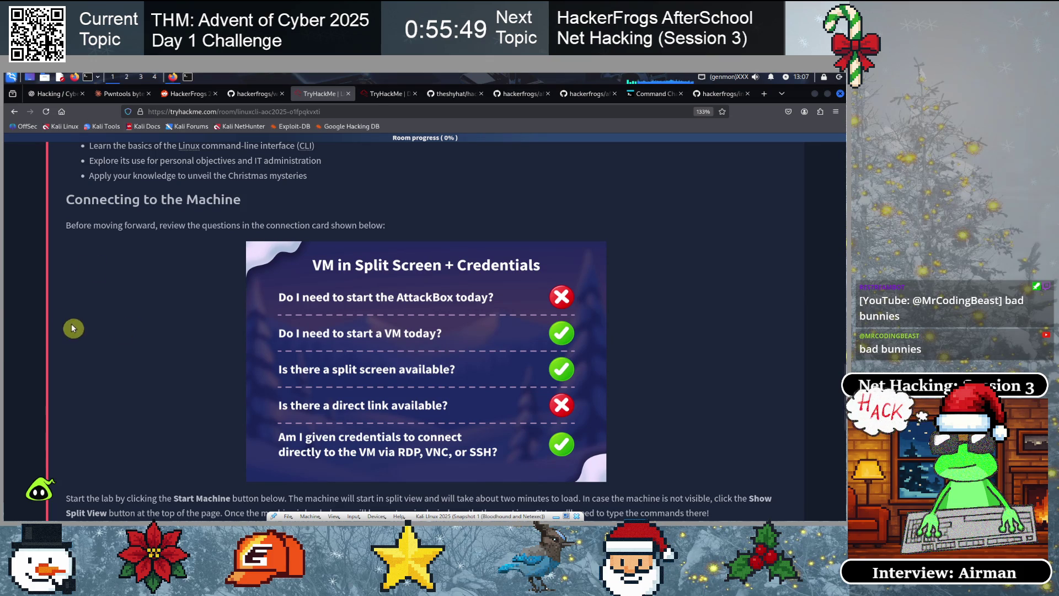
scroll(209, 366, down, 1)
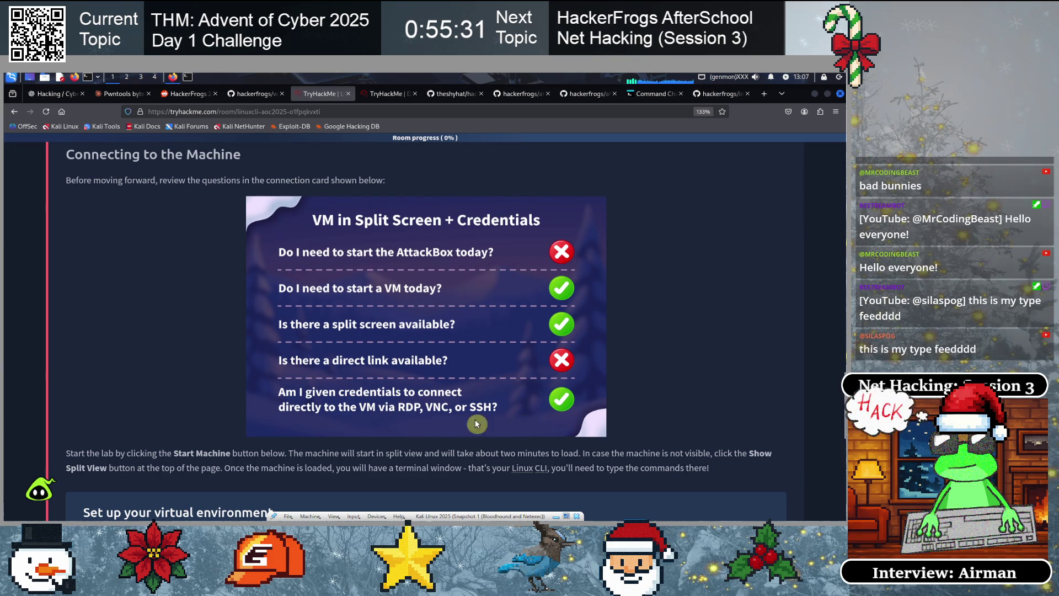
scroll(345, 430, down, 2)
scroll(346, 428, down, 3)
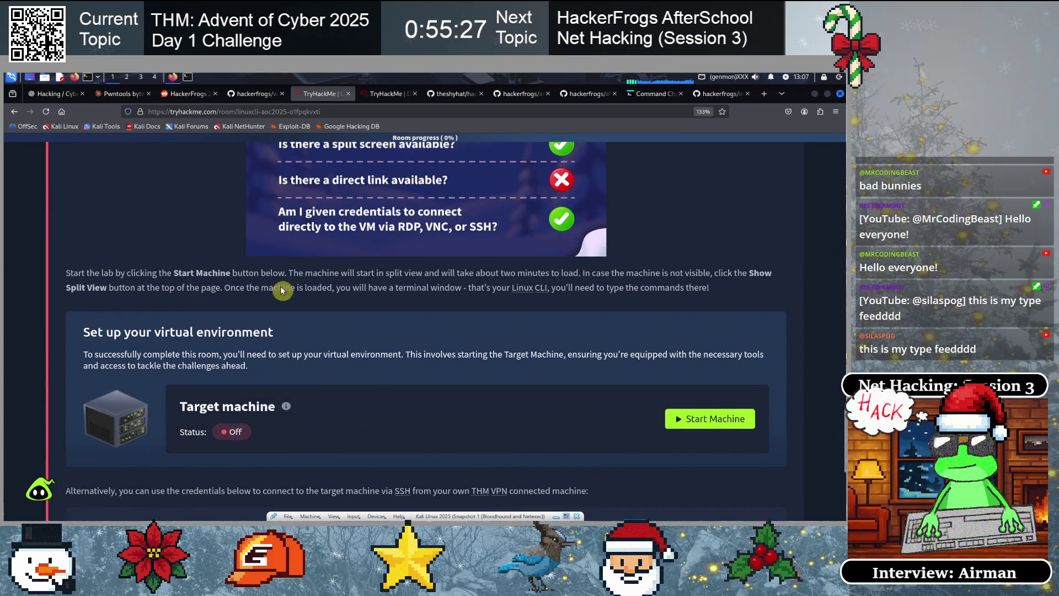
scroll(364, 389, down, 2)
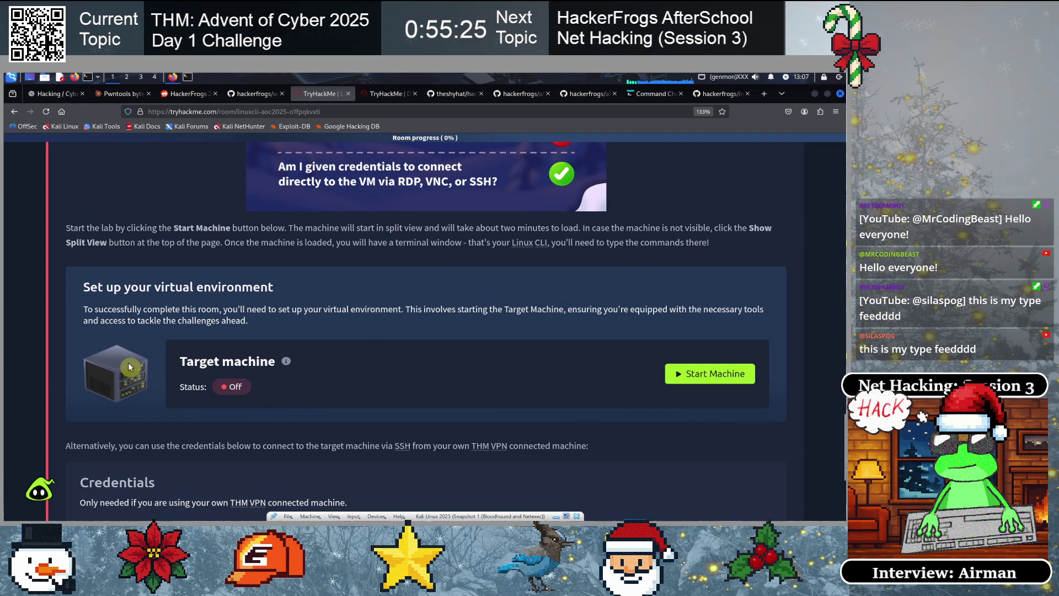
Start the target machine so the Linux VM boots in split view with SSH credentials shown
click(689, 373)
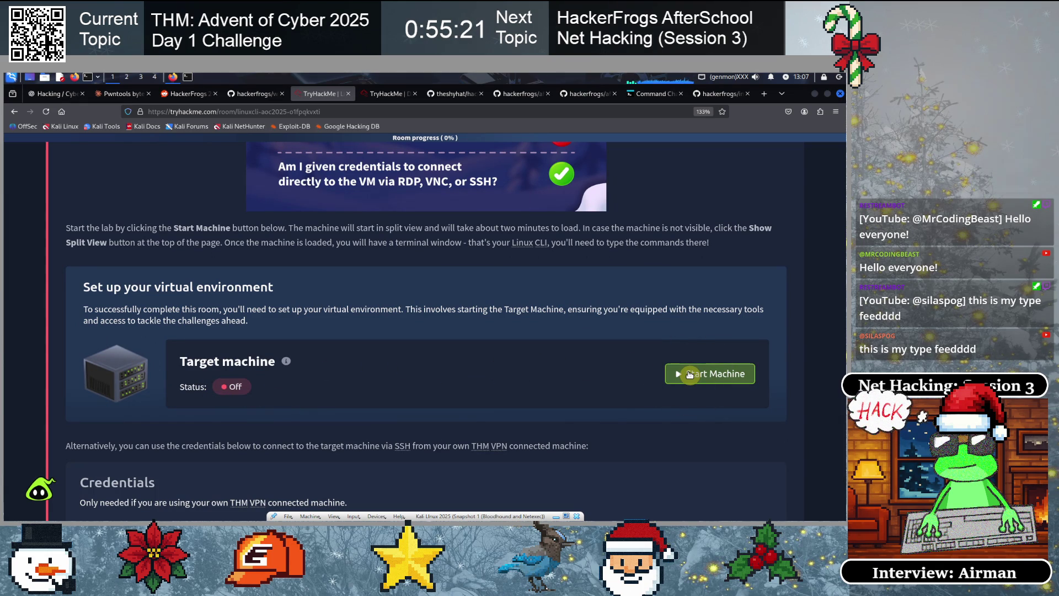
click(689, 375)
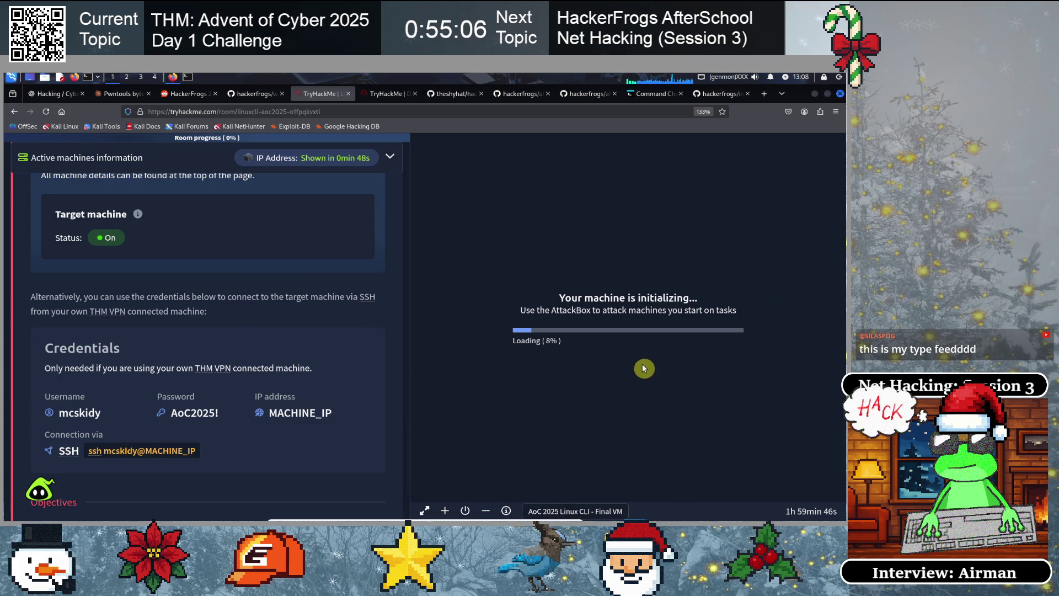
scroll(165, 307, down, 3)
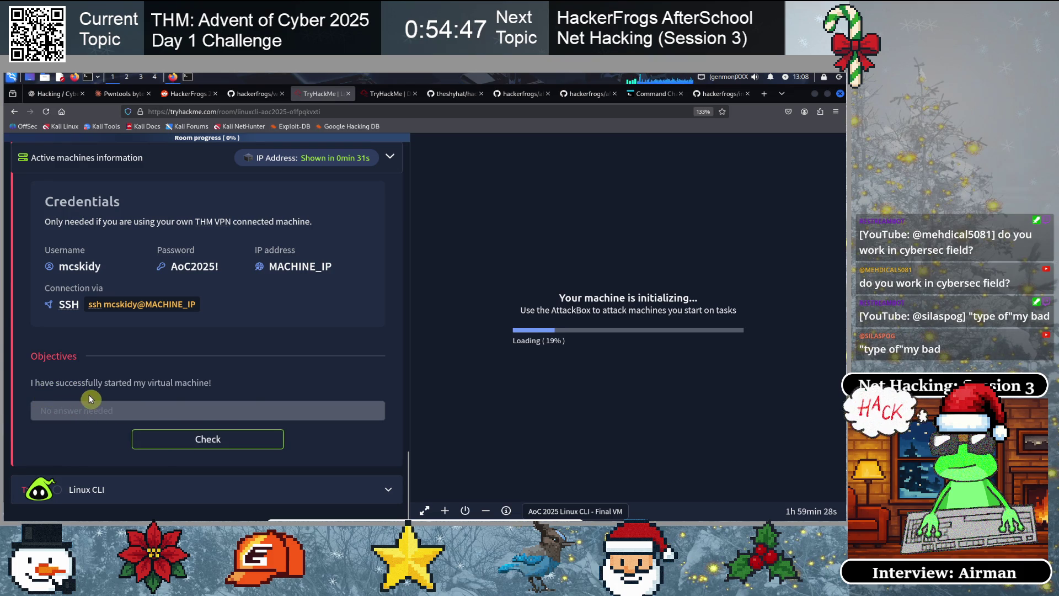
Submit the machine-started objective, raising progress to 11%, and expand the Linux CLI task
click(216, 440)
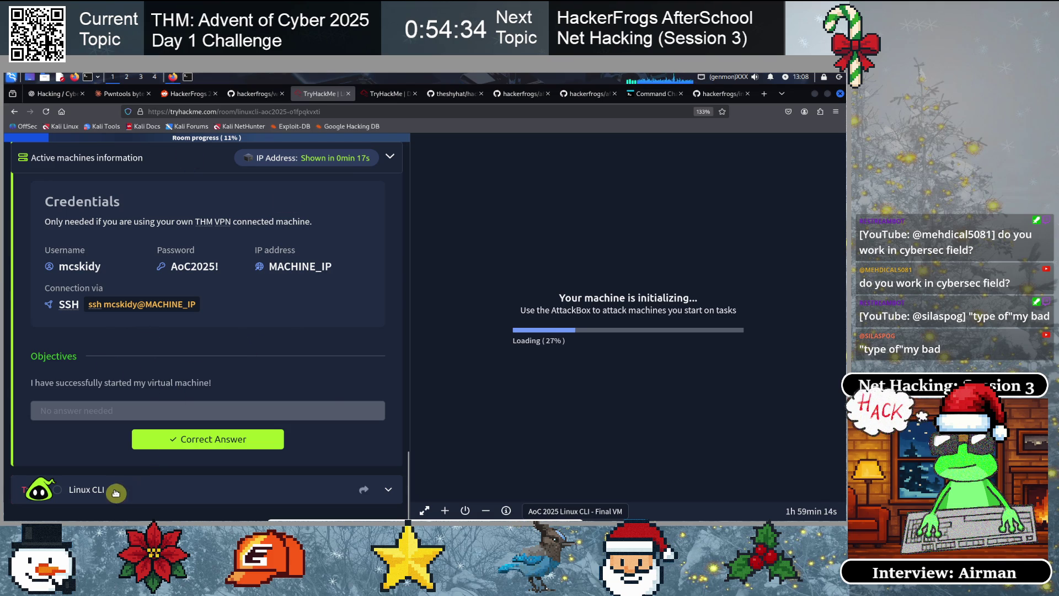
click(253, 489)
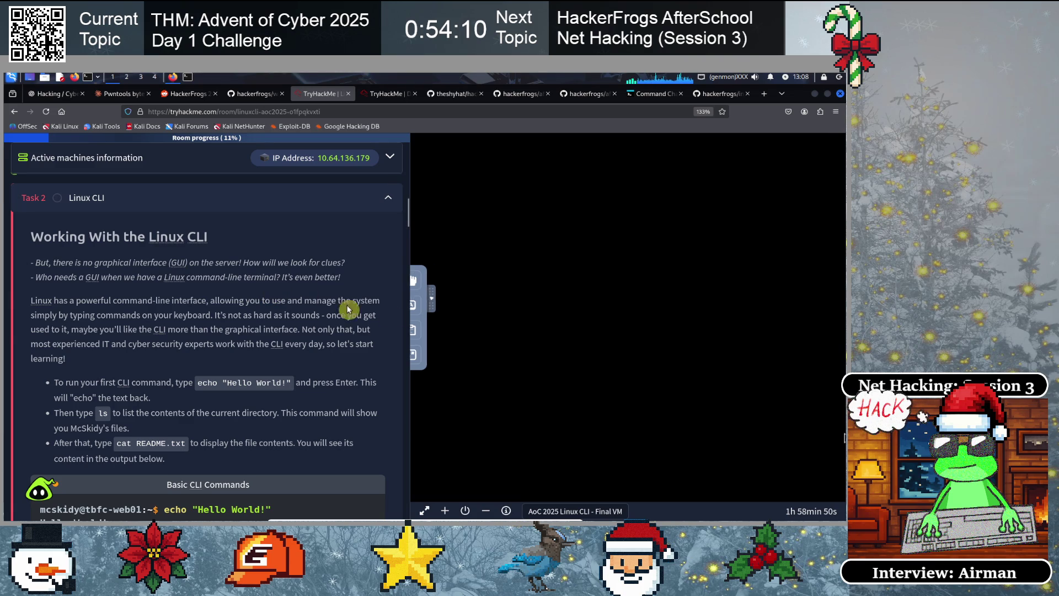
In the VM terminal, list the home folder with ls and echo "Hello World!"
scroll(76, 312, down, 1)
scroll(76, 312, down, 2)
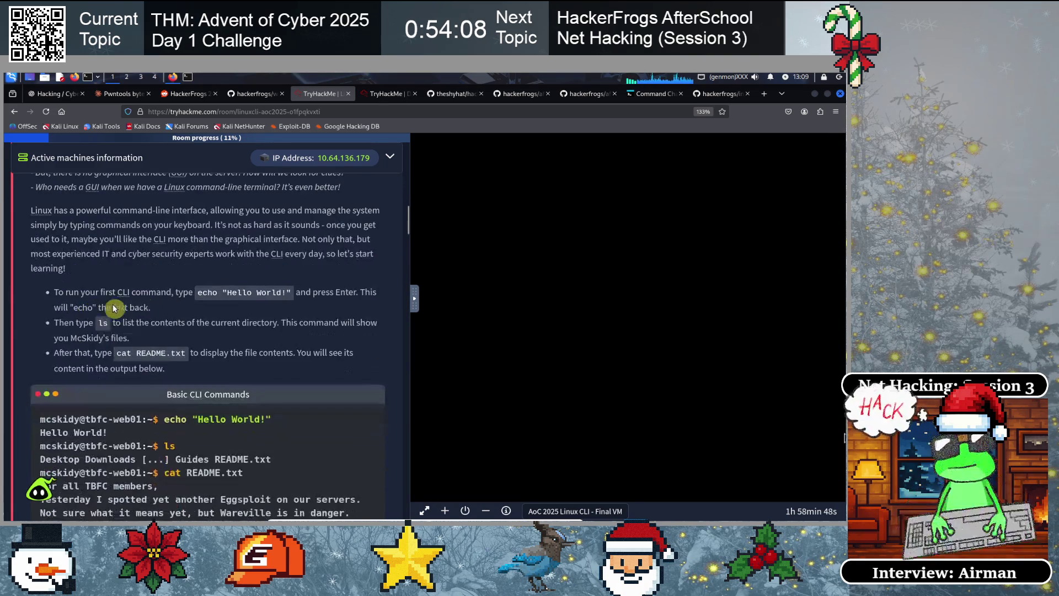
scroll(146, 331, down, 1)
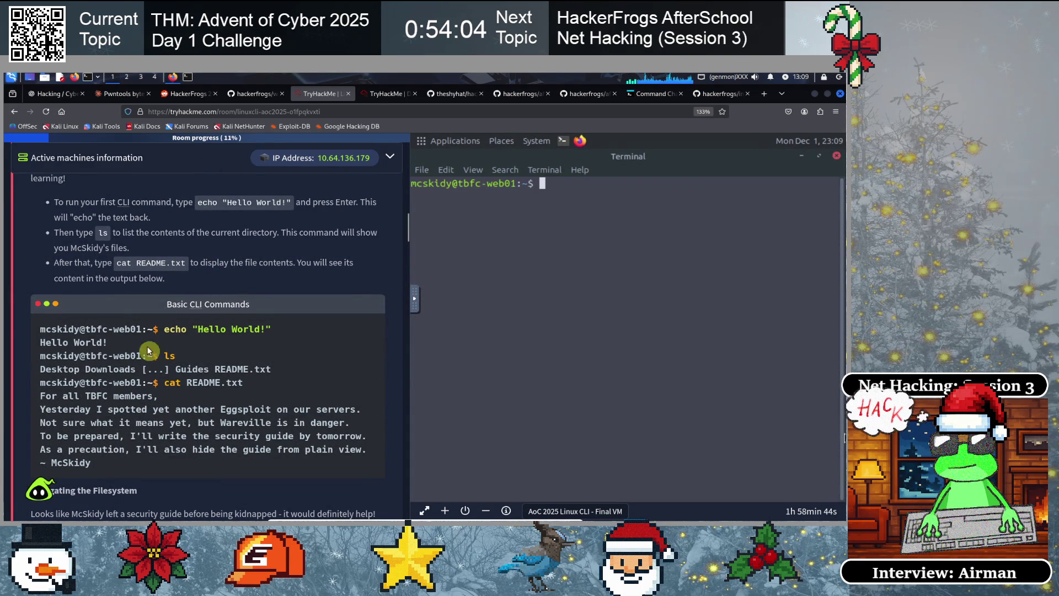
scroll(200, 366, down, 1)
click(498, 263)
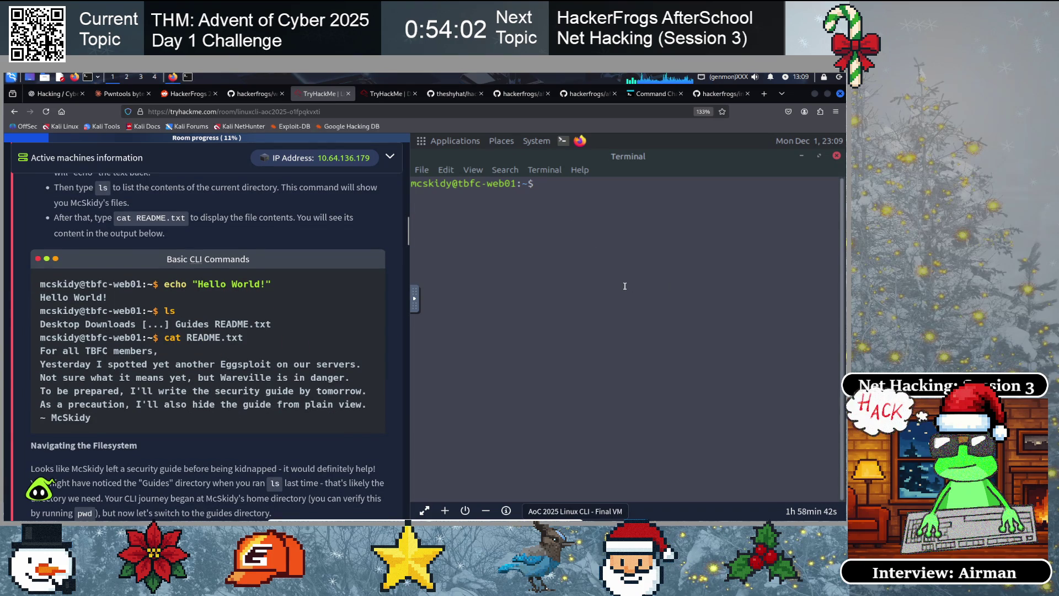
text(ls)
key(Return)
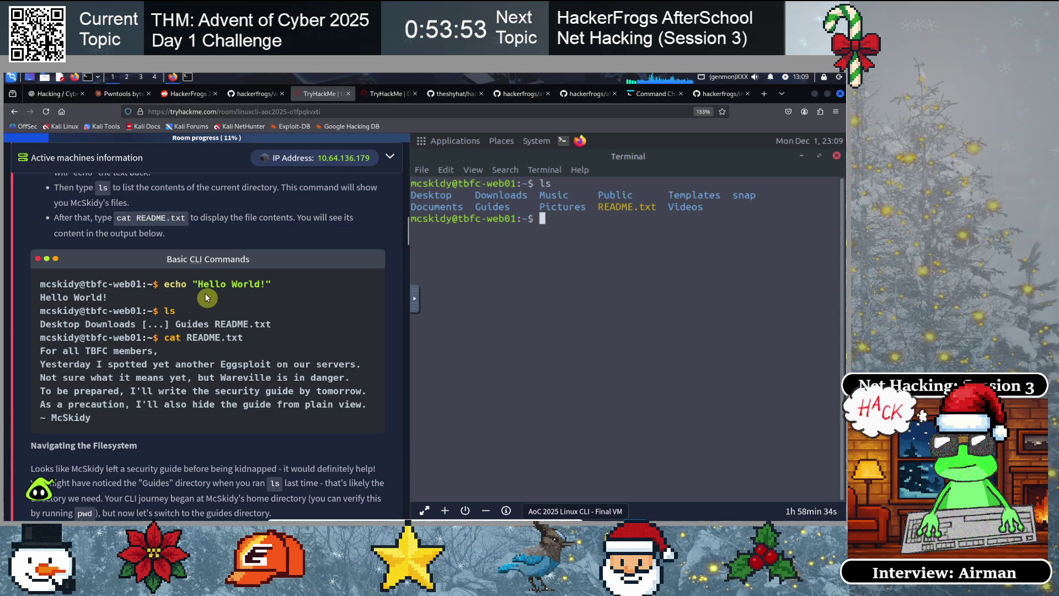
text(echo )
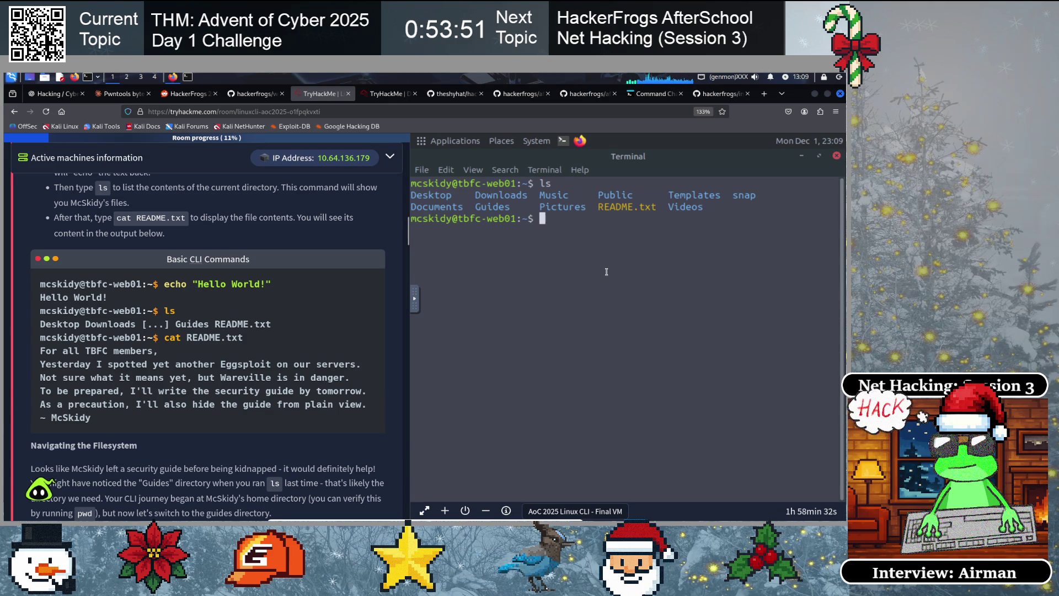
text(")
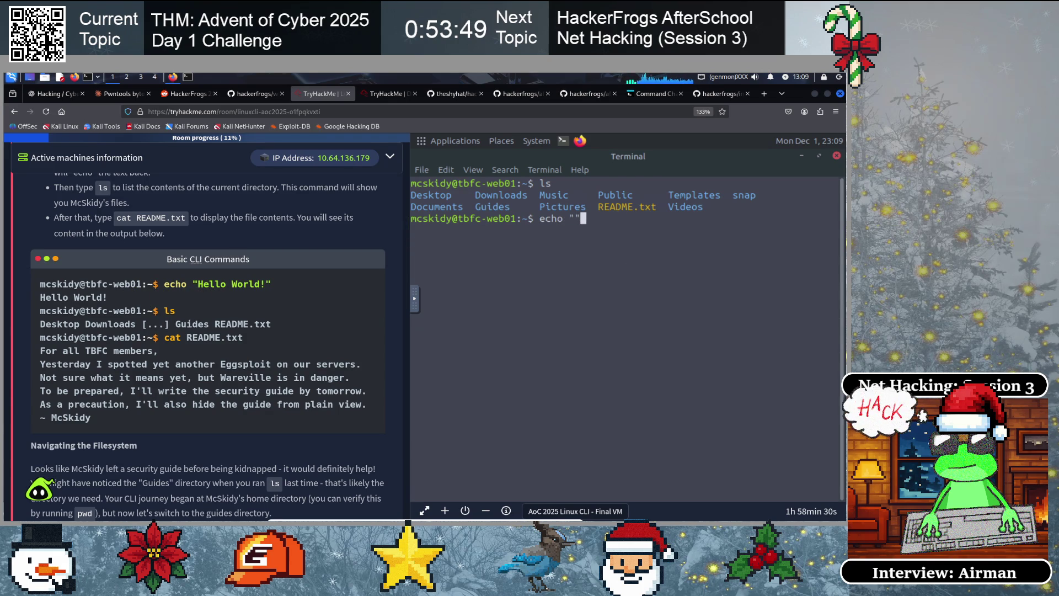
text(Hello Wo)
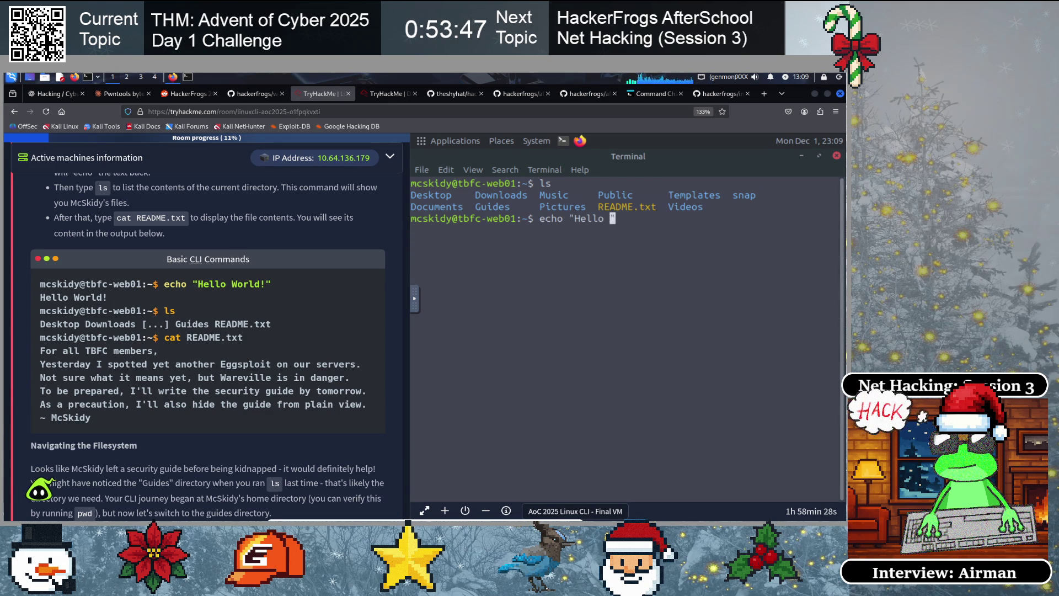
text(rld!)
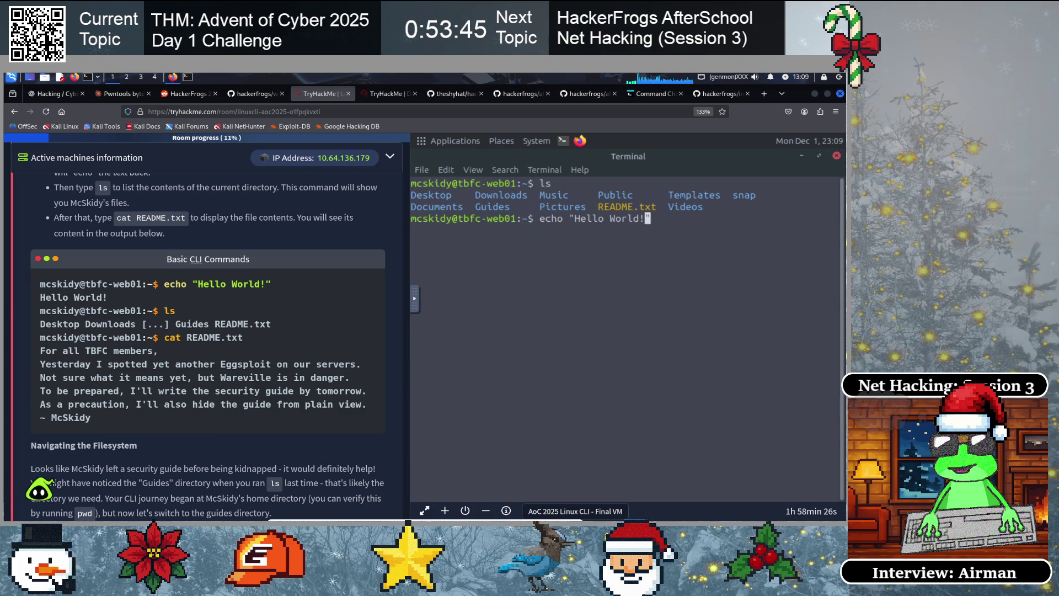
key(Return)
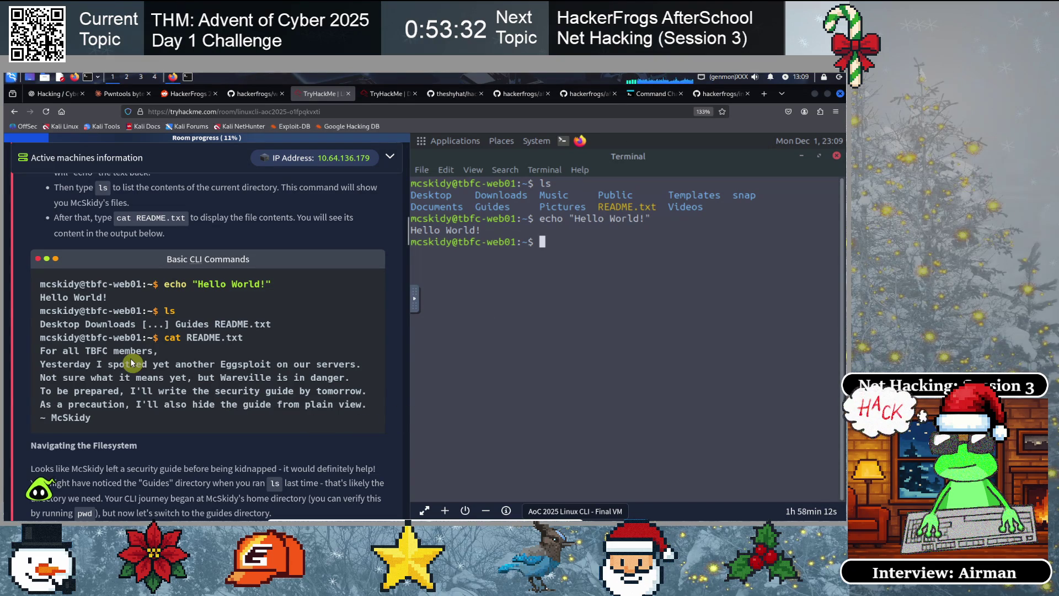
List the home folder again and print the working directory, /home/mcskidy, with pwd
scroll(133, 363, down, 5)
scroll(132, 362, down, 3)
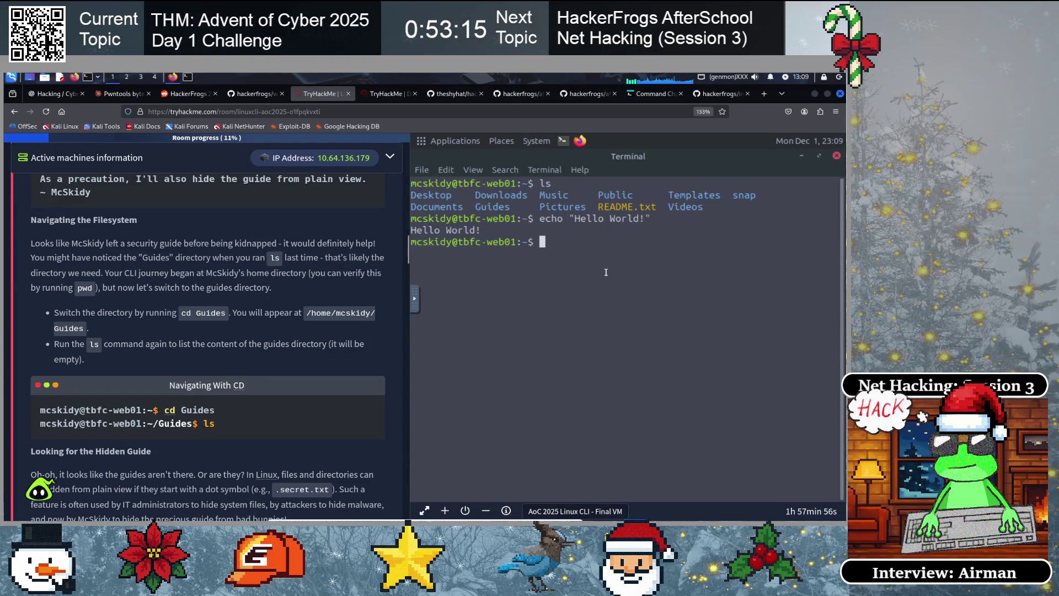
text(ls)
key(Return)
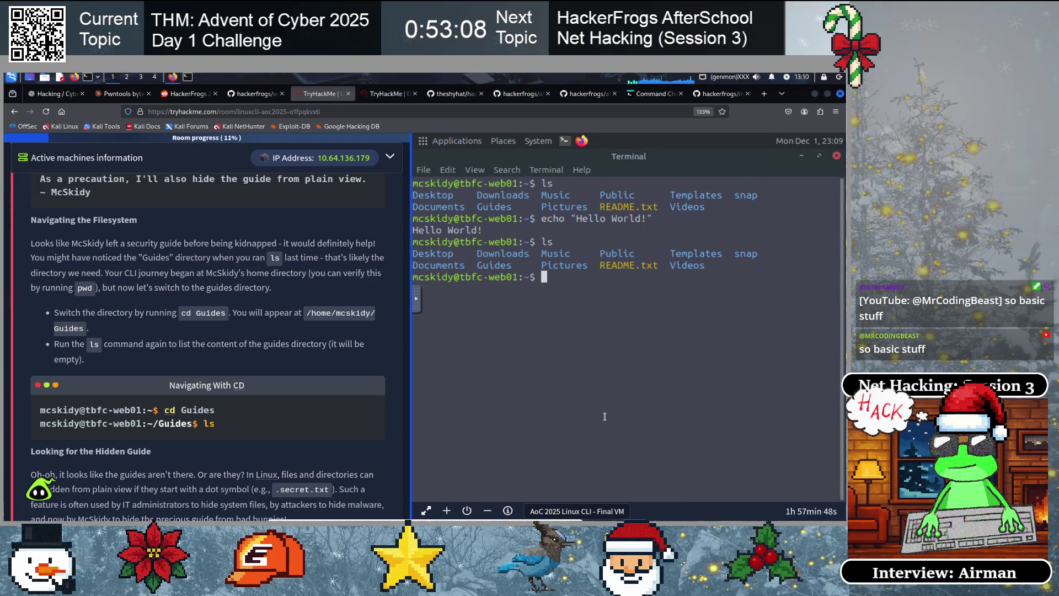
click(82, 297)
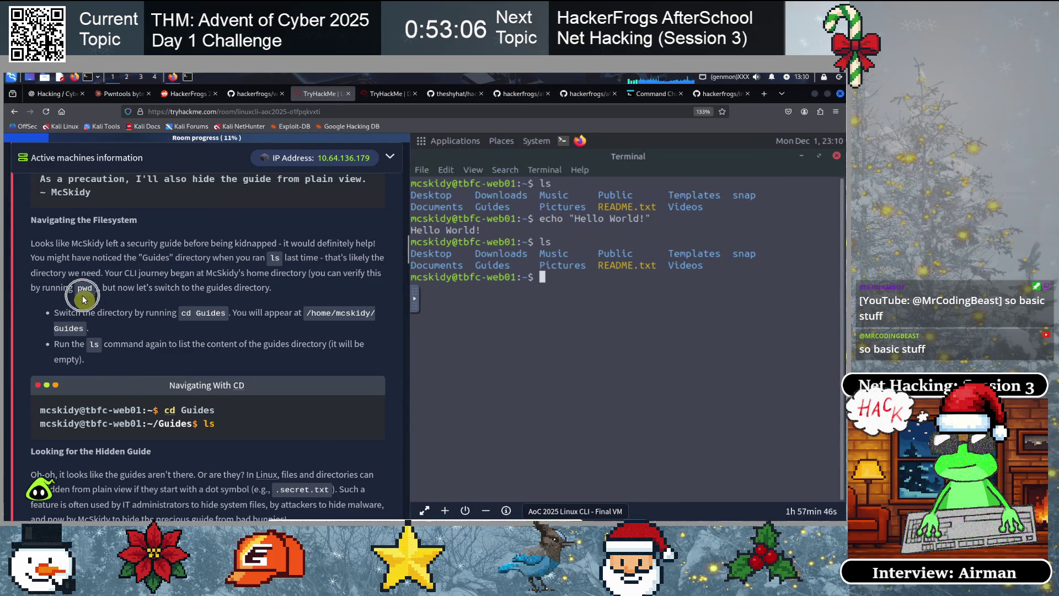
click(218, 409)
text(pw)
key(Return)
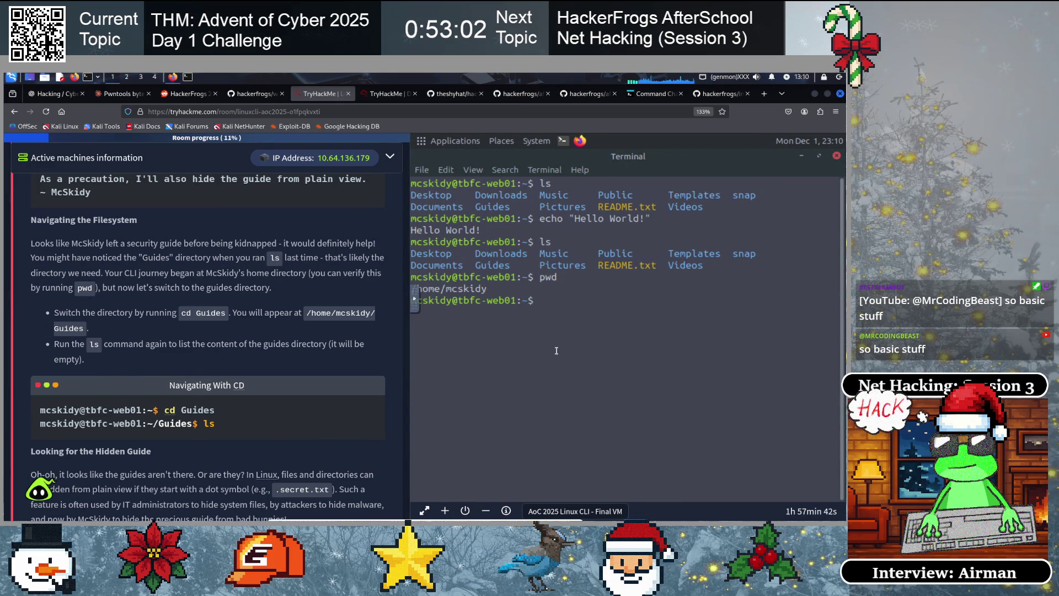
drag(441, 289, 467, 298)
click(467, 304)
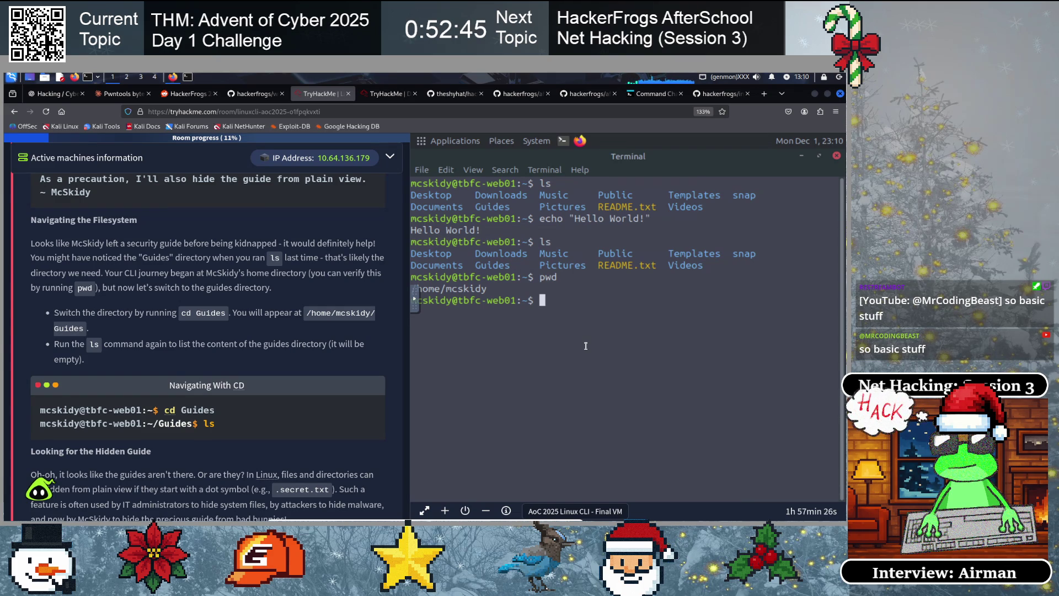
scroll(119, 364, down, 3)
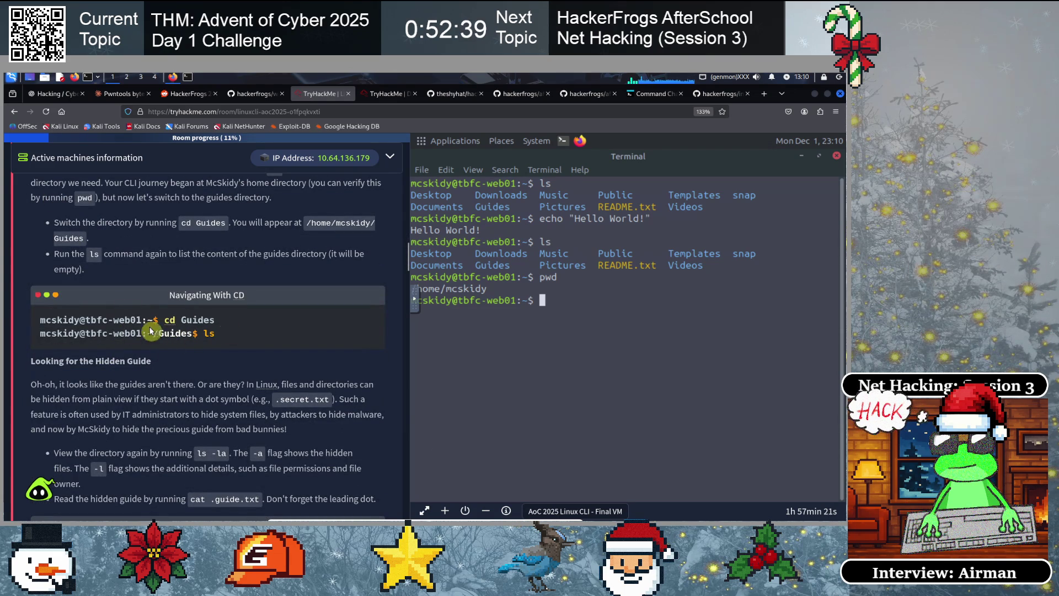
Change into ~/Guides with cd Guides and run ls, which lists no files
text(cd)
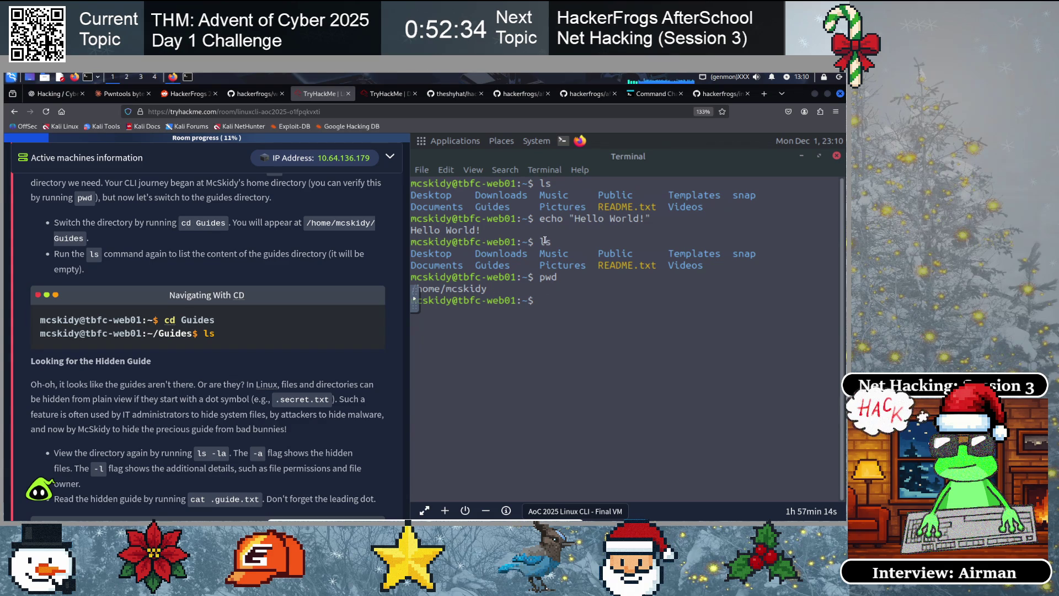
drag(558, 240, 827, 243)
click(457, 258)
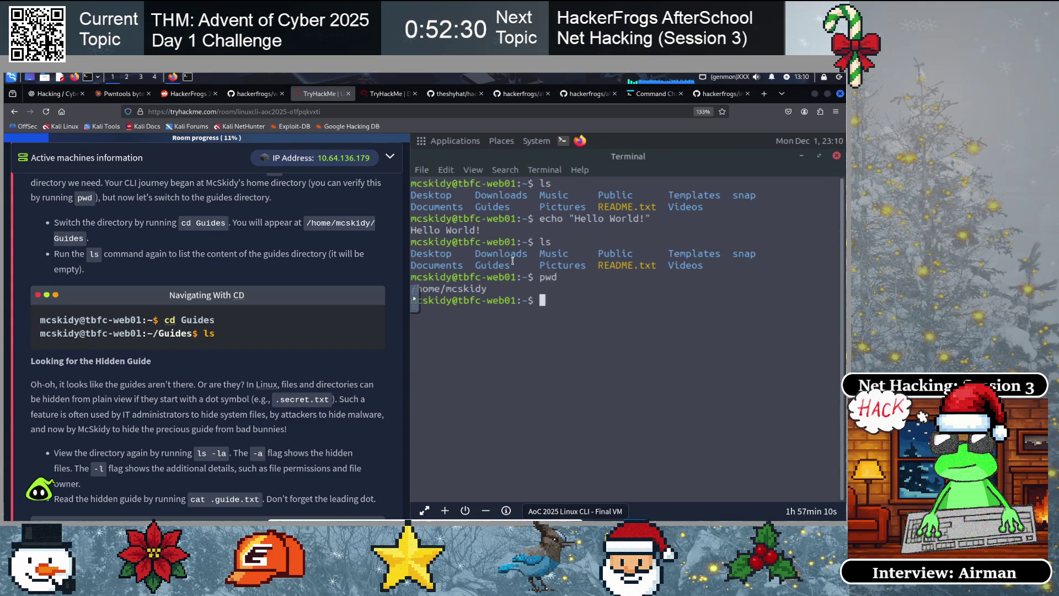
drag(475, 266, 510, 265)
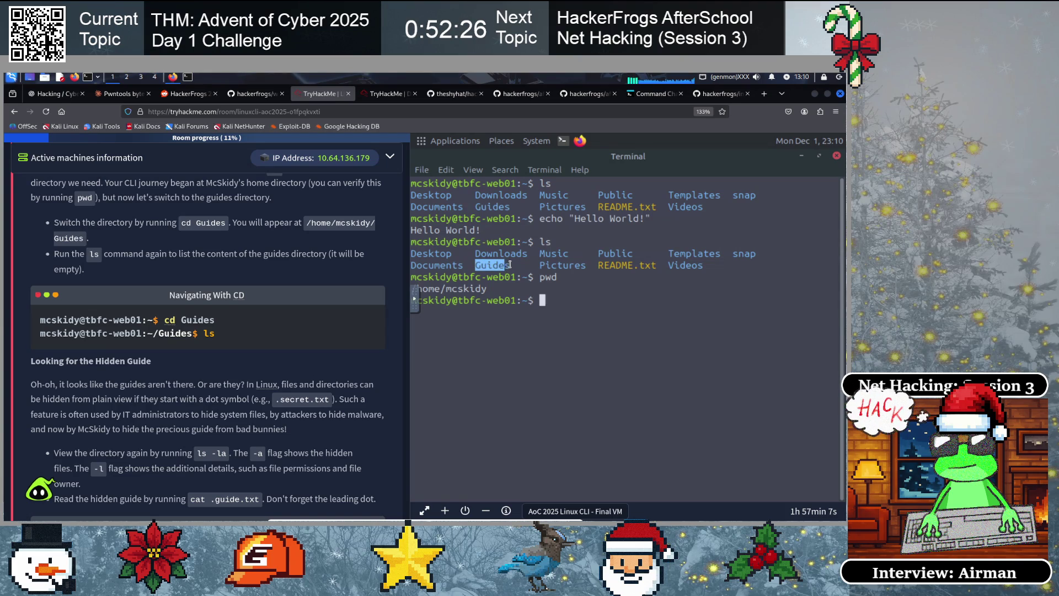
click(675, 357)
text(cd)
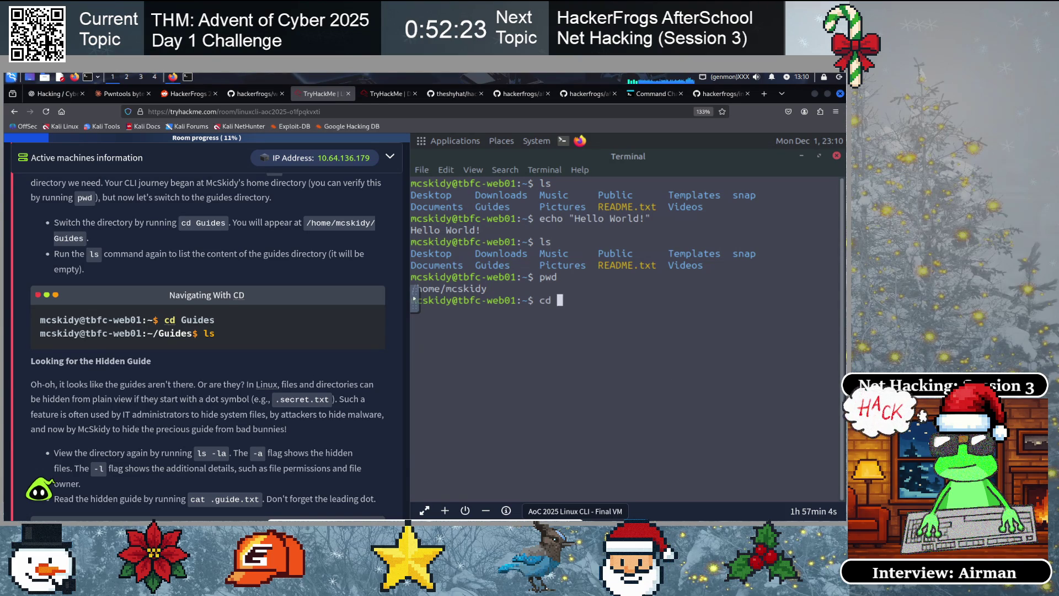
text(Guides)
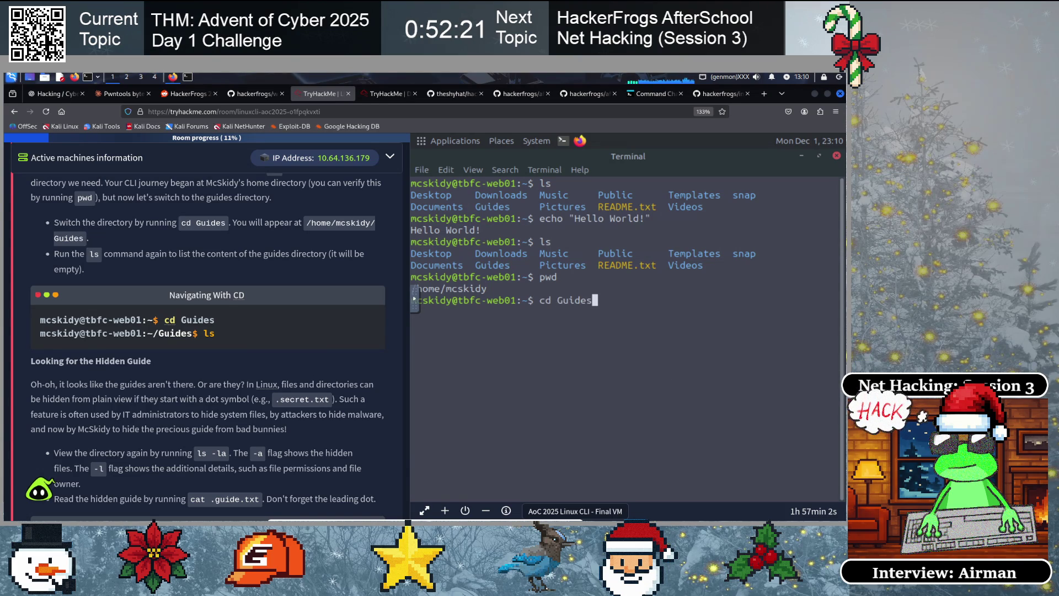
key(Return)
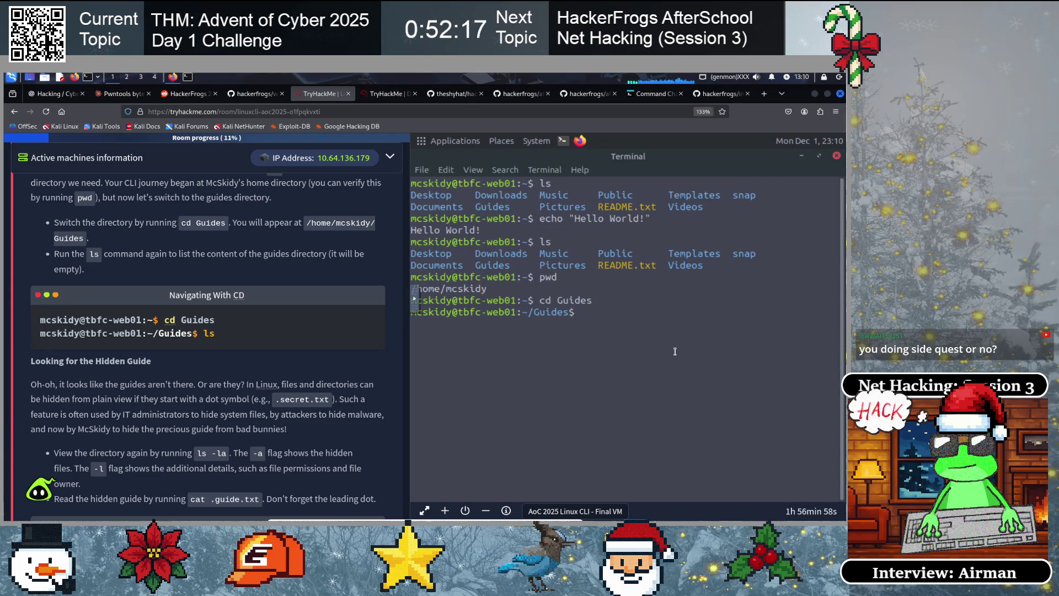
text(ls)
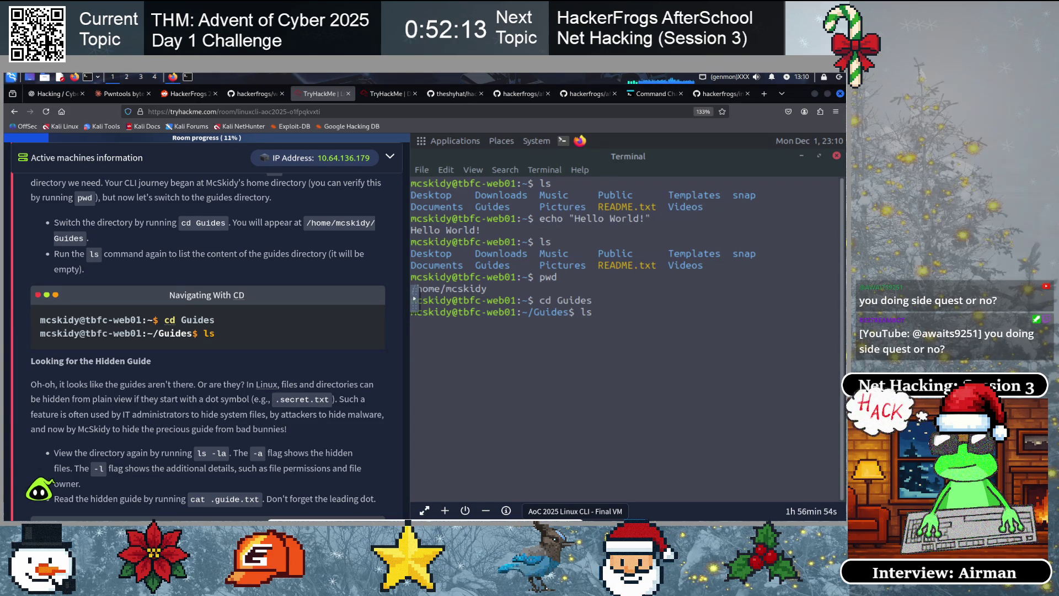
key(Return)
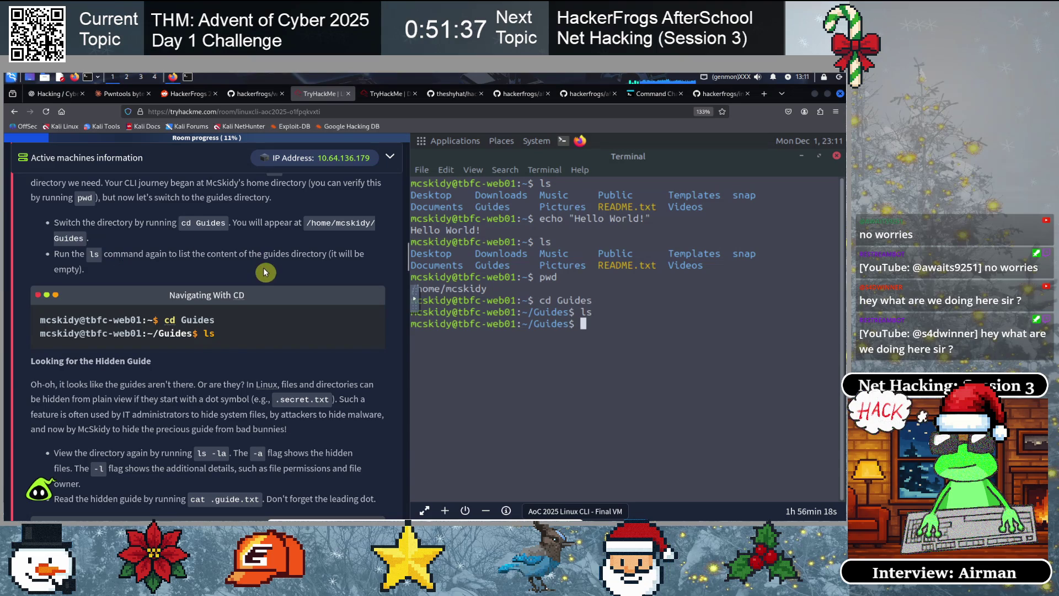
click(251, 111)
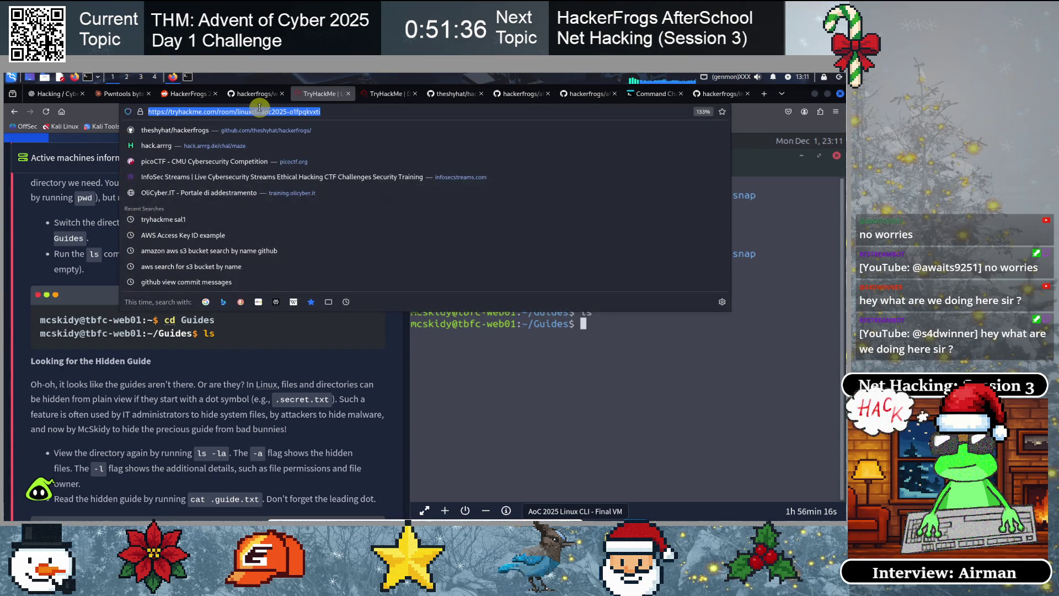
click(641, 370)
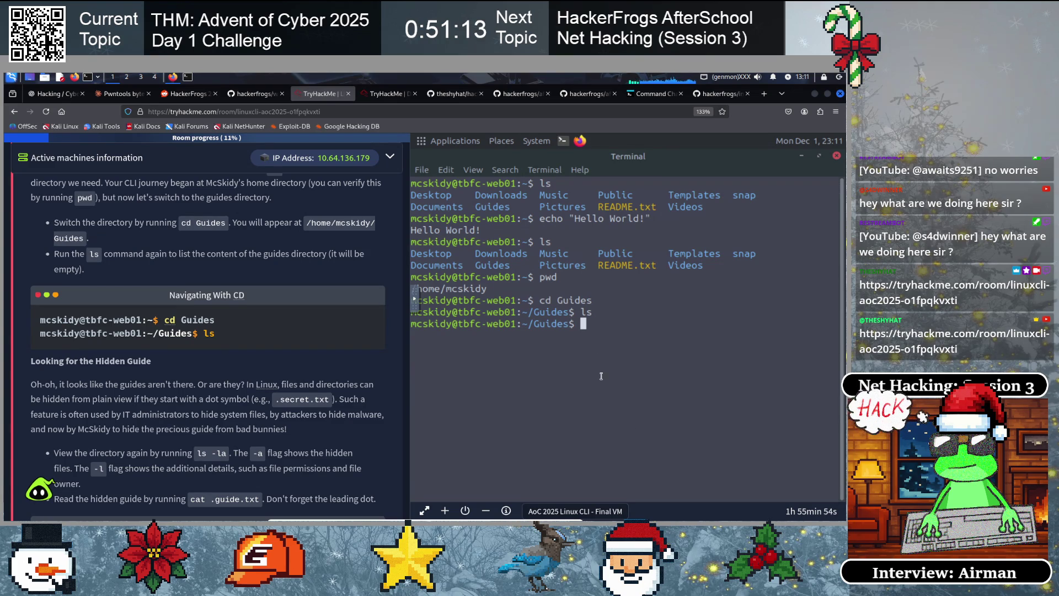
Read the Q1 and Q2 answers in the hackerfrogs Day 1 walkthrough, then close the dashboard
click(243, 93)
scroll(383, 365, down, 5)
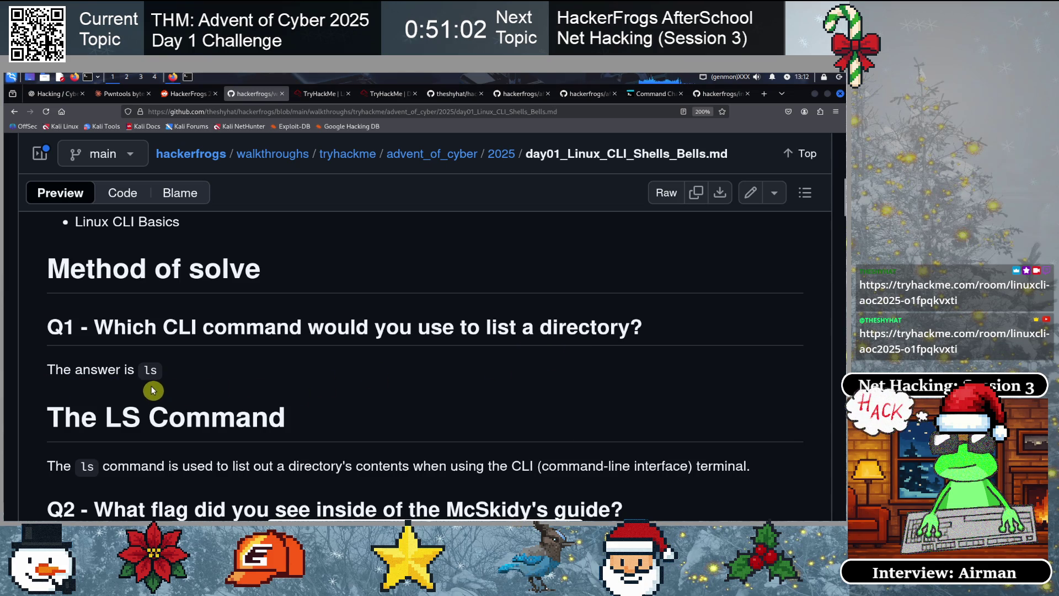
scroll(318, 380, down, 2)
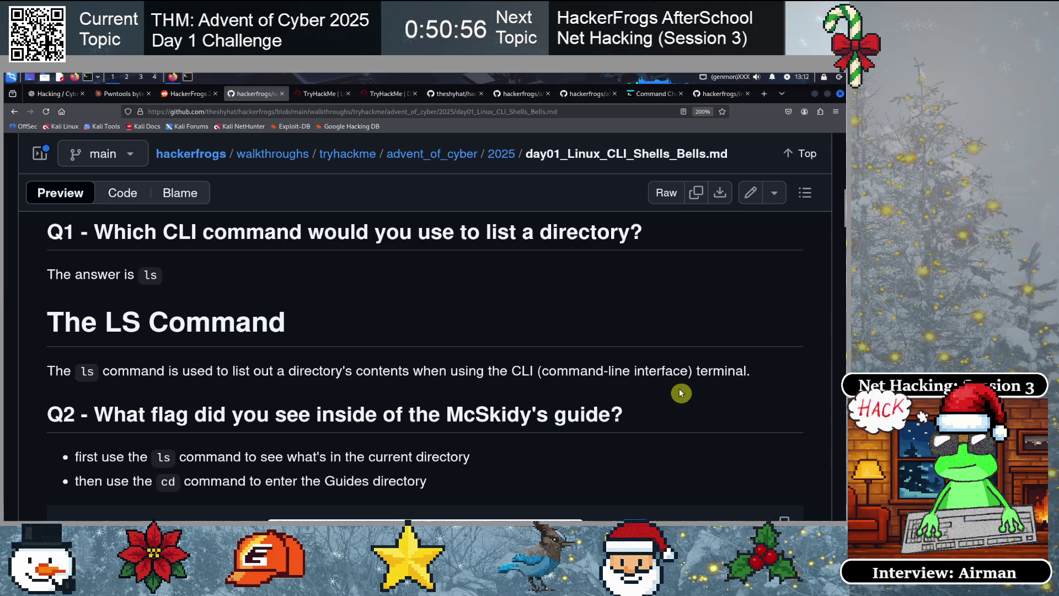
scroll(413, 391, down, 2)
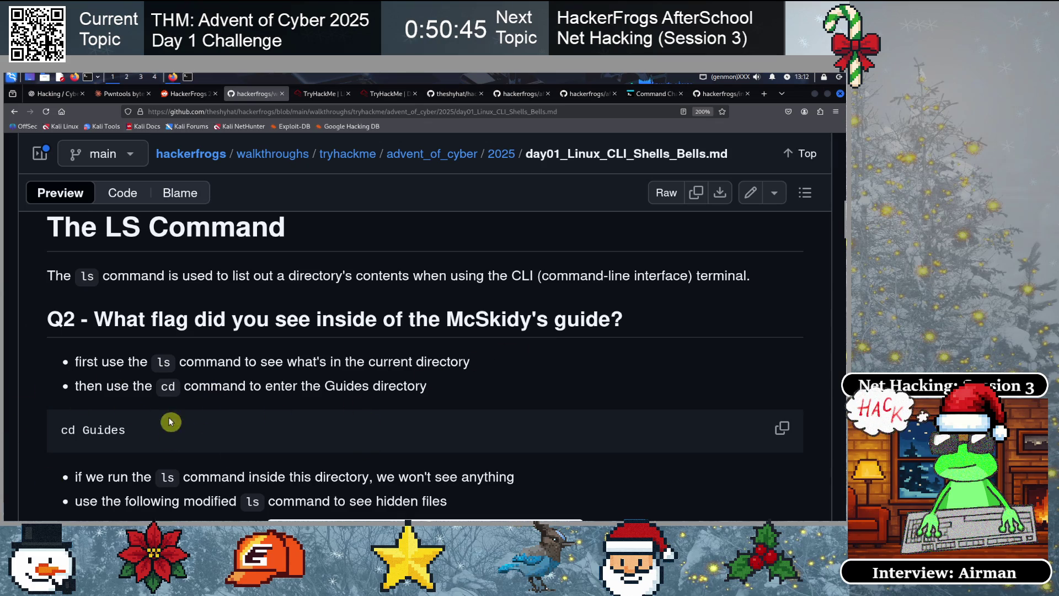
scroll(208, 359, down, 3)
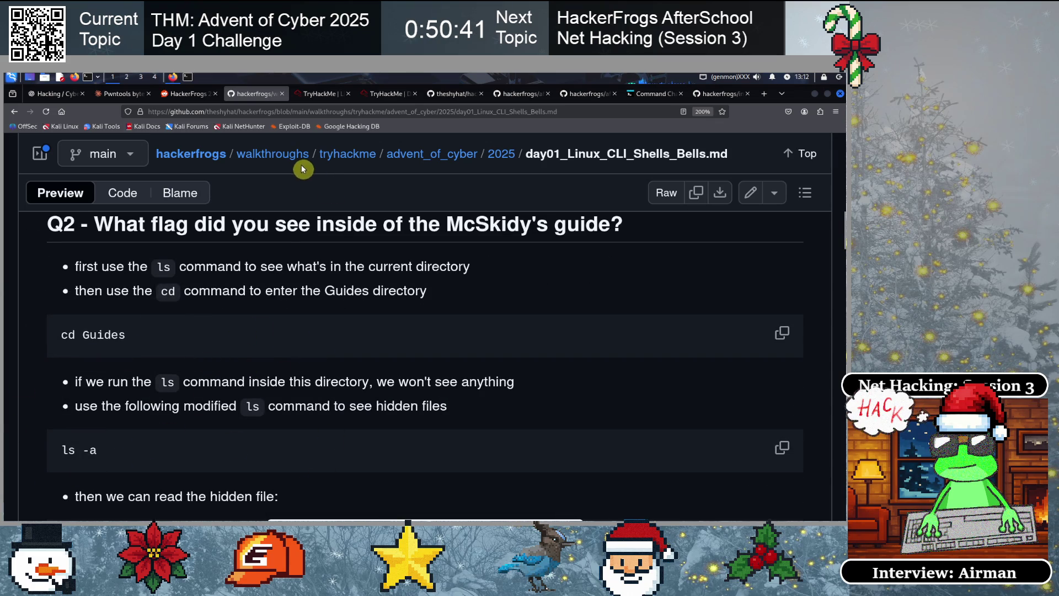
click(381, 93)
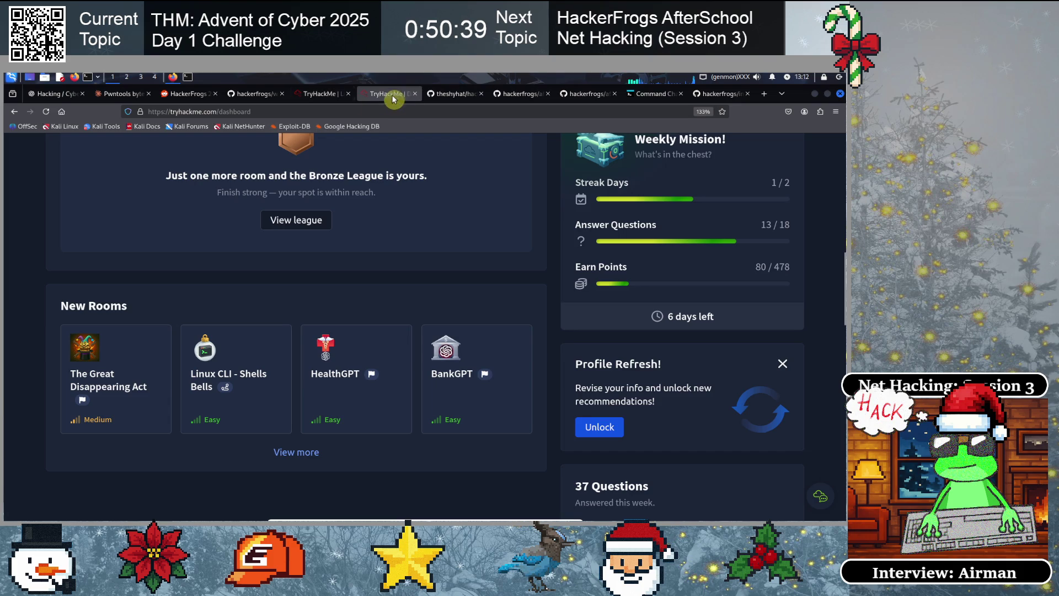
click(415, 94)
Rerun ls and then ls -a in ~/Guides, revealing the hidden .guide.txt file
click(330, 94)
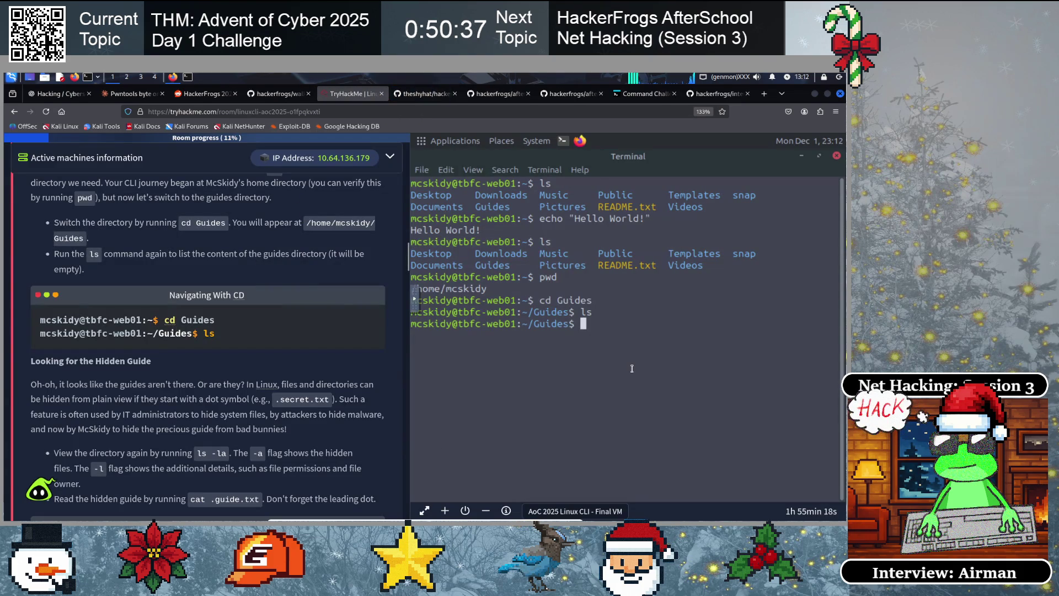
text(ls)
key(Return)
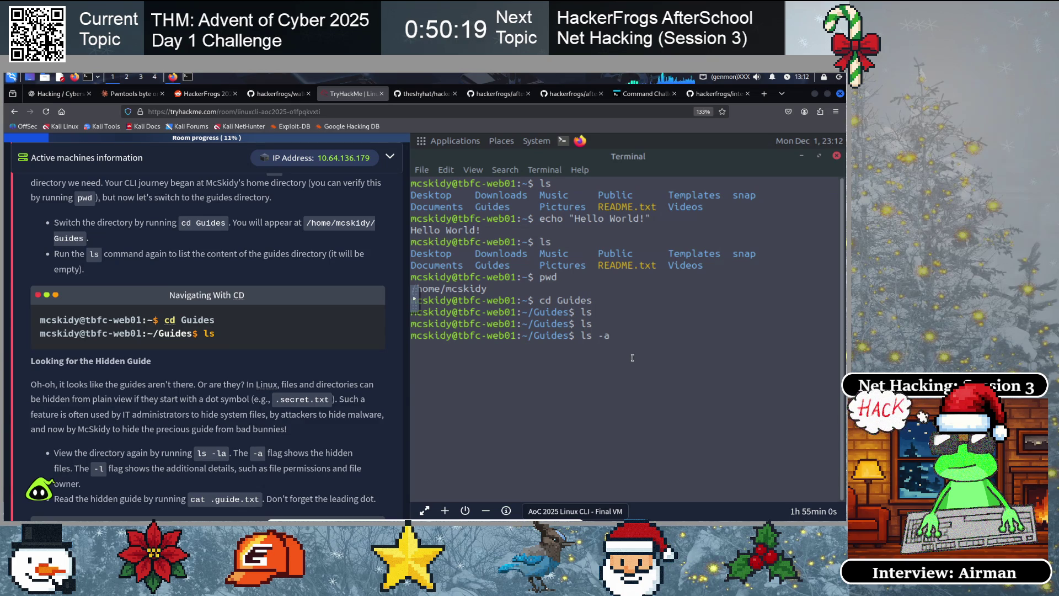
key(Return)
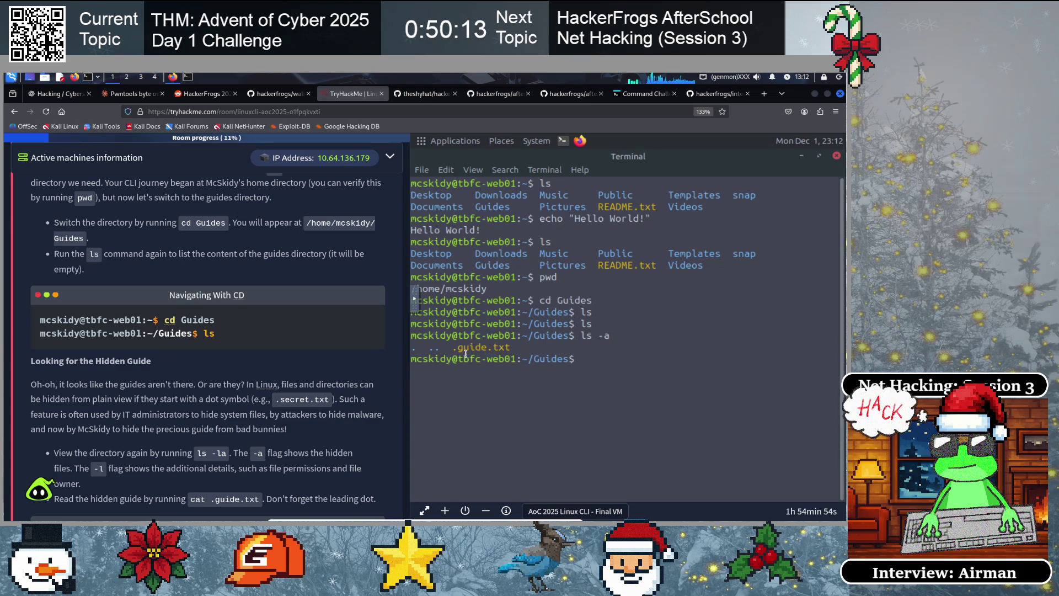
drag(452, 346, 510, 347)
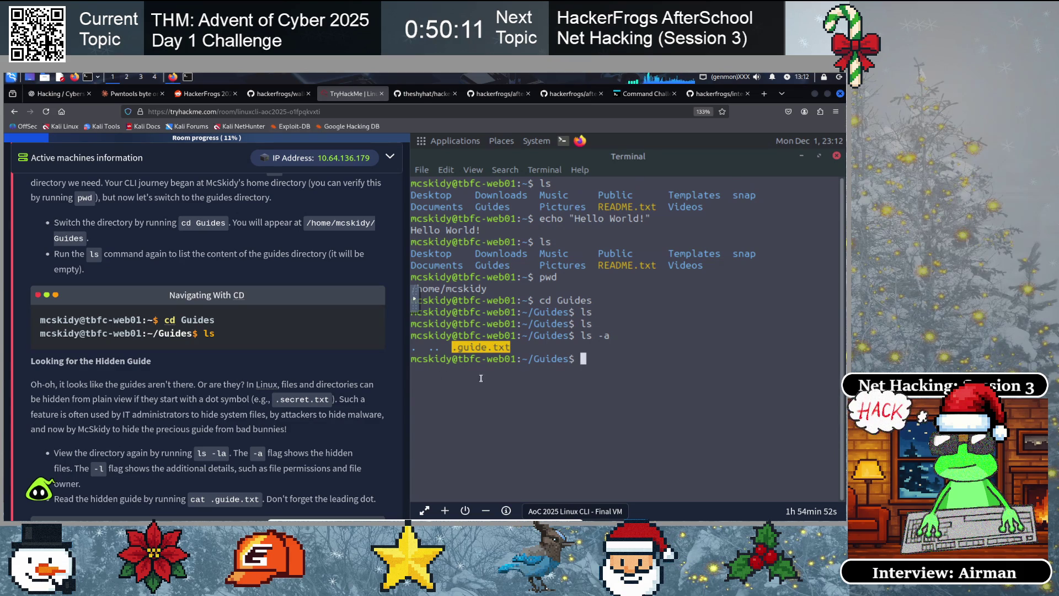
click(466, 359)
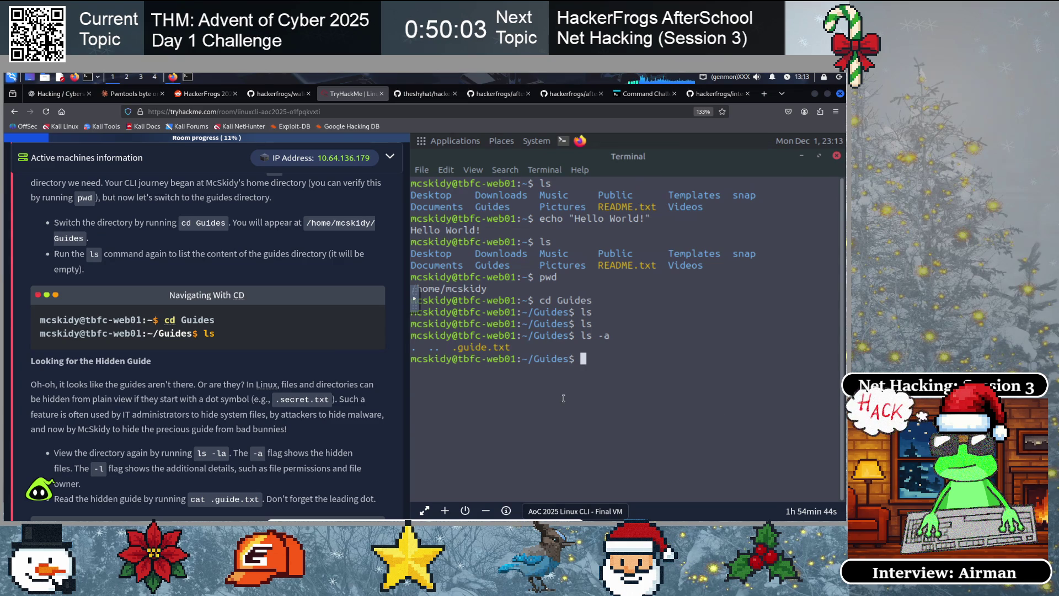
text(cat)
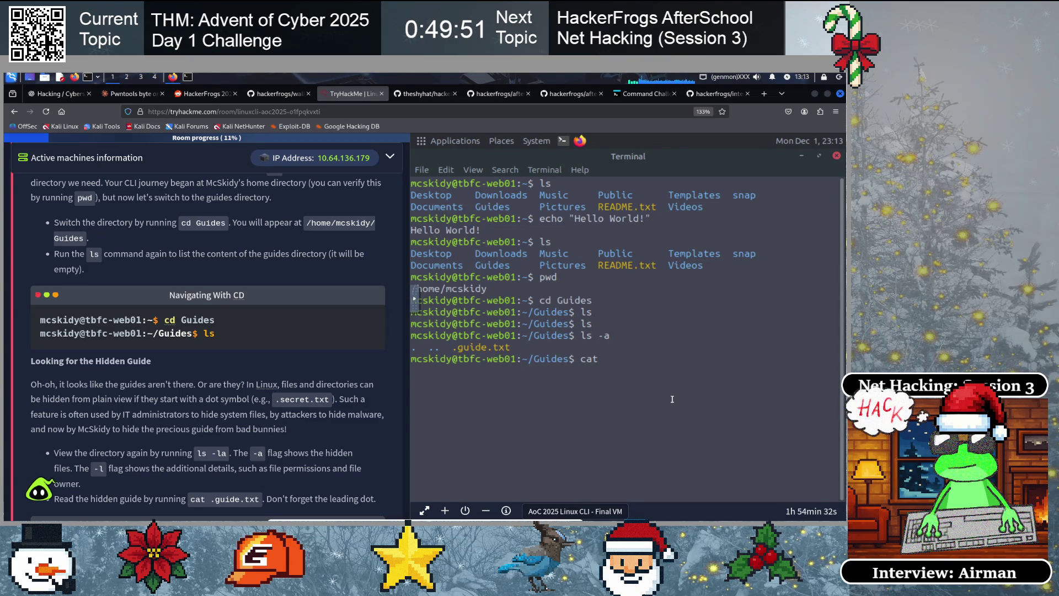
Run cat .guide.txt to print the guide, showing the flag THM{learning-linux-cli}
text(.g)
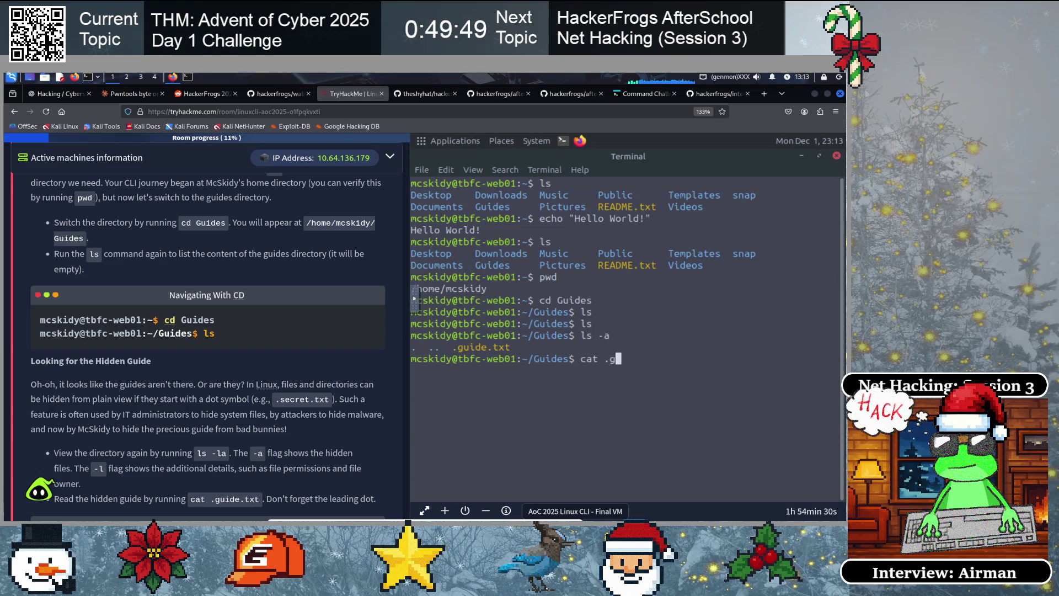
text(uide.txt)
key(Return)
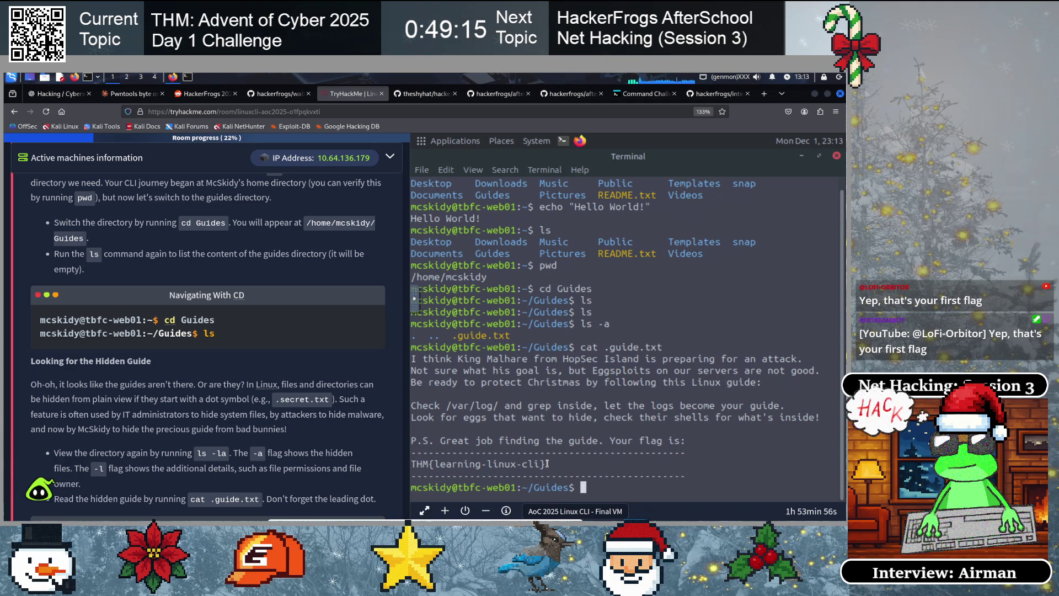
drag(503, 461, 413, 462)
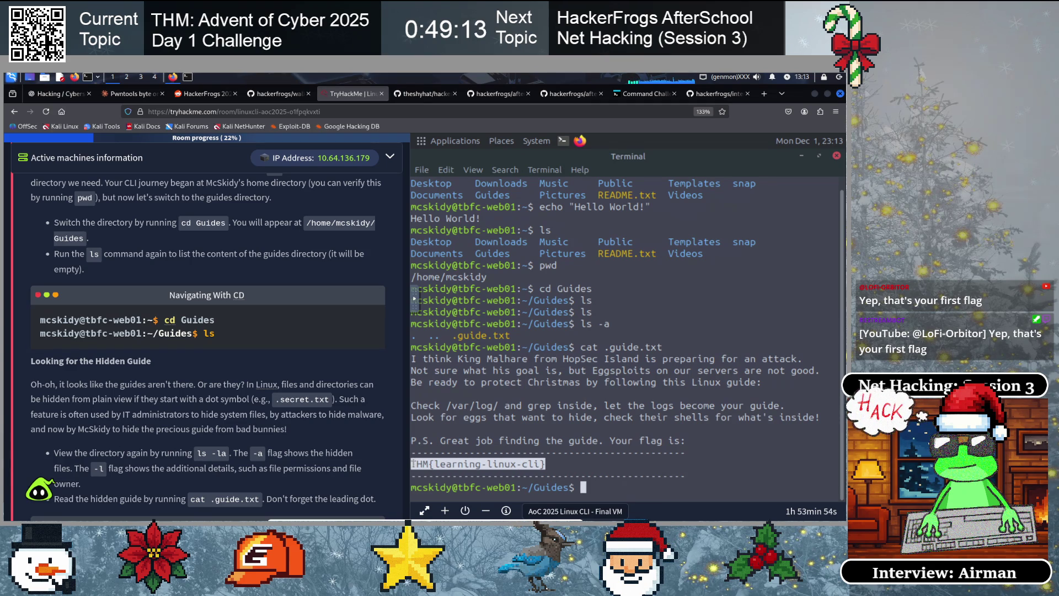
click(610, 445)
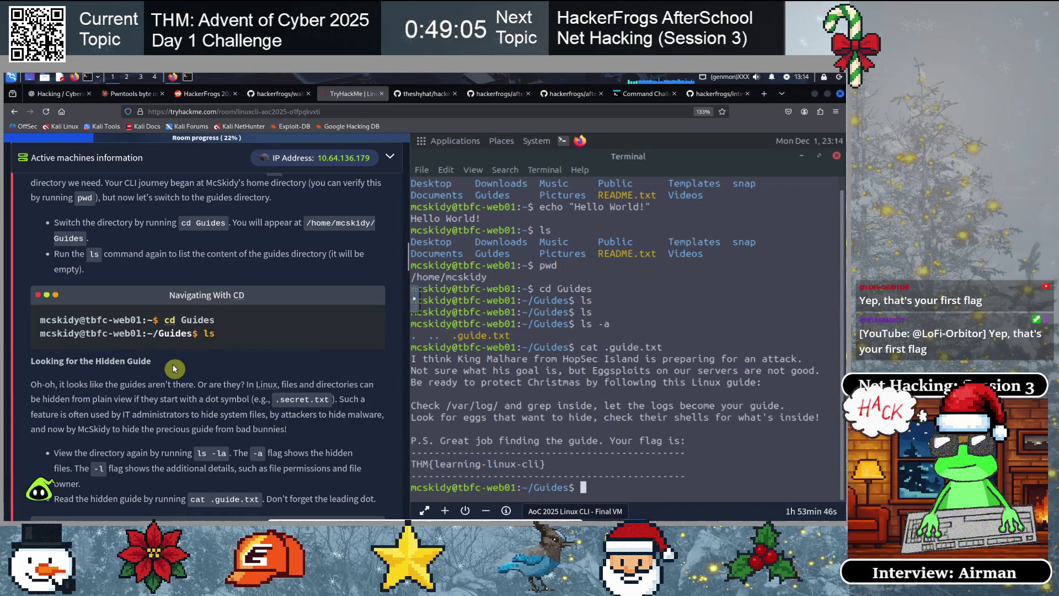
scroll(146, 330, down, 2)
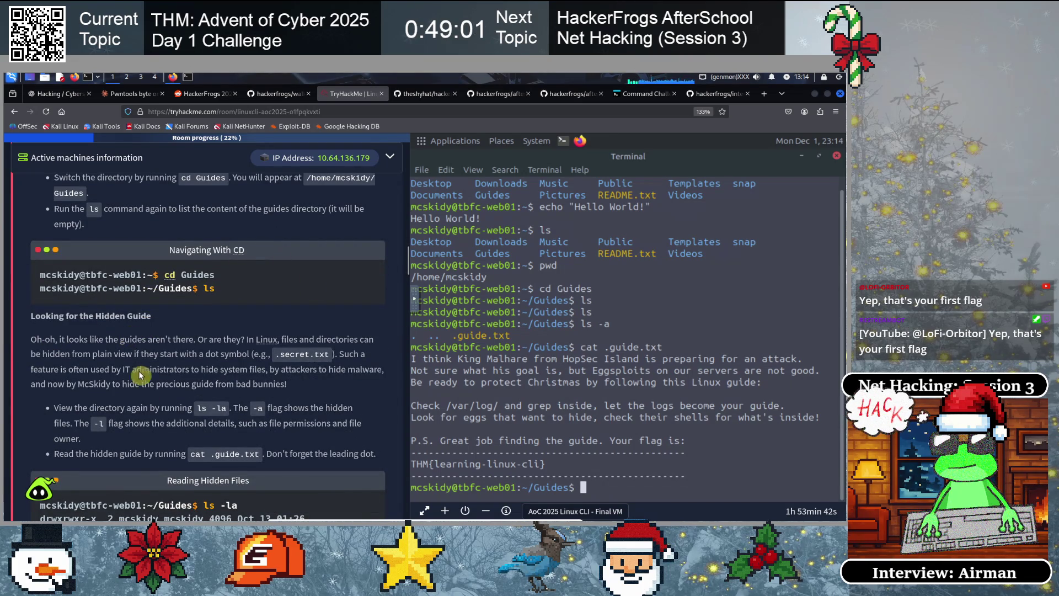
Review the task instructions, highlighting the -a option and the /var/log/ path
scroll(166, 342, down, 5)
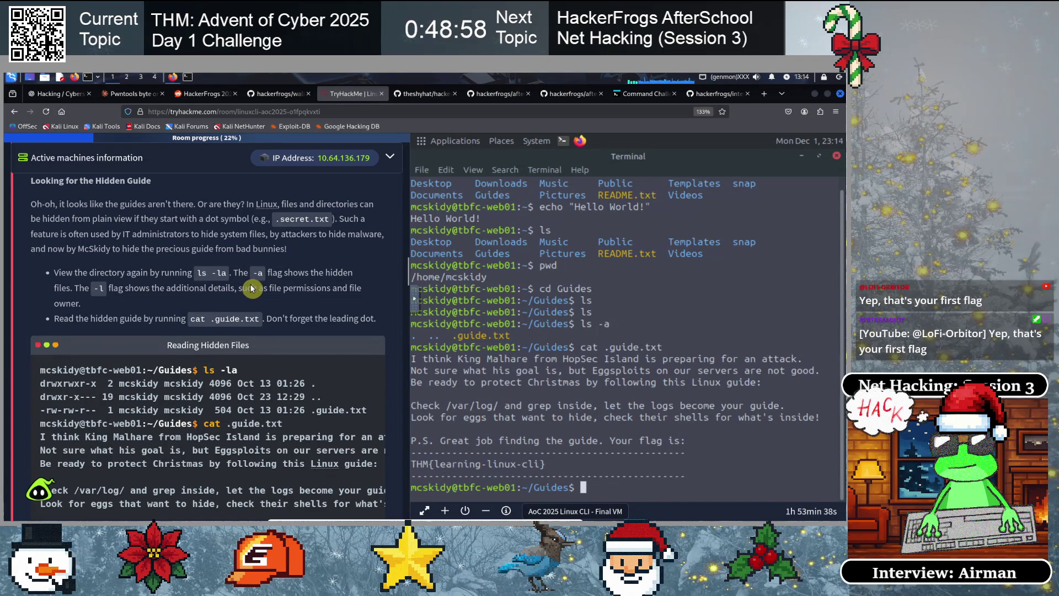
double_click(258, 273)
scroll(198, 368, down, 5)
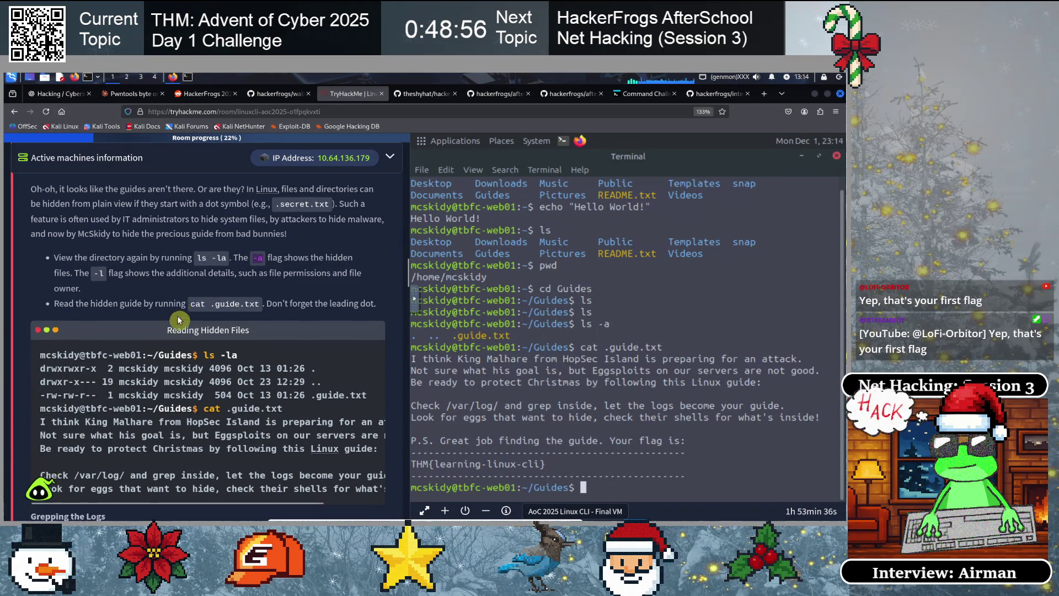
scroll(179, 319, down, 1)
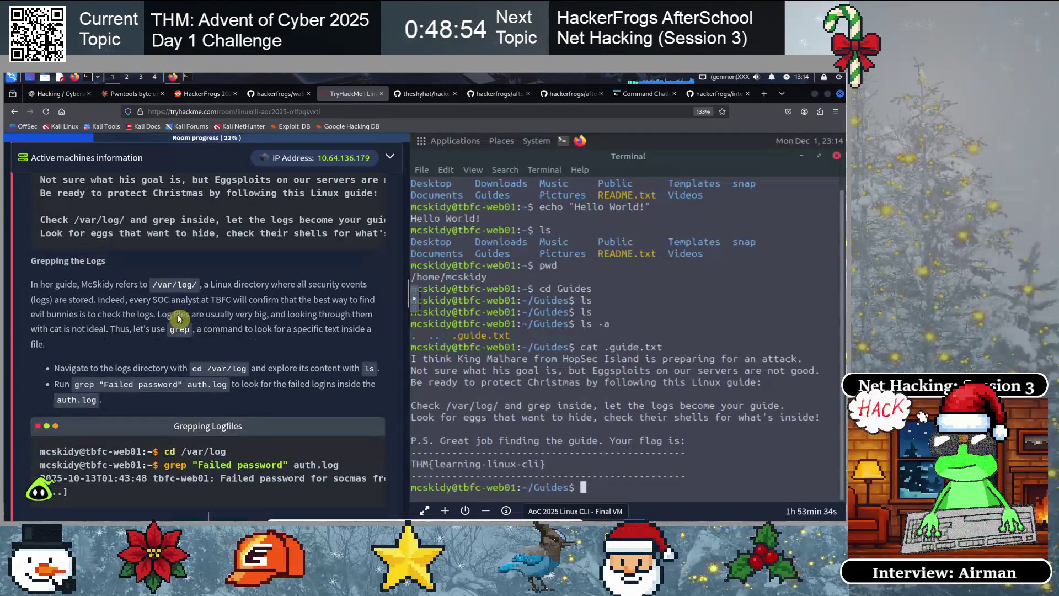
scroll(156, 320, down, 1)
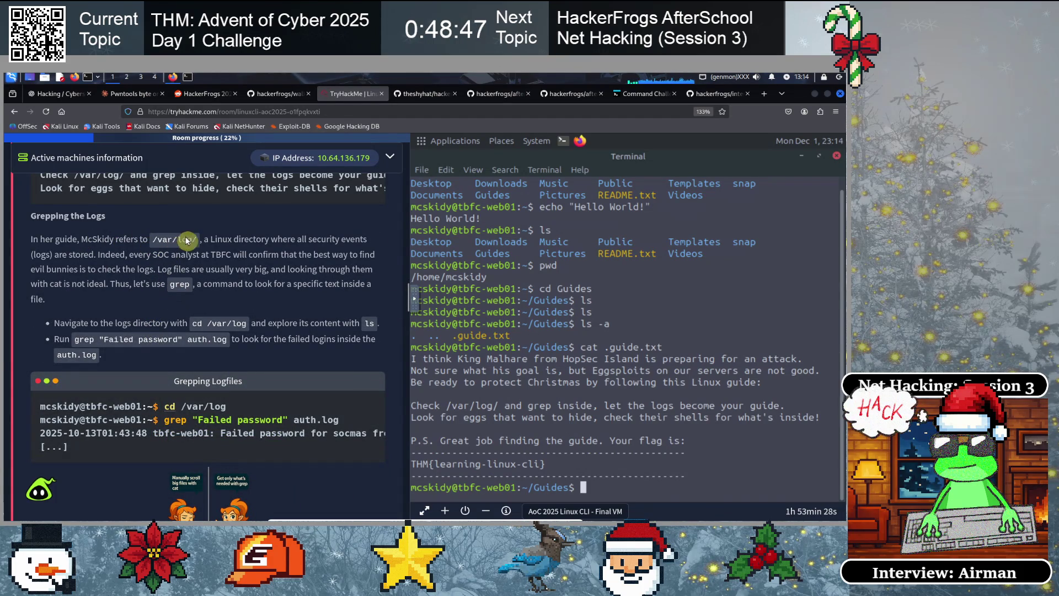
drag(198, 239, 165, 243)
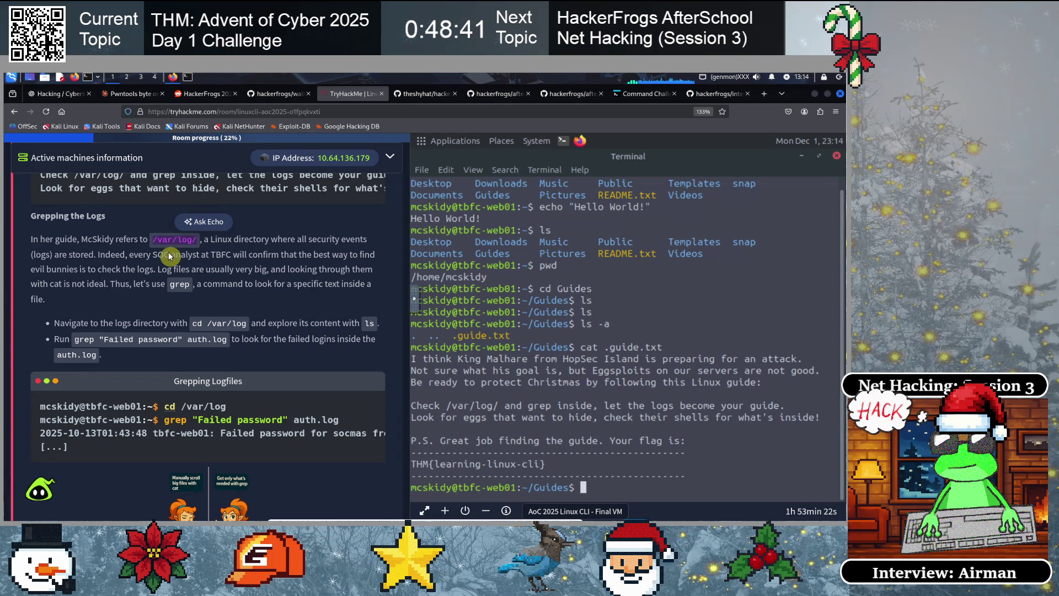
click(168, 253)
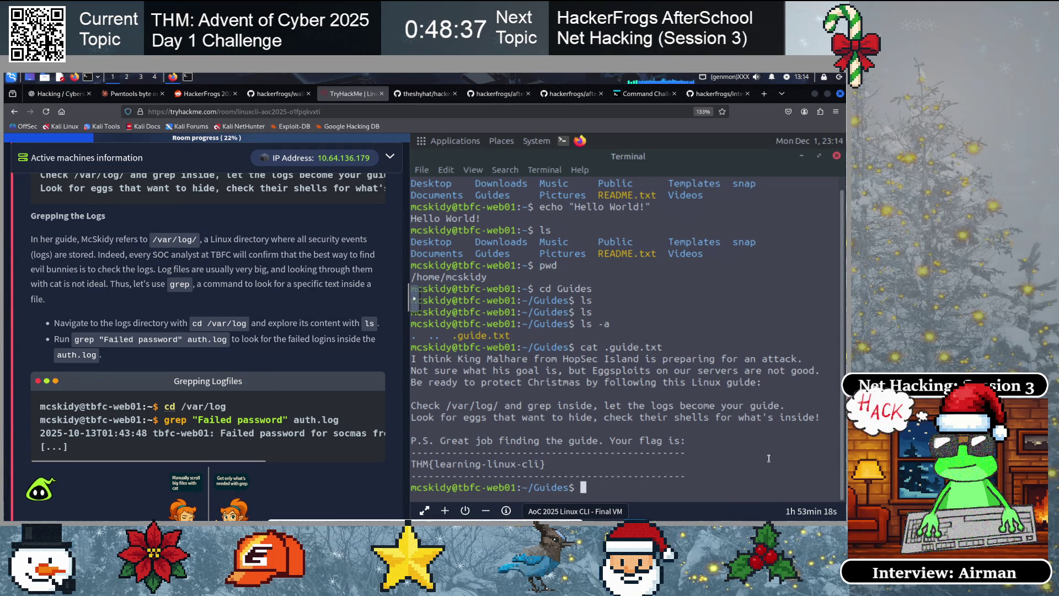
Clear the VM terminal screen with the clear command
text(cd)
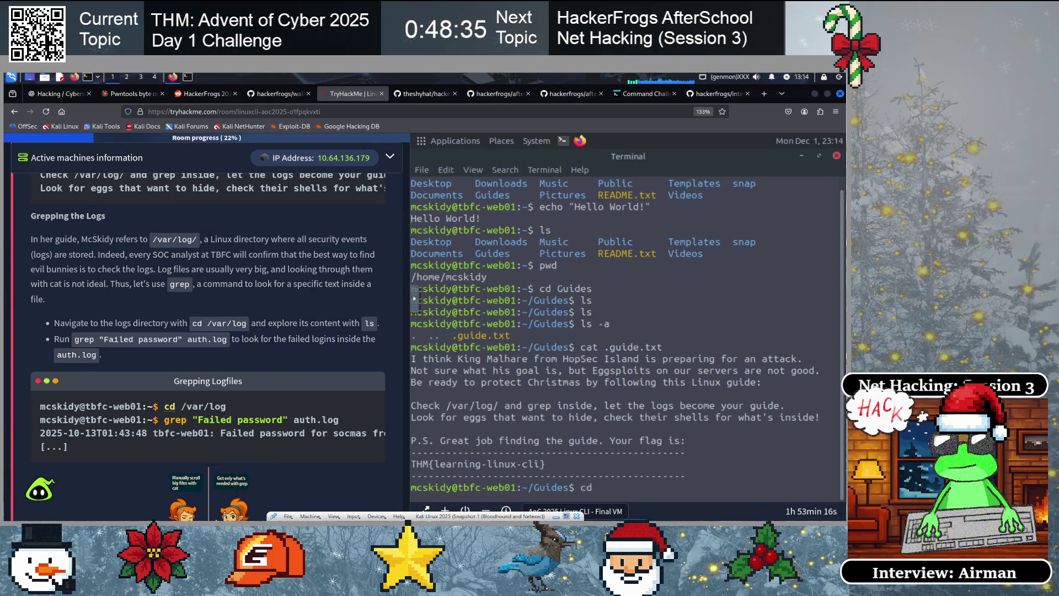
key(BackSpace)
key(BackSpace)
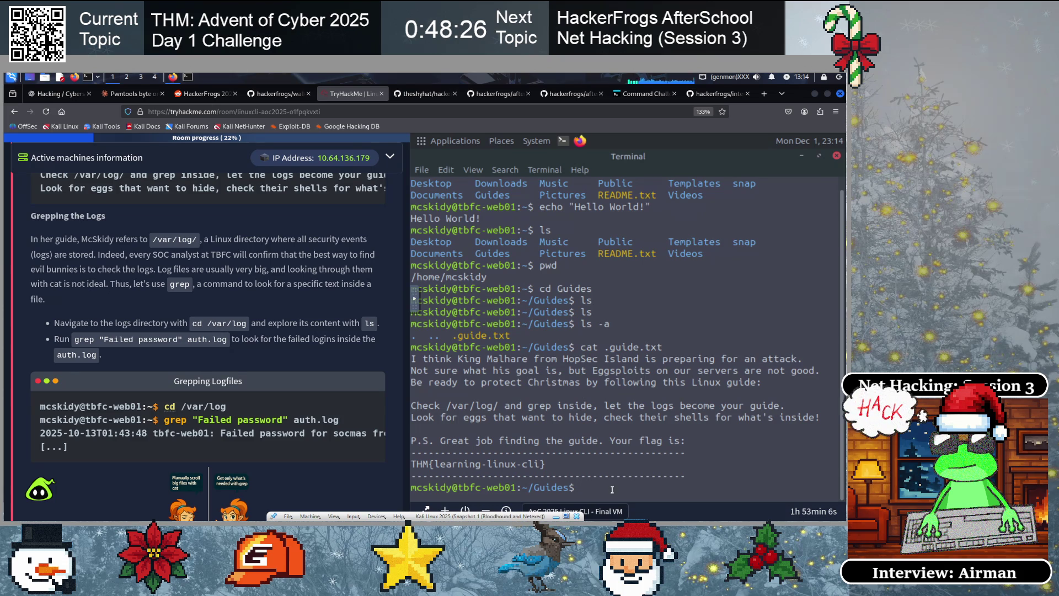
text(clear)
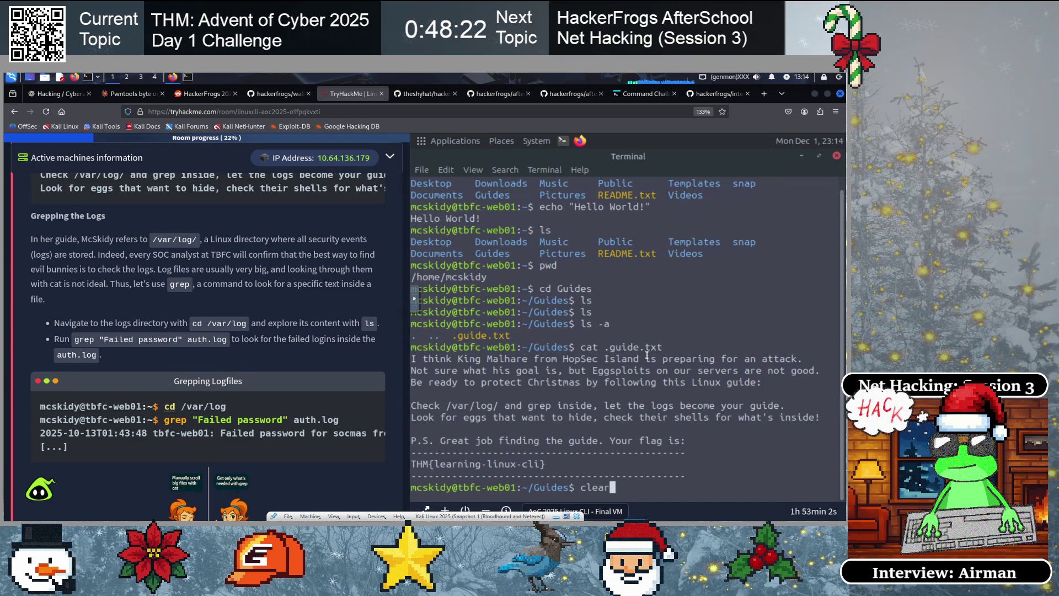
key(Return)
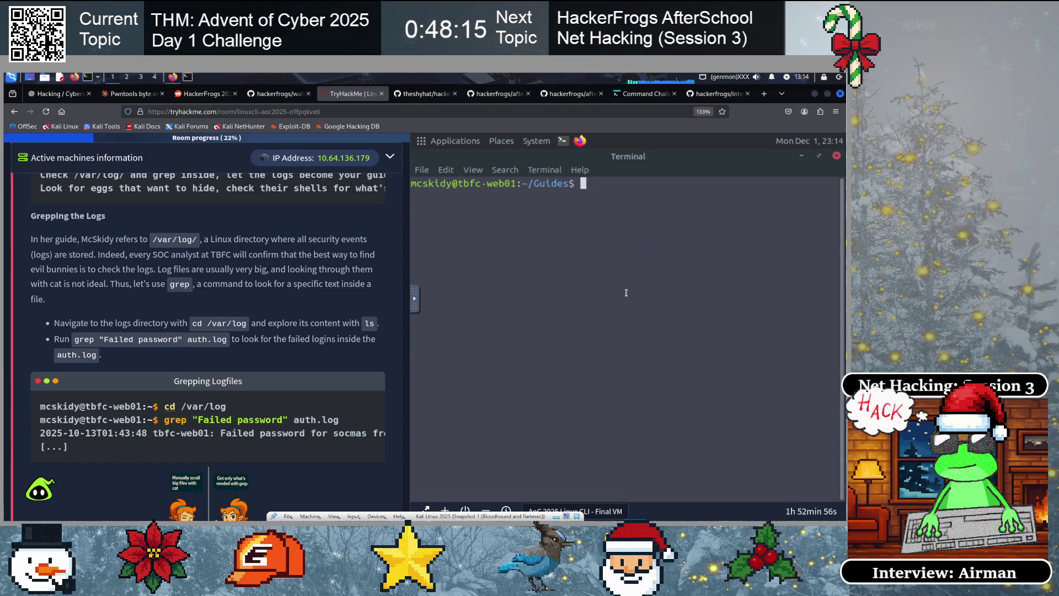
Move into /var/log/, confirm the location with pwd, and list its log files
text(cd)
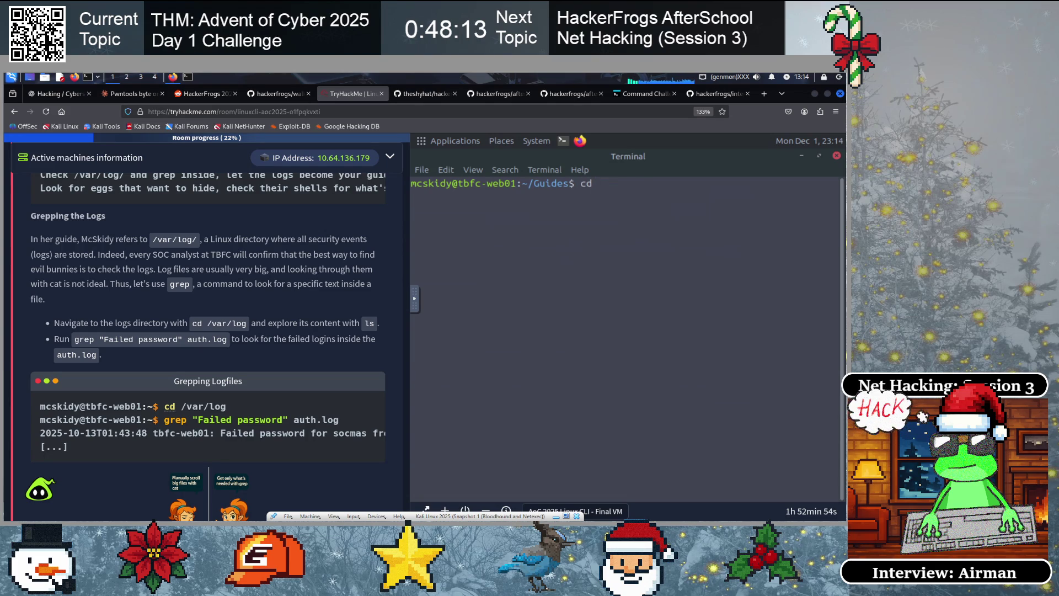
text( /var/)
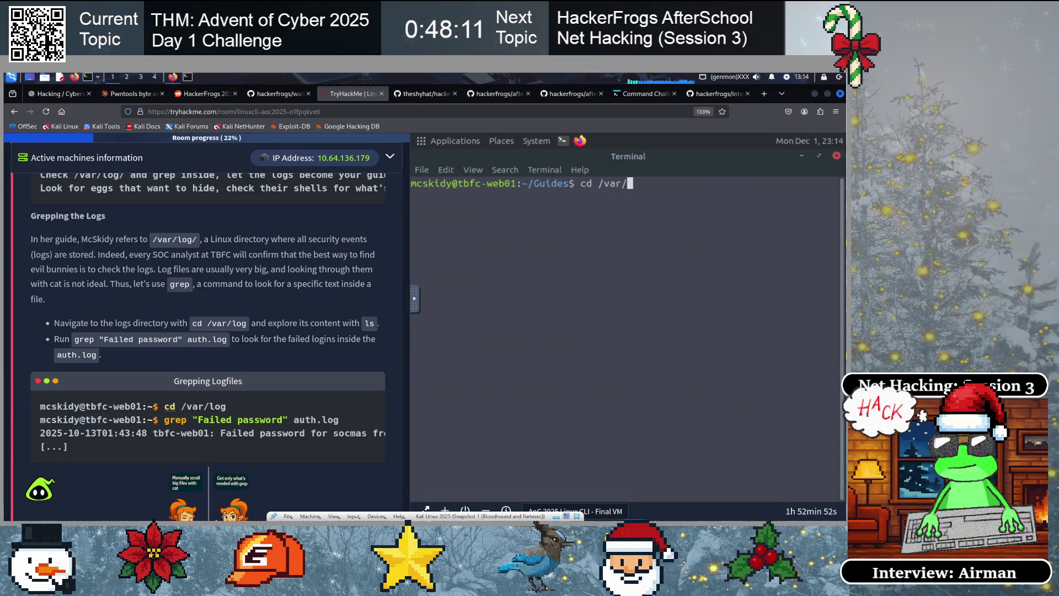
text(log/)
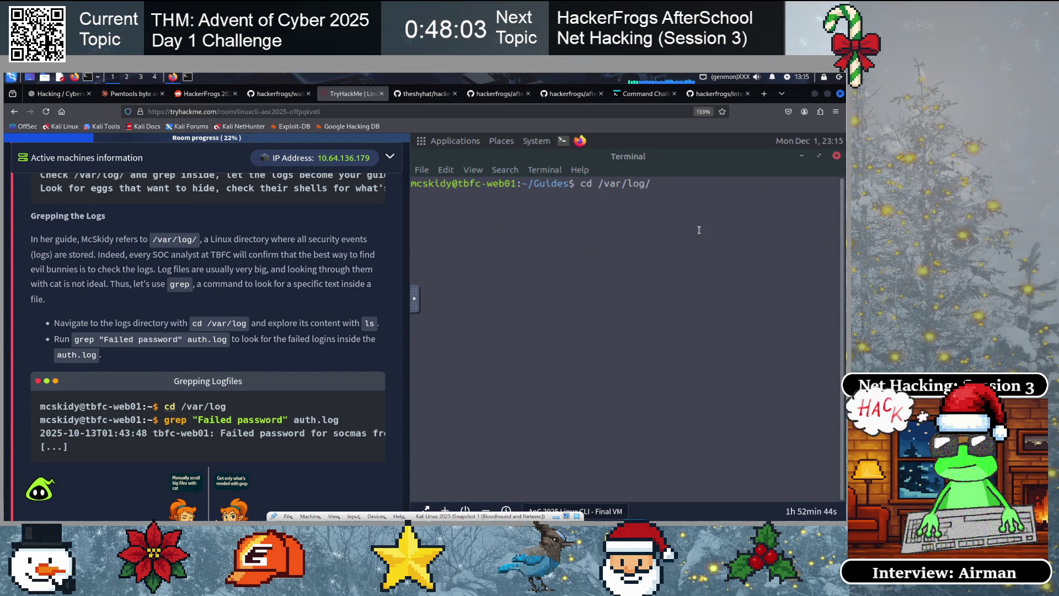
key(Return)
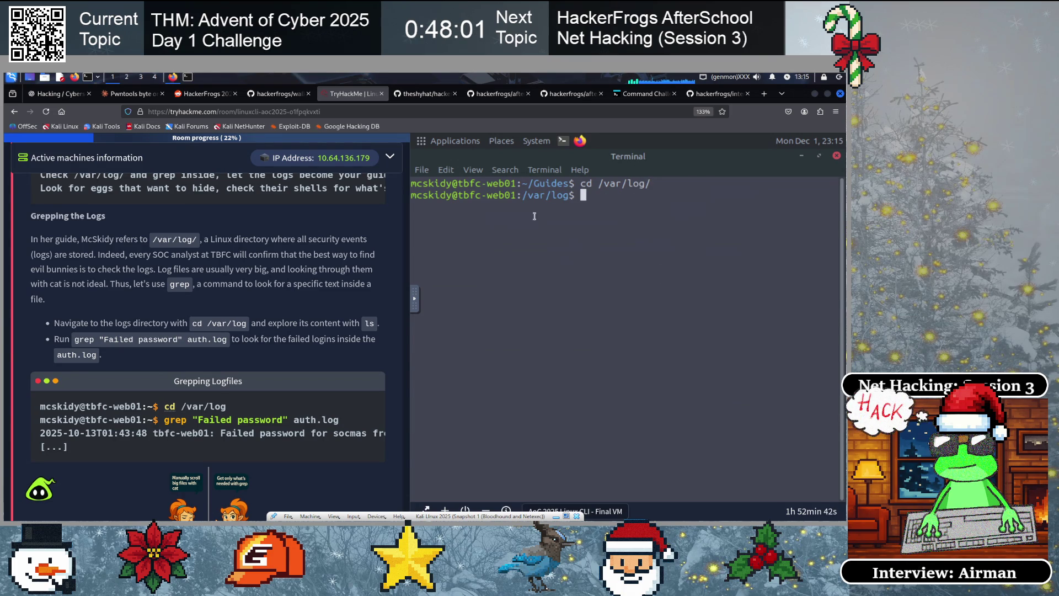
drag(523, 195, 569, 195)
click(580, 238)
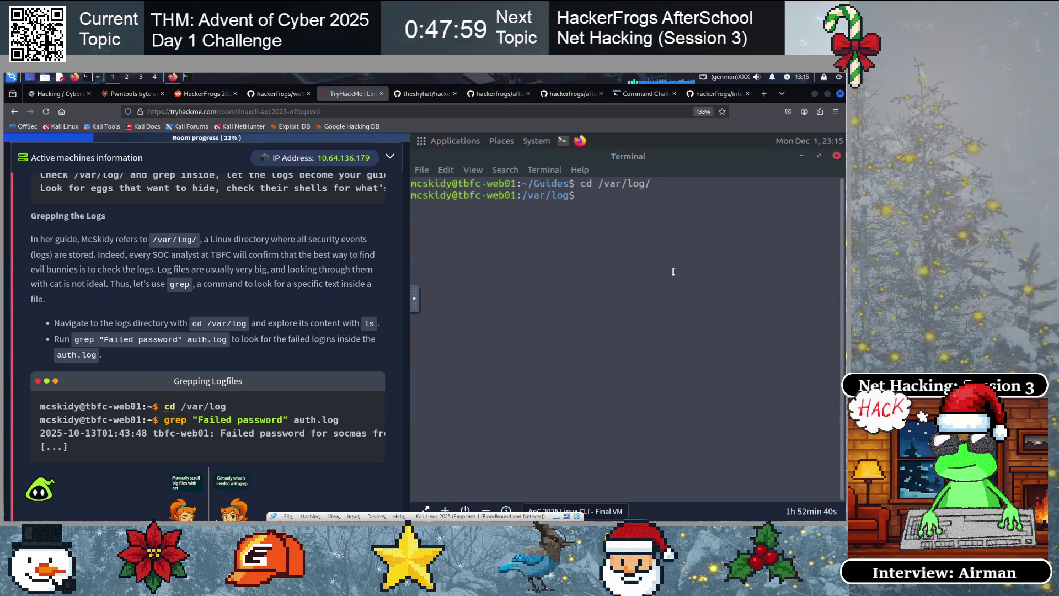
text(pwd)
key(Return)
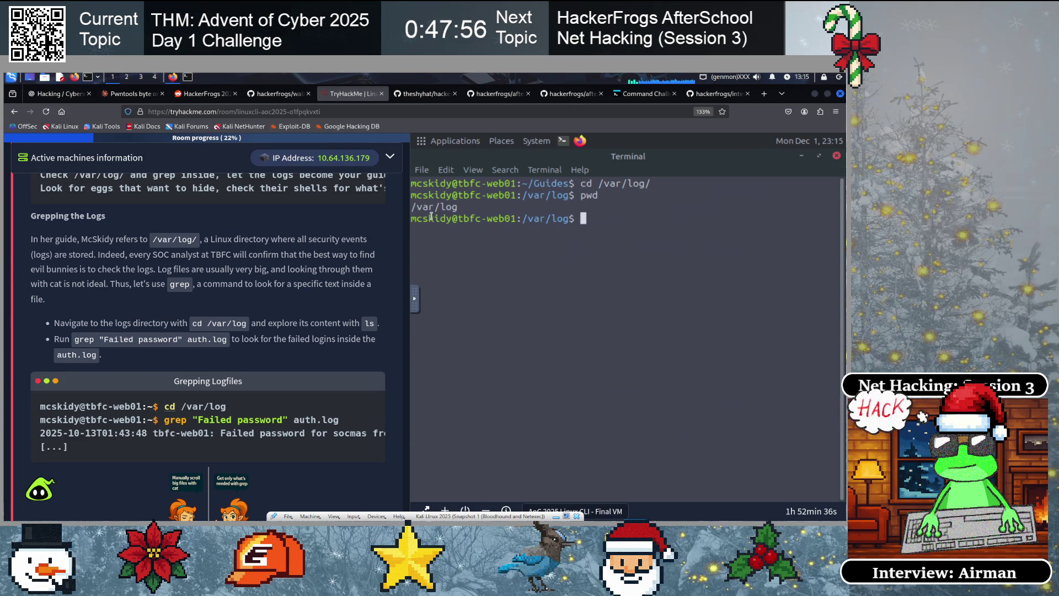
text(ls)
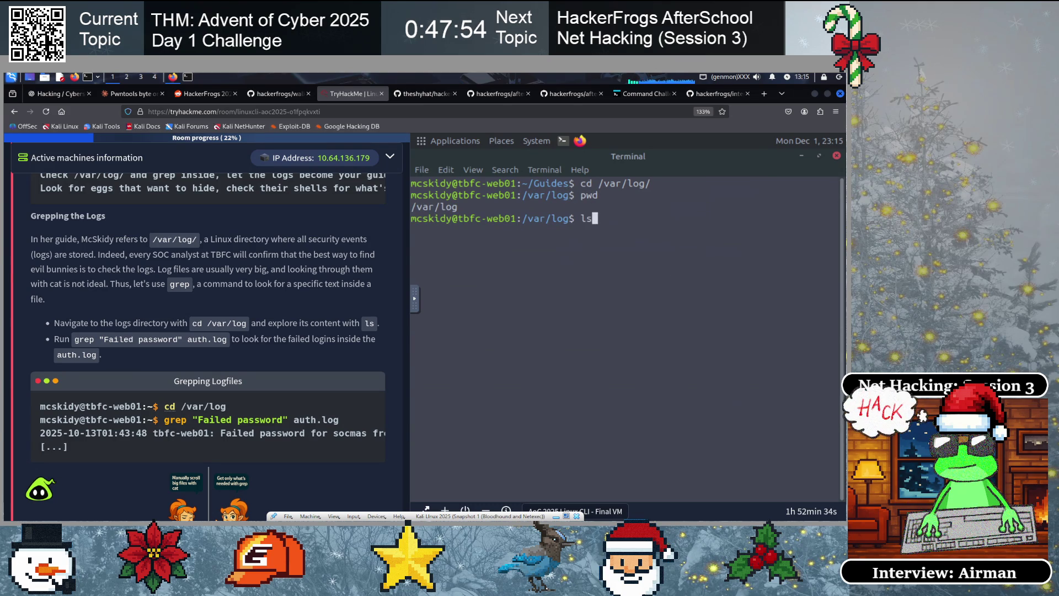
key(Return)
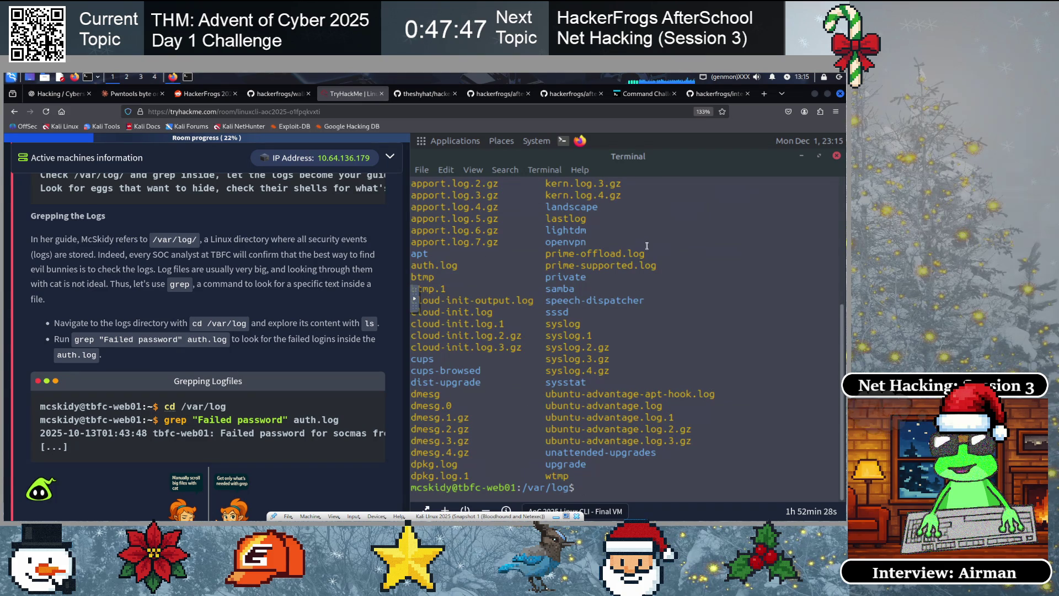
Highlight the prime-offload.log and prime-supported.log entries in the /var/log listing
drag(644, 253, 531, 250)
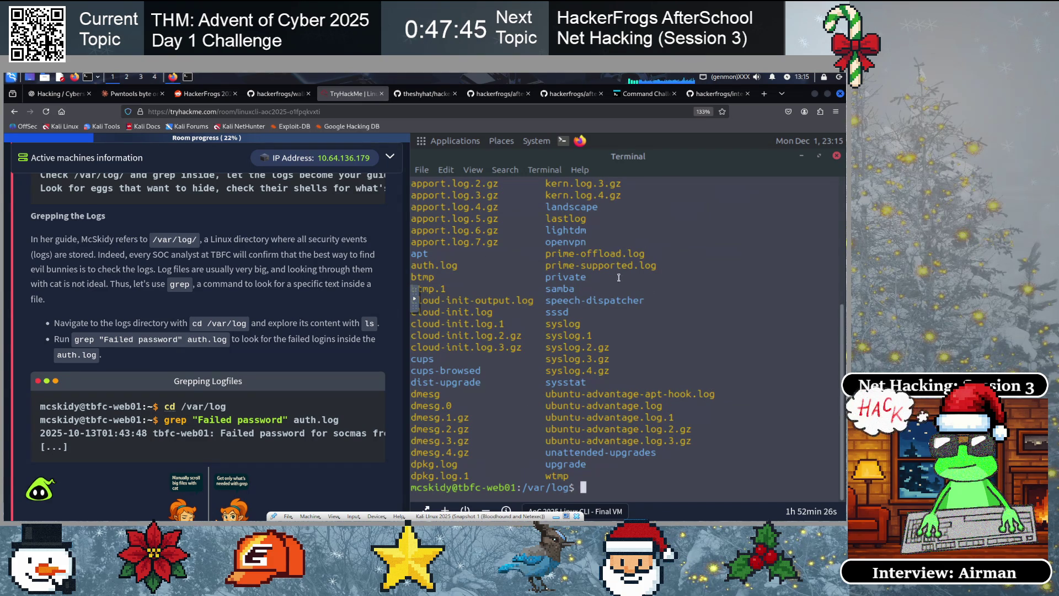
drag(838, 265, 513, 254)
click(527, 297)
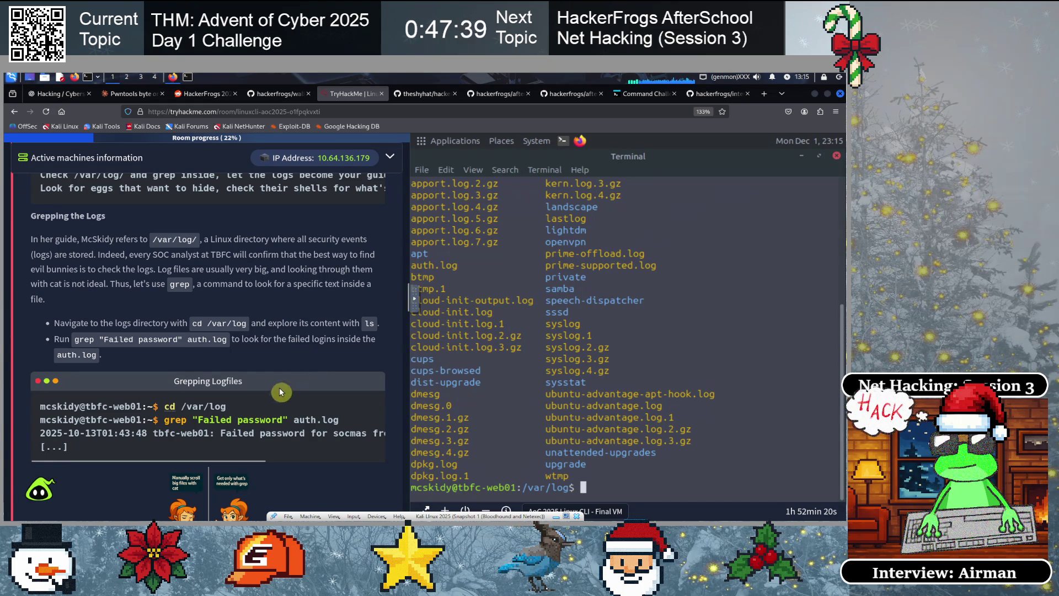
Study the tutorial's grep "Failed password" auth.log command, highlighting its search text and file
scroll(273, 363, down, 3)
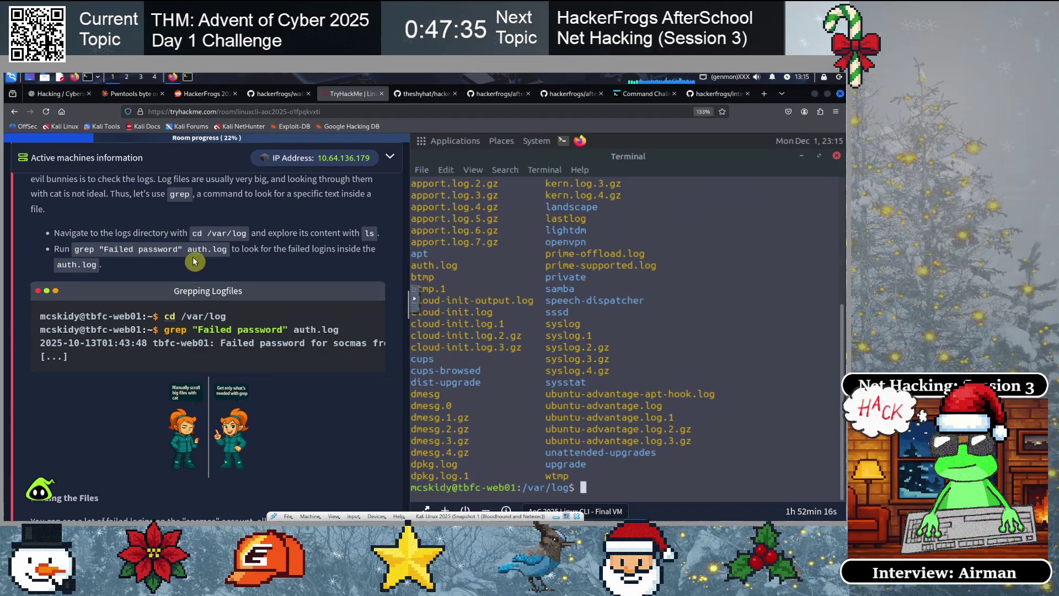
drag(228, 249, 187, 249)
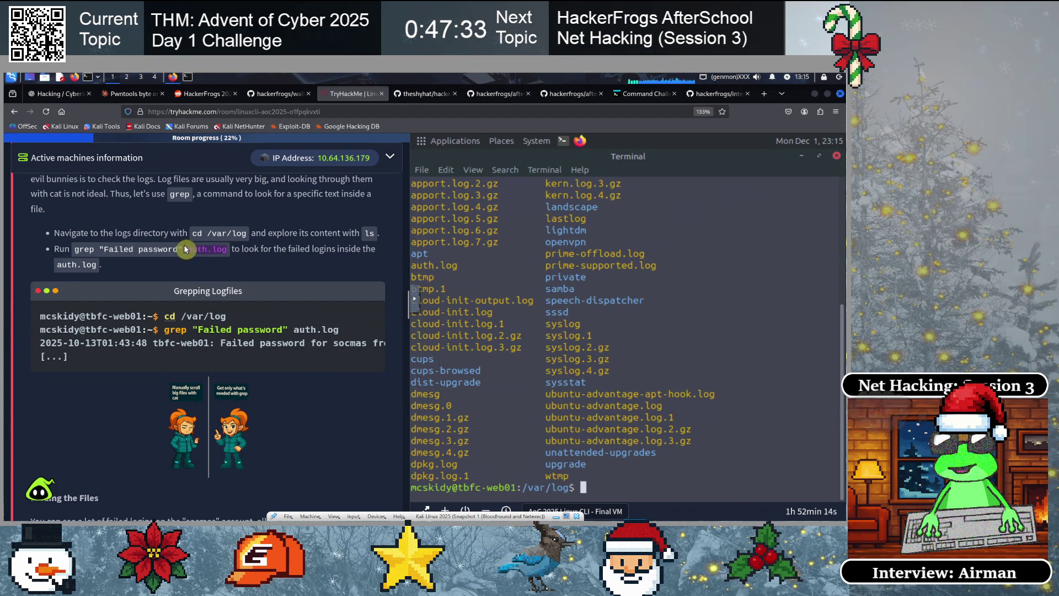
click(216, 276)
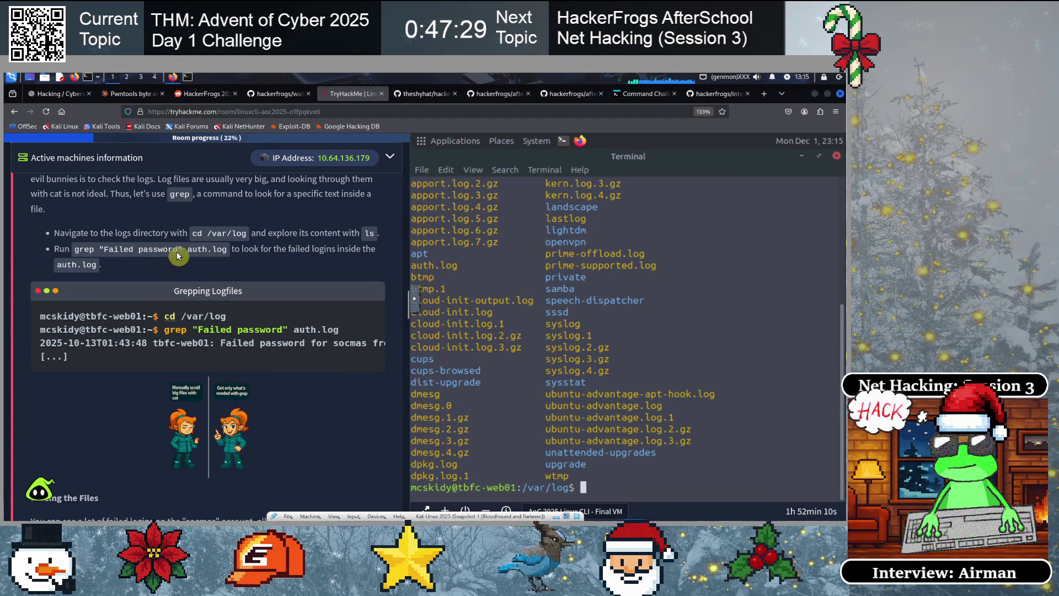
drag(182, 249, 111, 246)
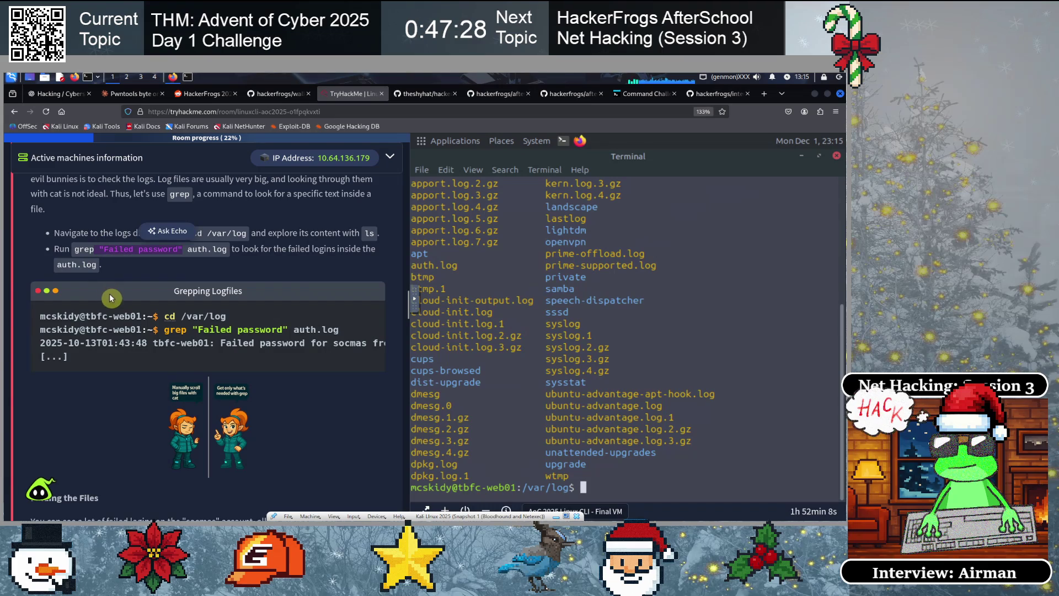
click(115, 267)
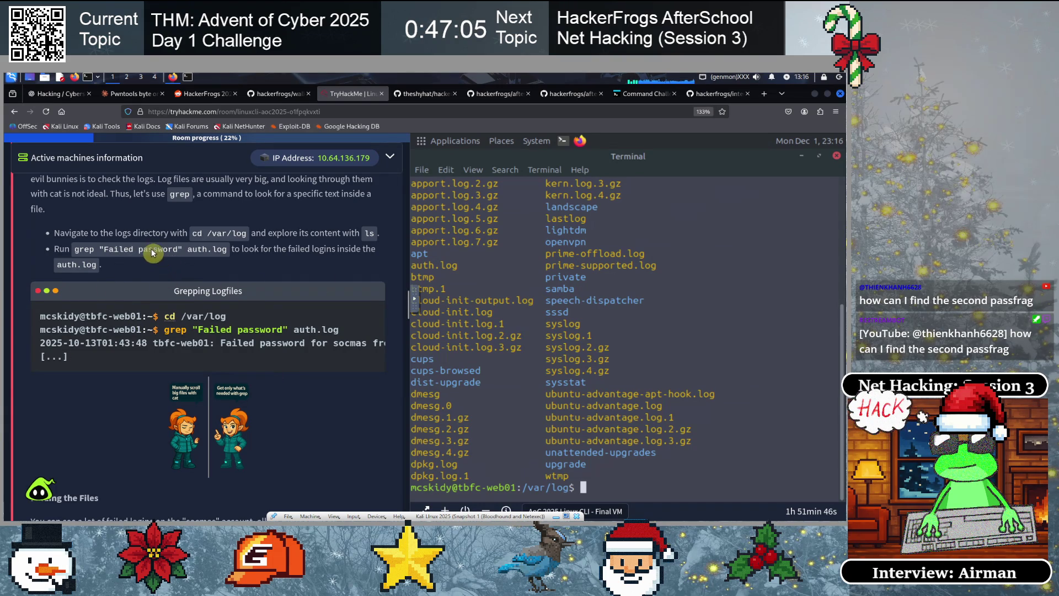
drag(75, 250, 230, 256)
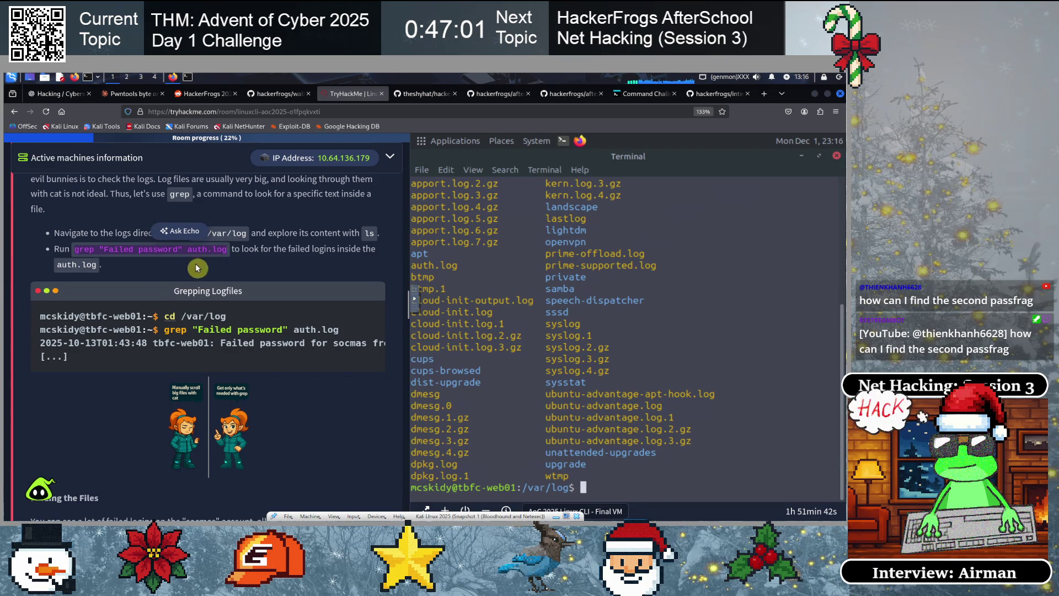
click(162, 262)
drag(183, 252, 97, 249)
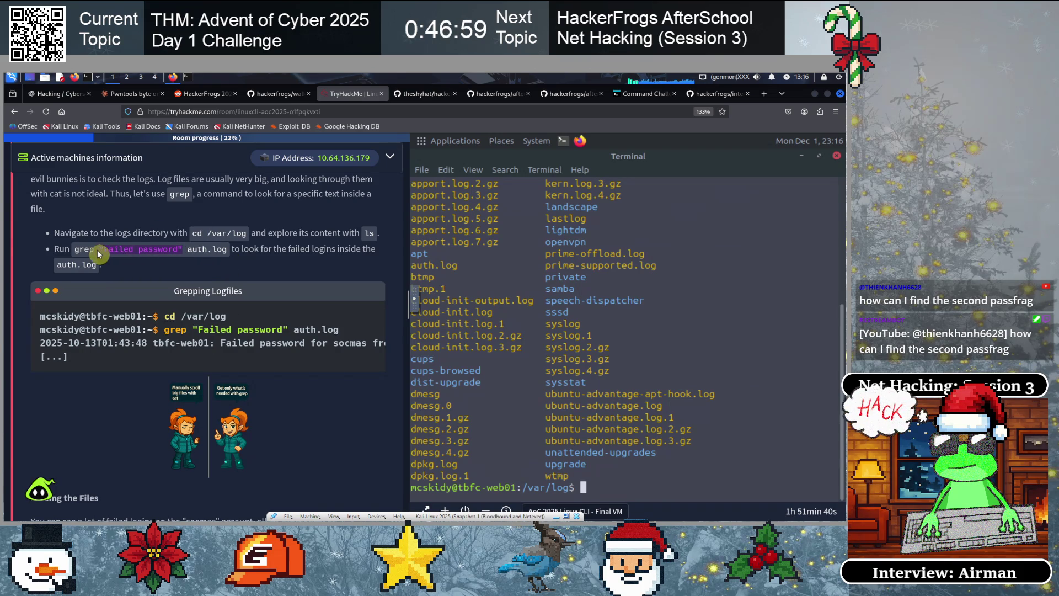
click(670, 382)
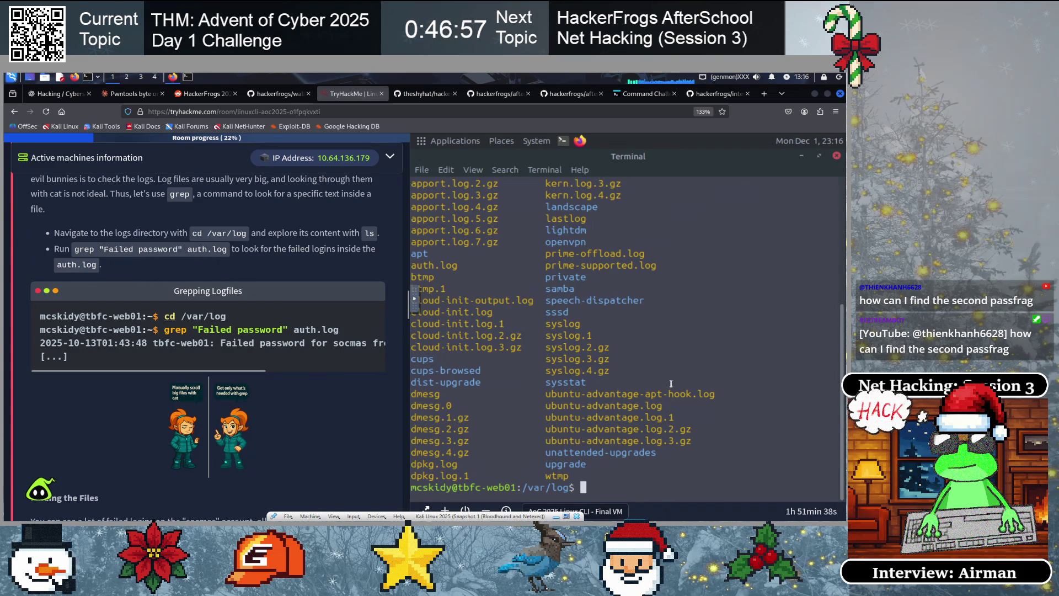
Clear the terminal and run grep "Failed password" auth.log to find failed logins
text(clear)
key(Return)
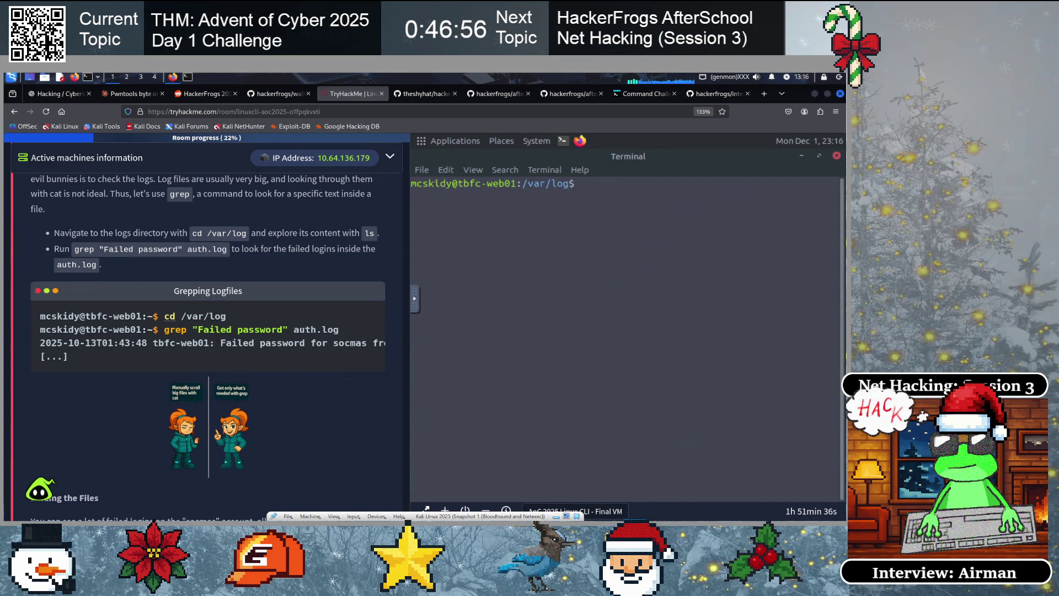
text(grep )
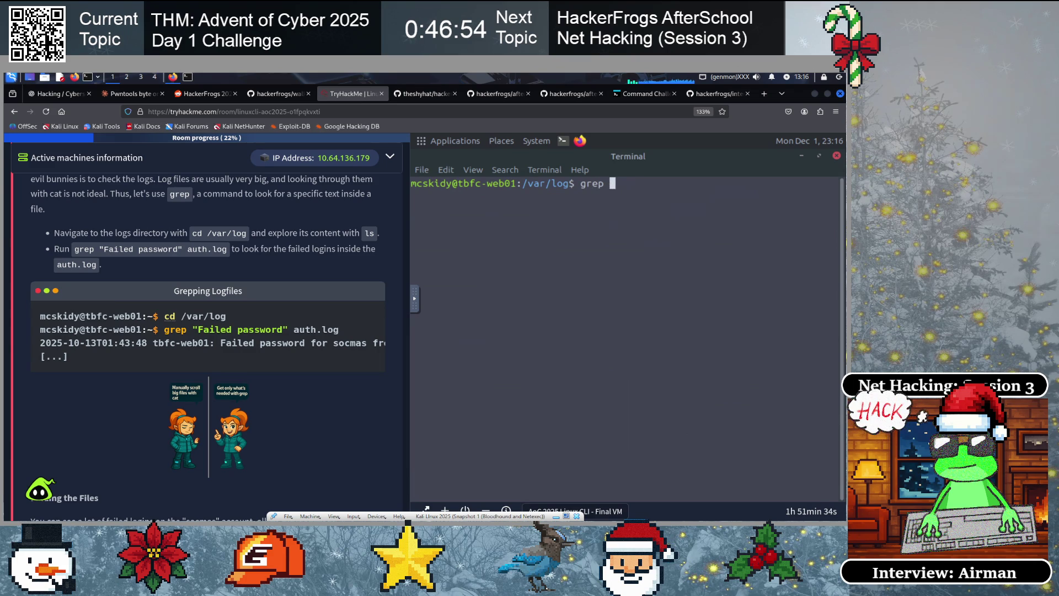
text("Failed password" auth.log)
mouse_move(719, 183)
mouse_down()
mouse_move(754, 184)
mouse_move(579, 184)
mouse_up()
click(686, 202)
click(632, 200)
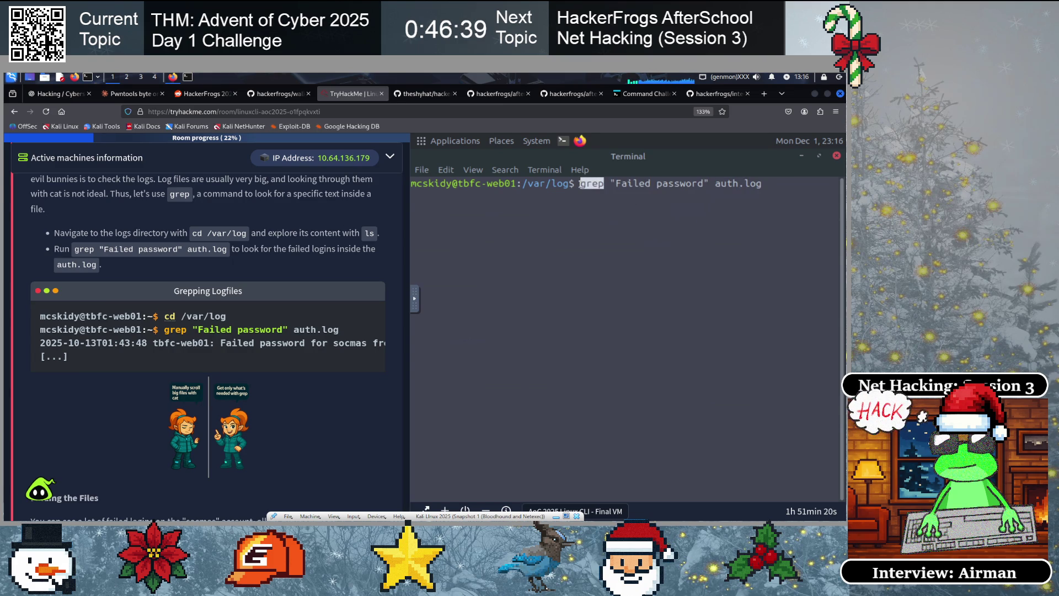
click(588, 199)
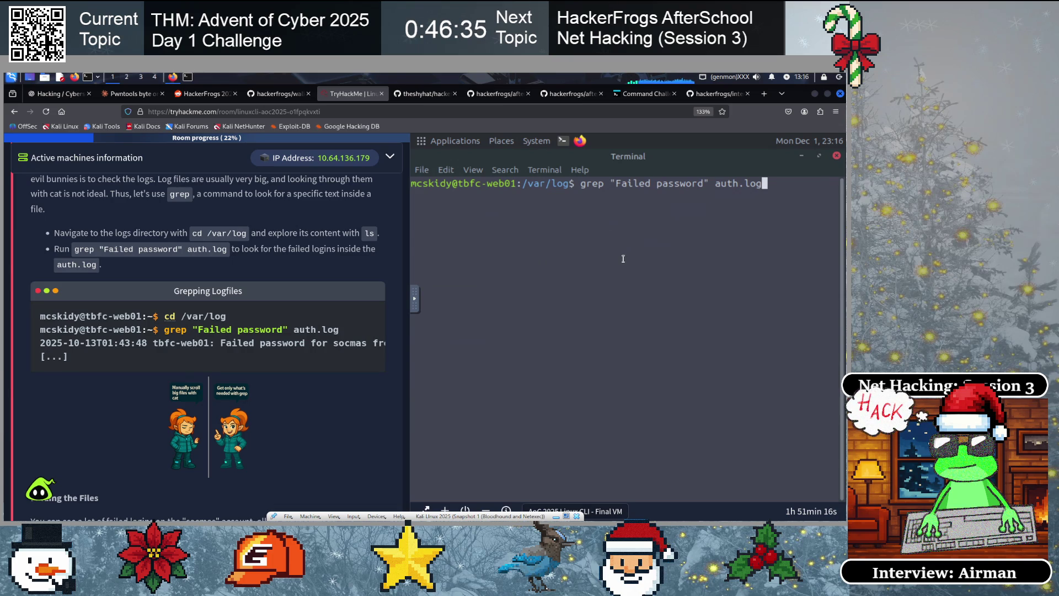
key(Home)
key(End)
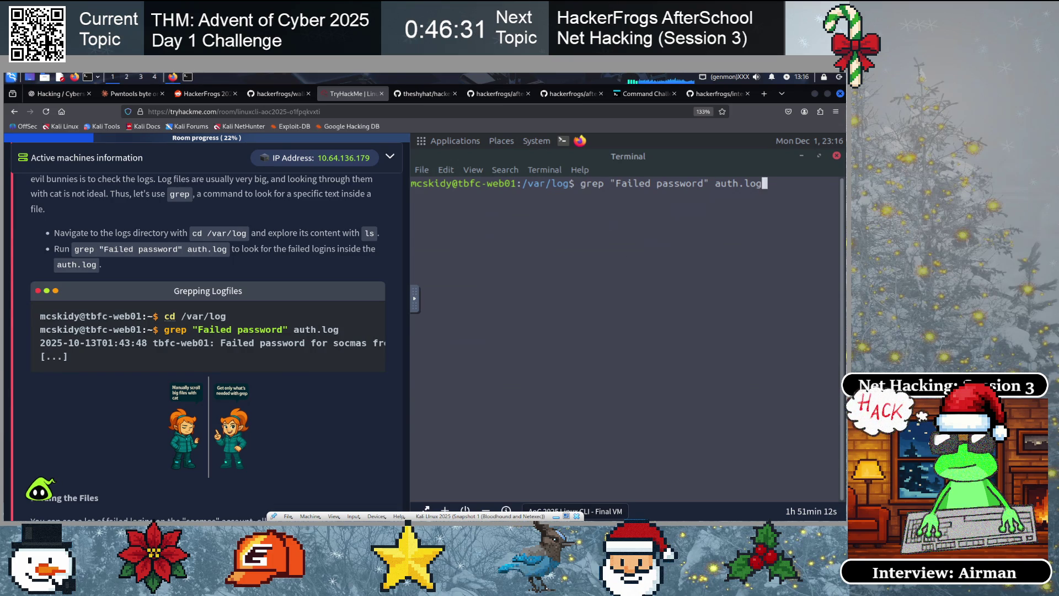
key(Return)
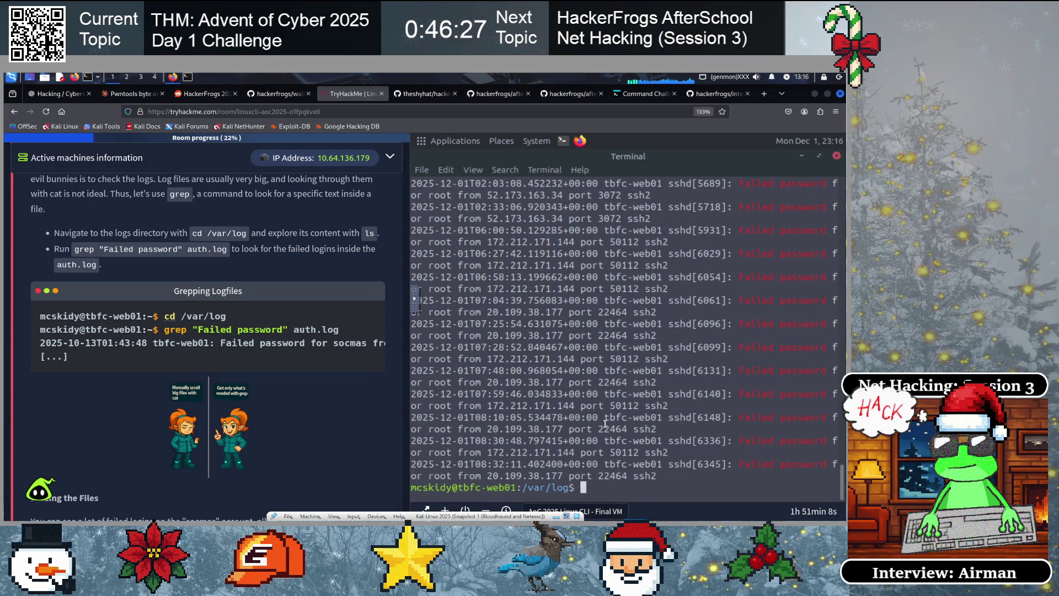
Review the failed root login entries and their source addresses, then clear the terminal
scroll(605, 423, up, 9)
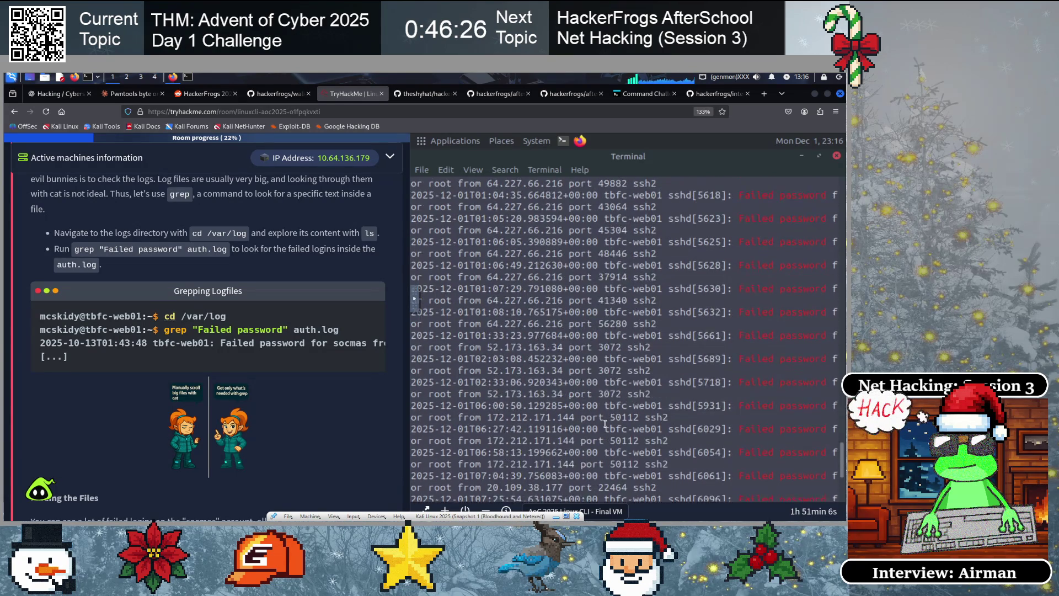
scroll(604, 423, up, 9)
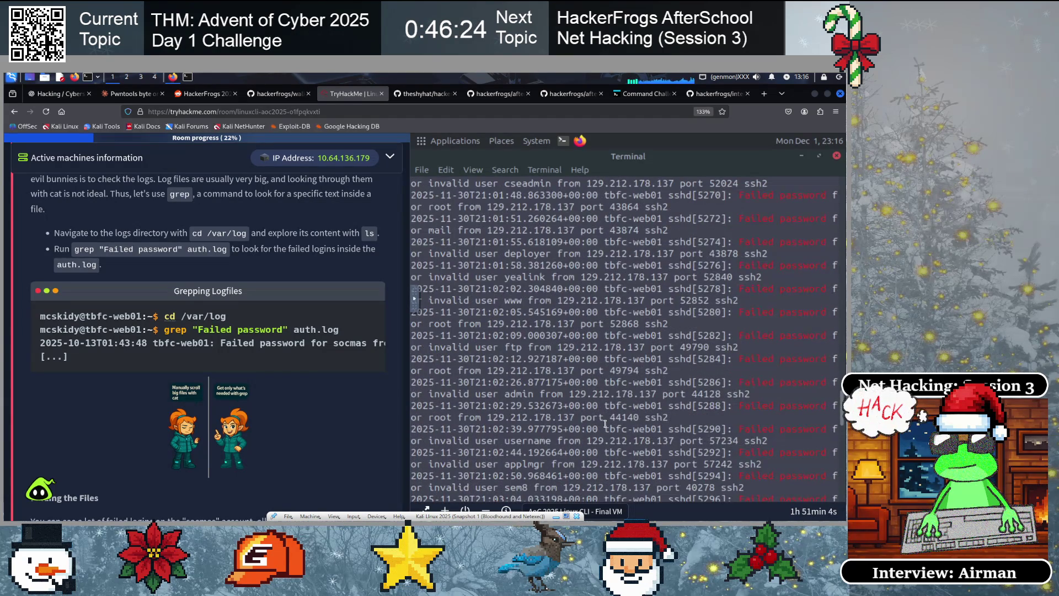
scroll(605, 423, up, 4)
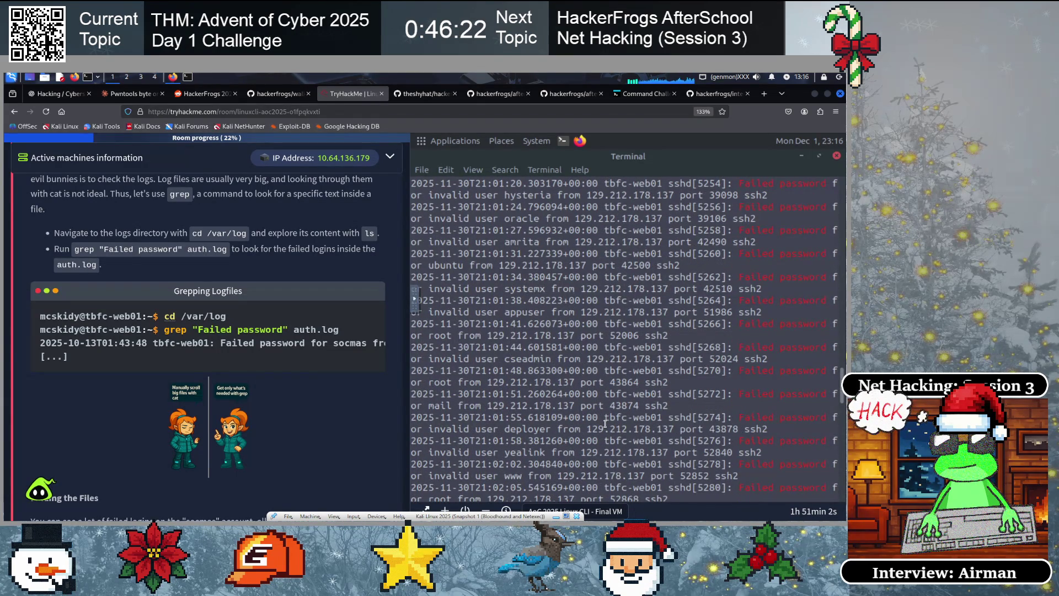
scroll(605, 423, down, 20)
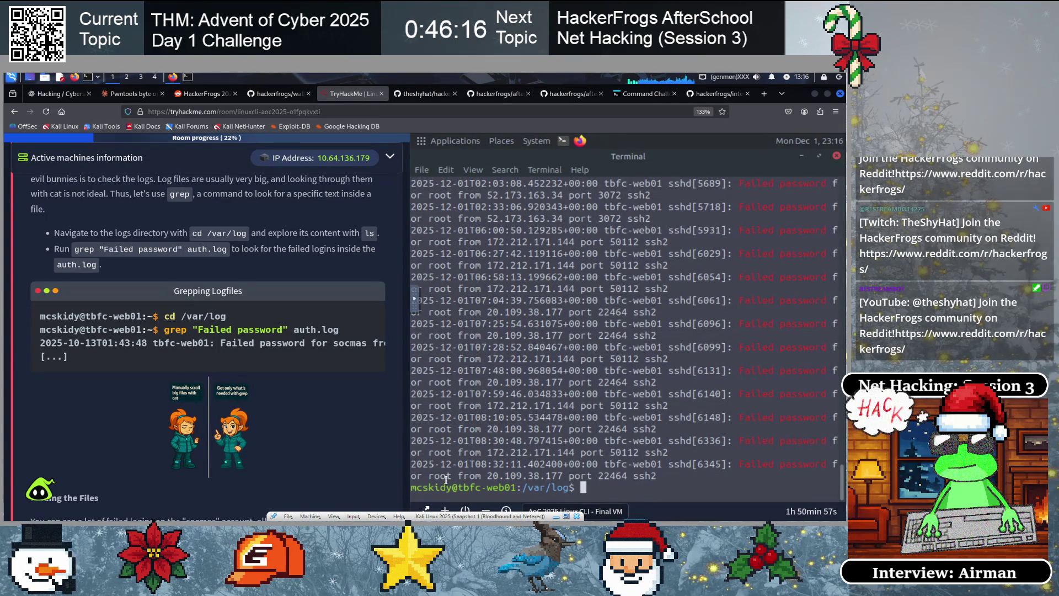
drag(428, 475, 478, 475)
drag(427, 452, 491, 452)
drag(430, 406, 515, 405)
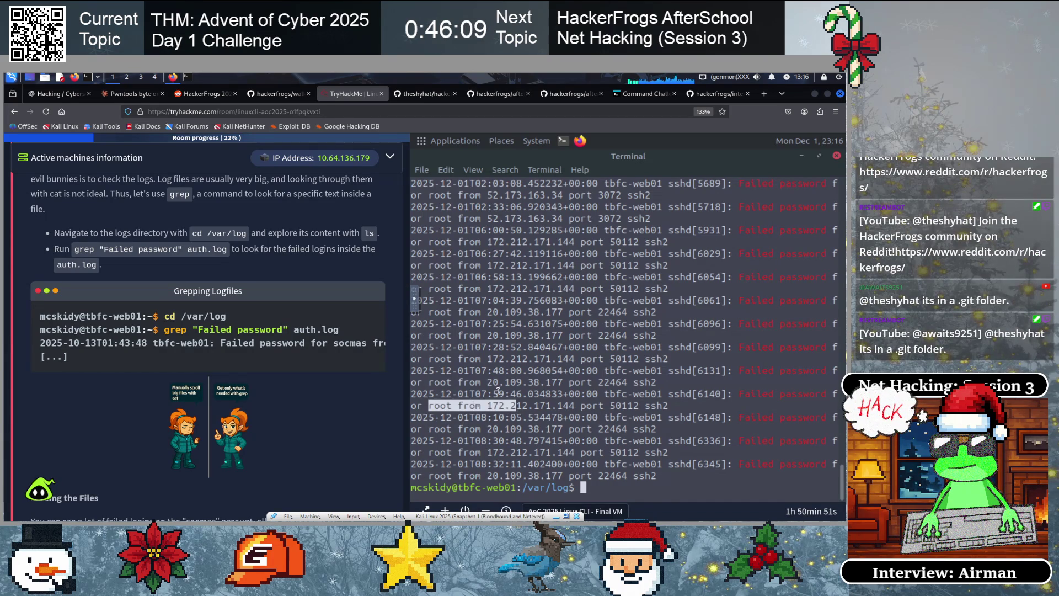
click(567, 382)
text(clear)
key(Return)
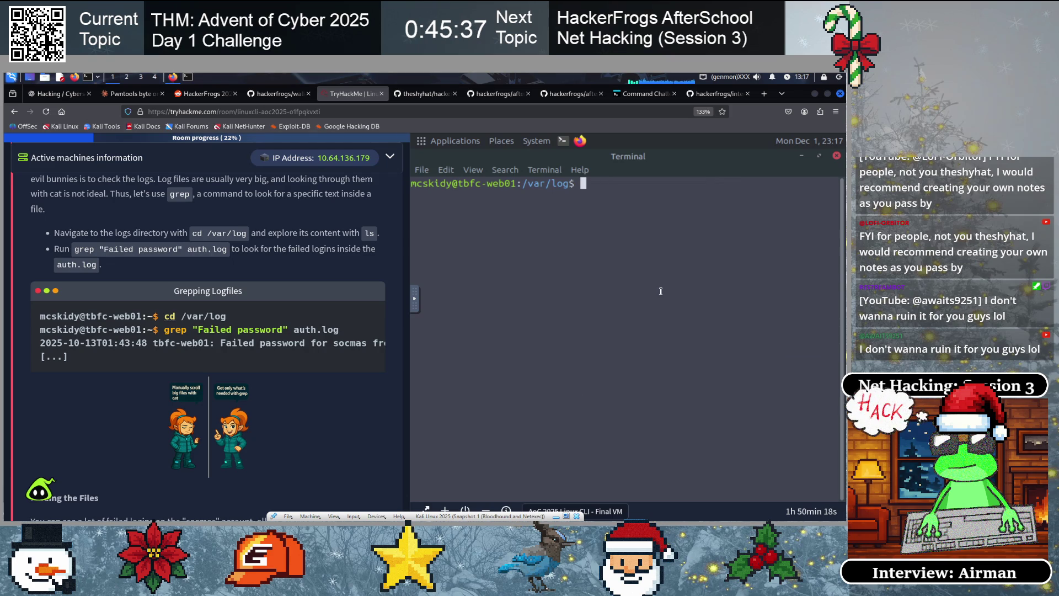
Rerun grep "Failed password" auth.log piped through grep -v "root" to drop root attempts
text(clear)
key(Up)
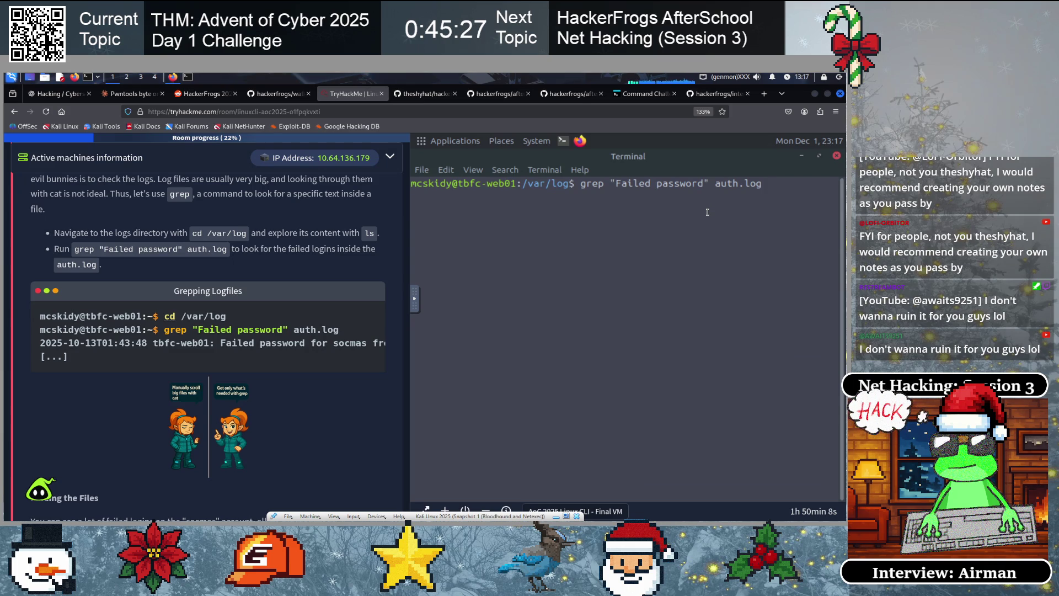
text( |)
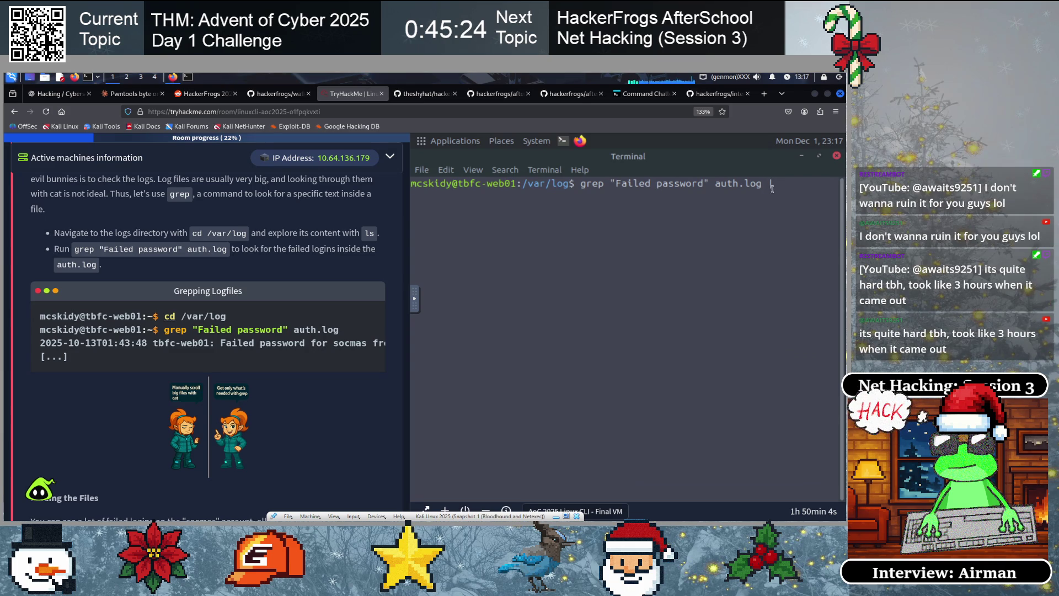
key(BackSpace)
key(BackSpace)
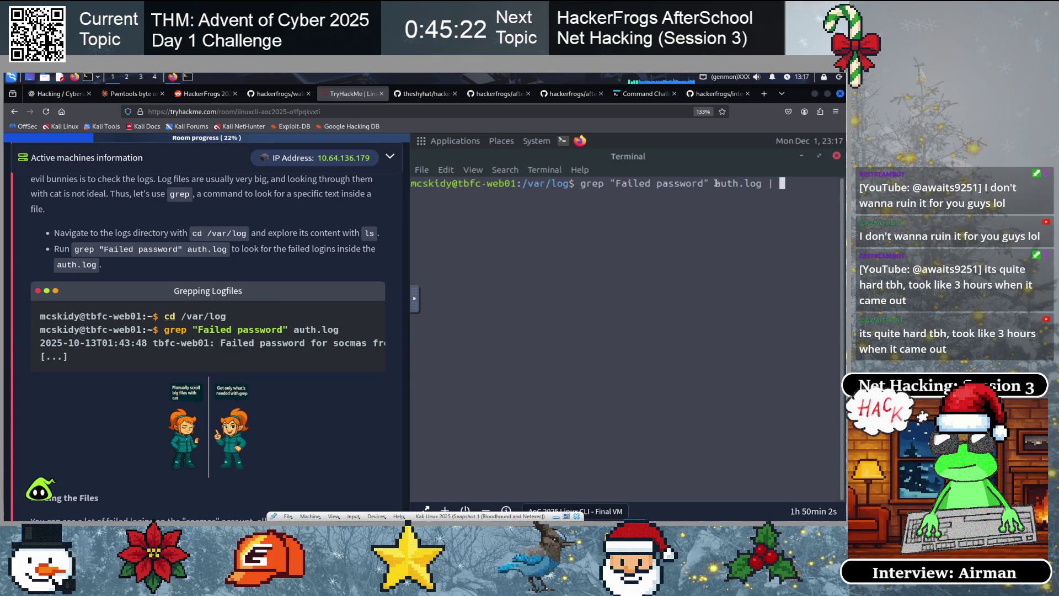
drag(761, 183, 578, 183)
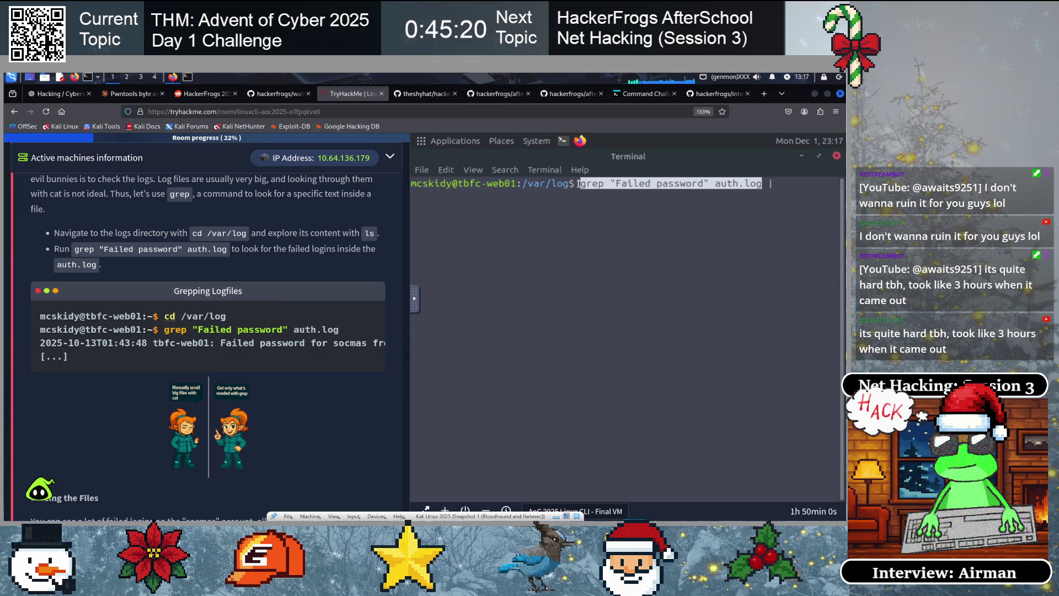
click(760, 241)
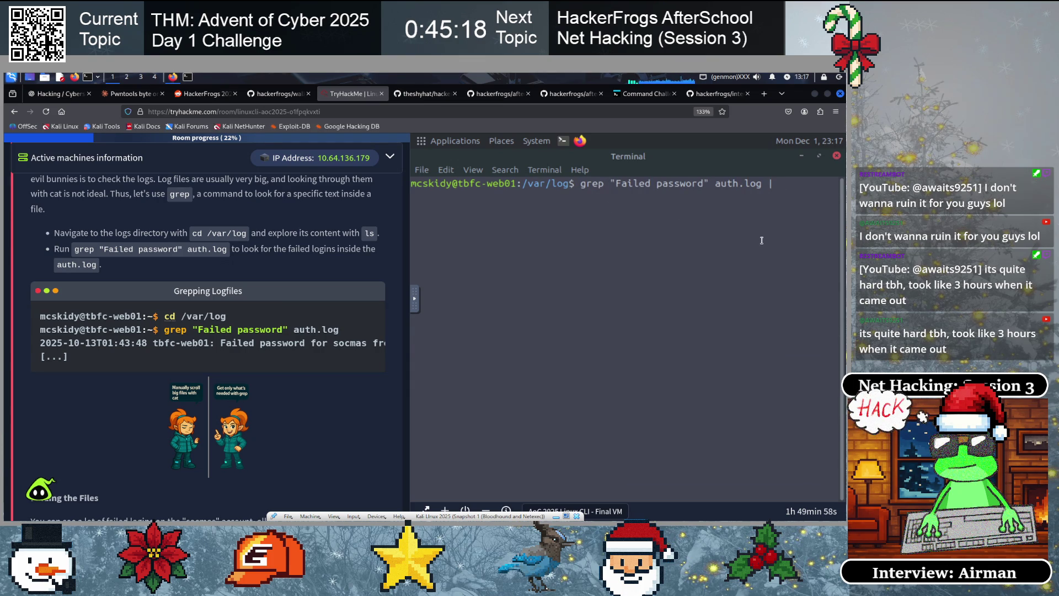
text(grep -)
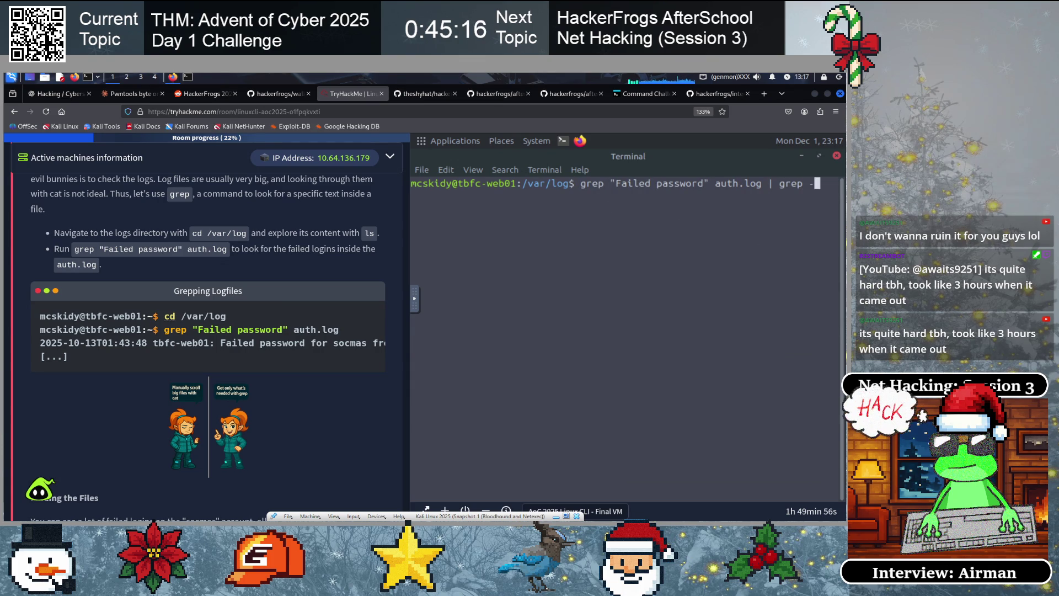
text(v "root")
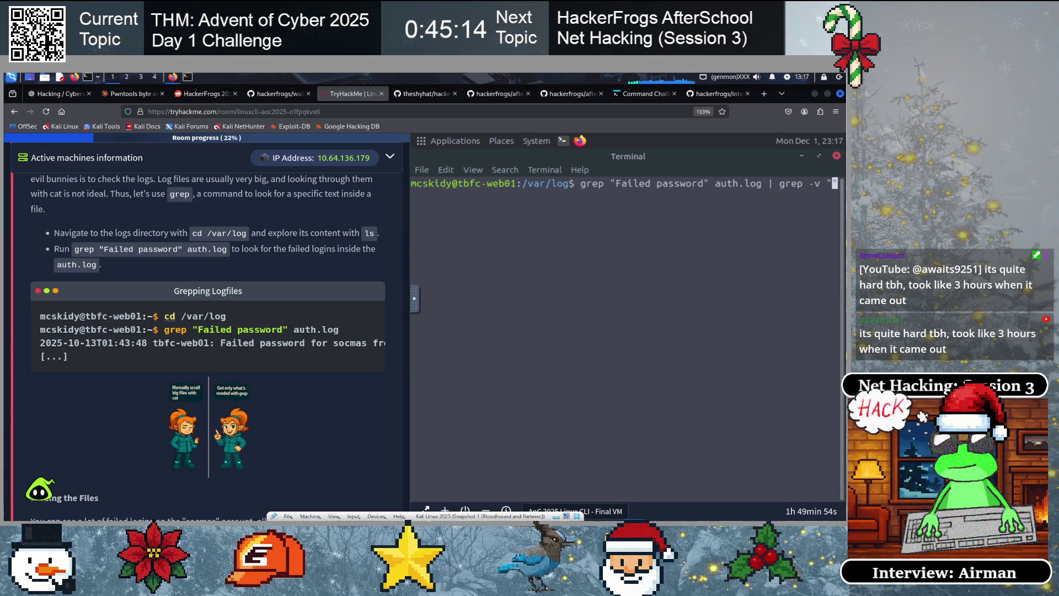
key(Return)
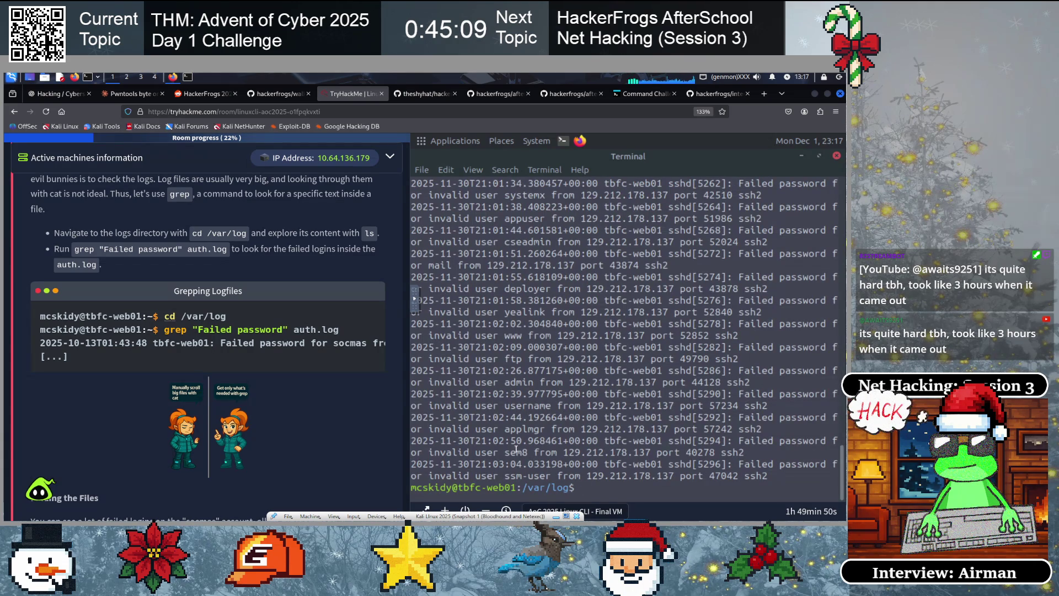
double_click(526, 382)
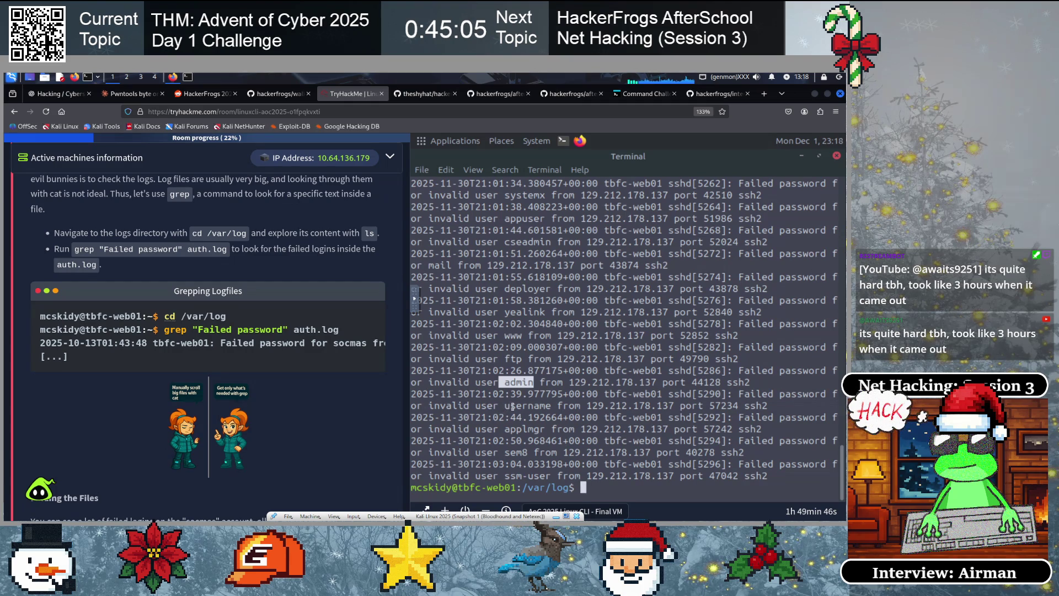
drag(502, 406, 560, 406)
mouse_move(499, 428)
mouse_down()
mouse_move(546, 428)
mouse_move(500, 452)
mouse_move(540, 451)
mouse_up()
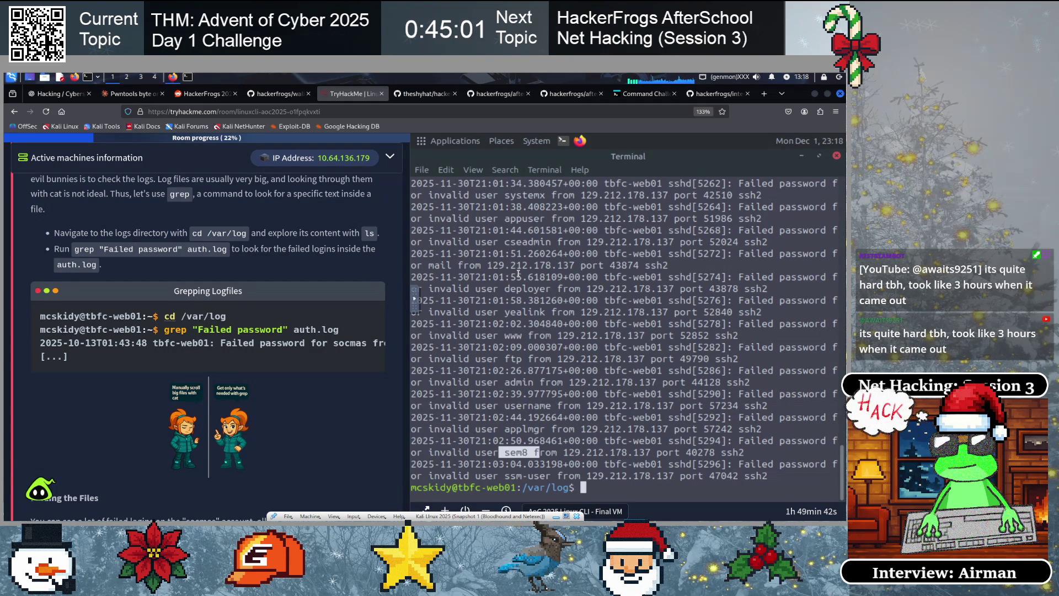
click(503, 288)
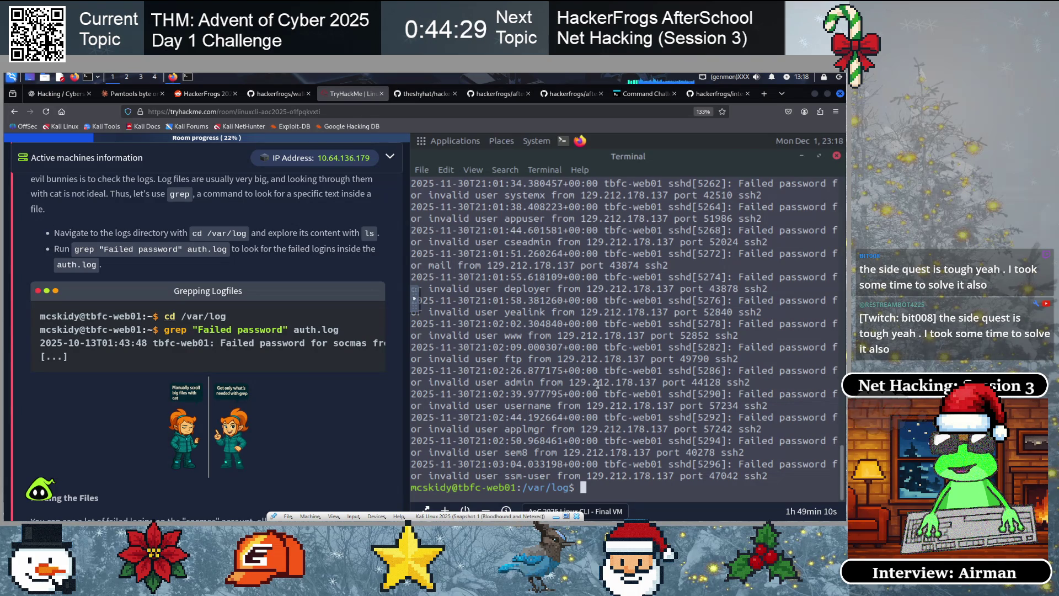
text(clear)
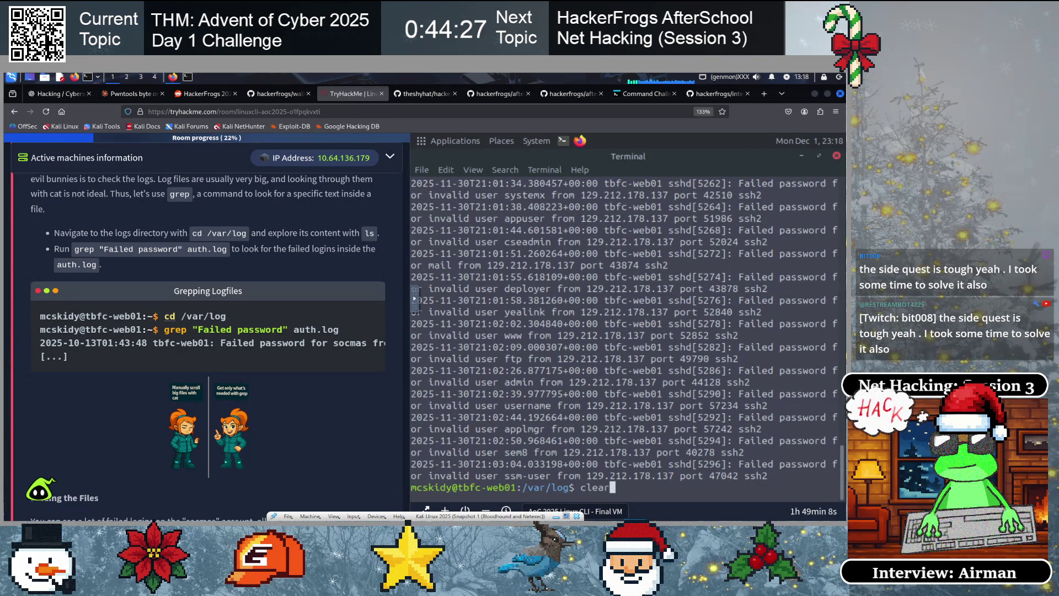
Review the root-excluded failed-password output, highlighting lines of interest
key(Return)
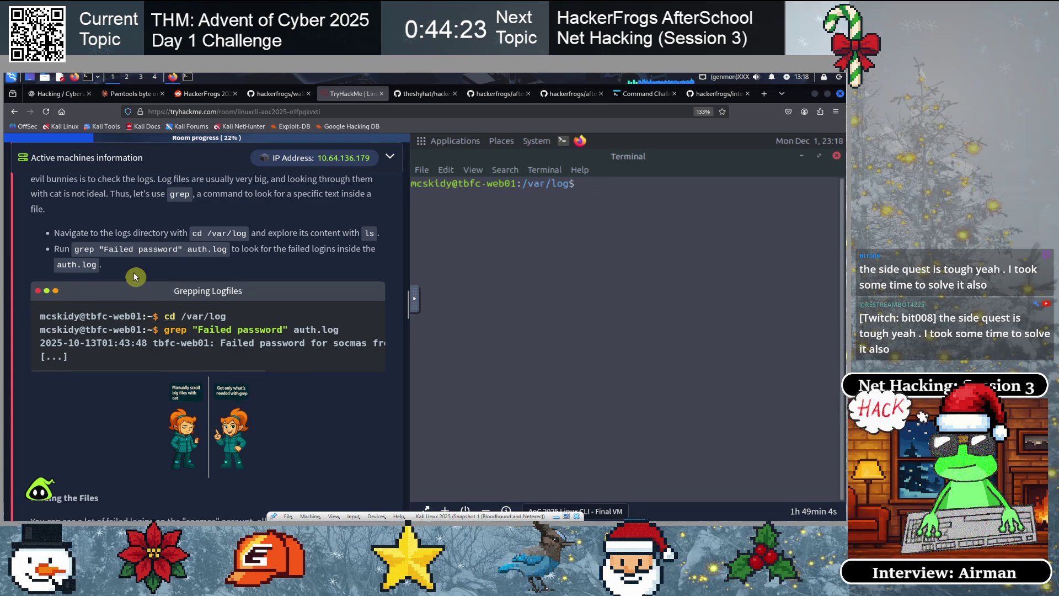
scroll(136, 275, down, 1)
mouse_move(159, 327)
mouse_down()
mouse_move(286, 326)
mouse_move(122, 323)
mouse_up()
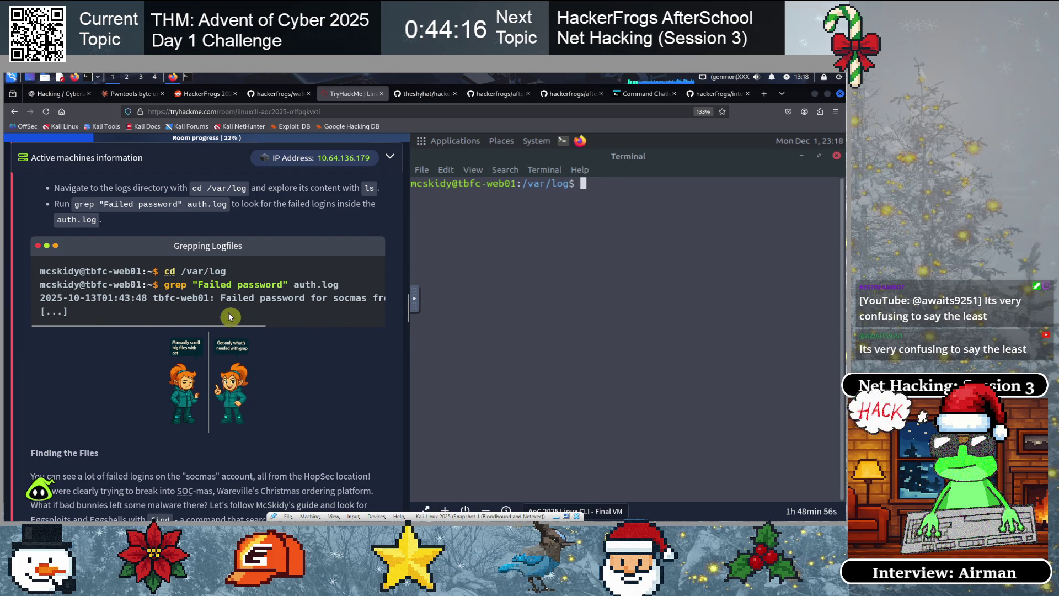
drag(221, 324, 346, 325)
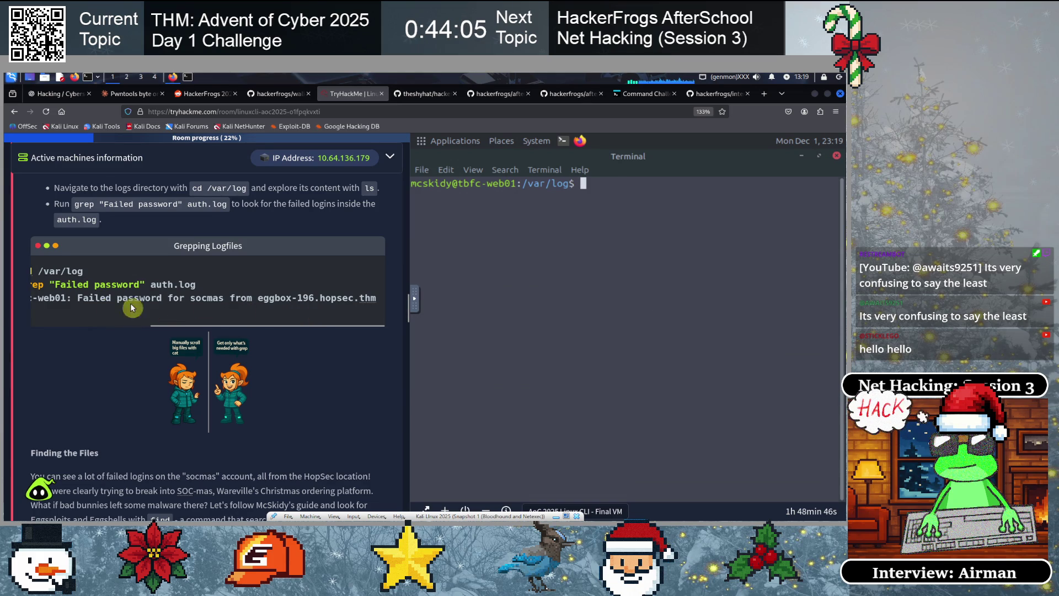
Clear the terminal and run grep "eggbox-196" auth.log to list that host's entries
text(clear)
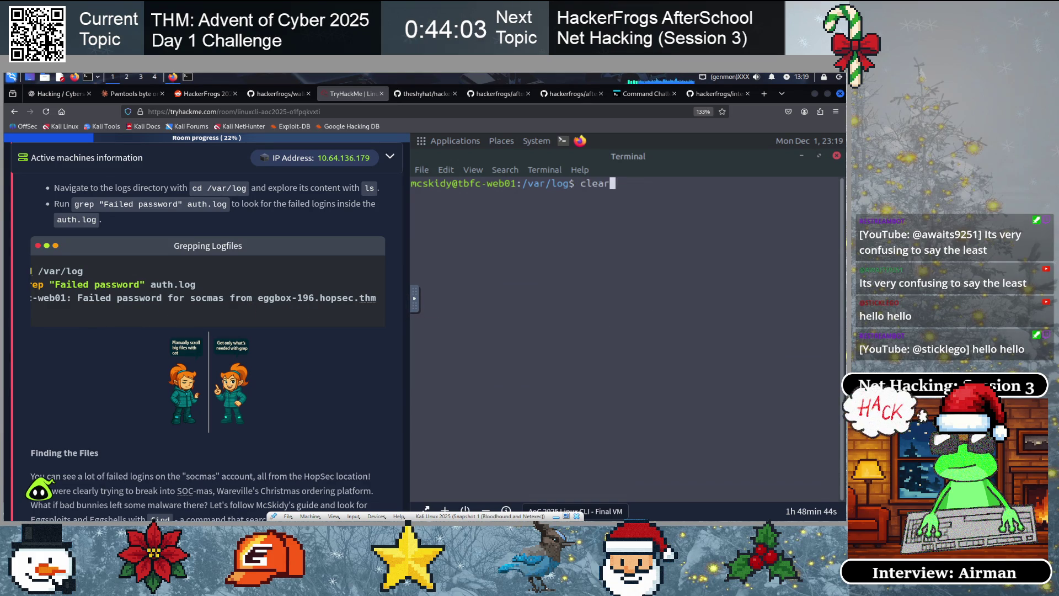
key(Up)
key(Left)
key(Left)
key(Left)
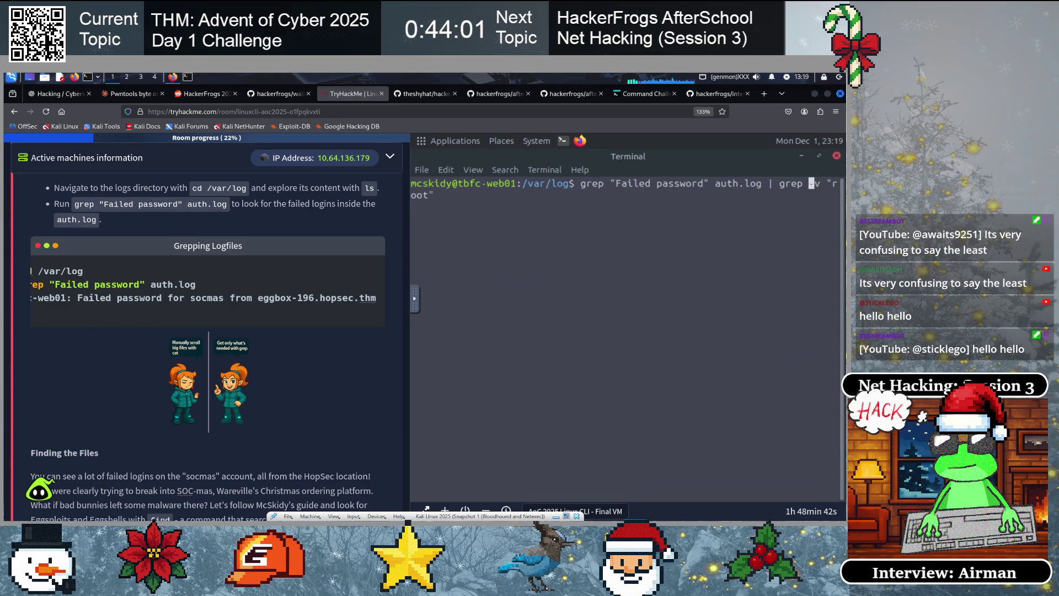
key(Left)
key(Left)
key(Left)
key(Delete)
key(Delete)
key(Delete)
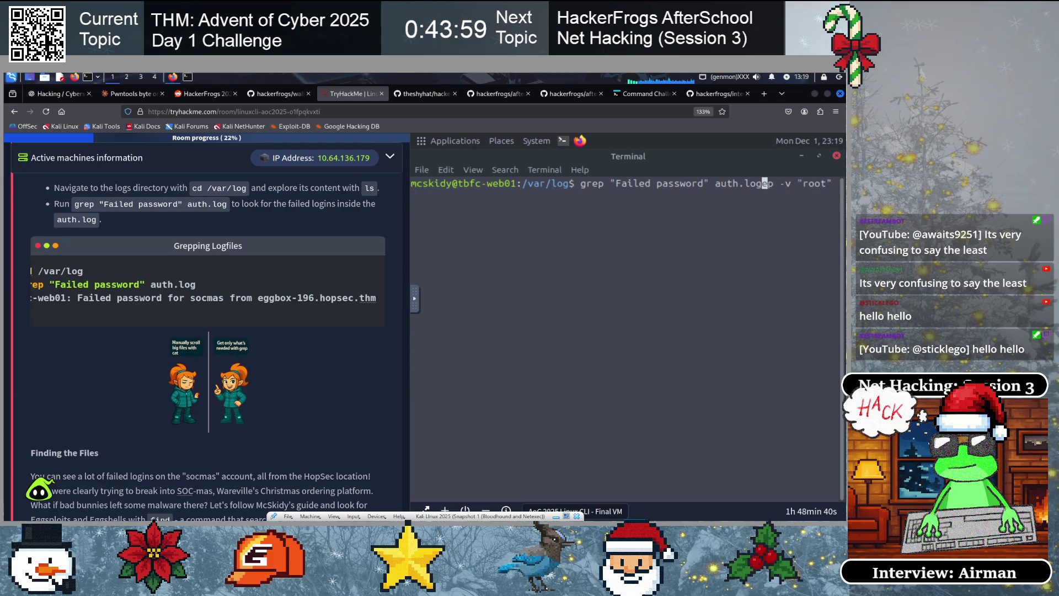
key(Delete)
key(Left)
key(Left)
key(Left)
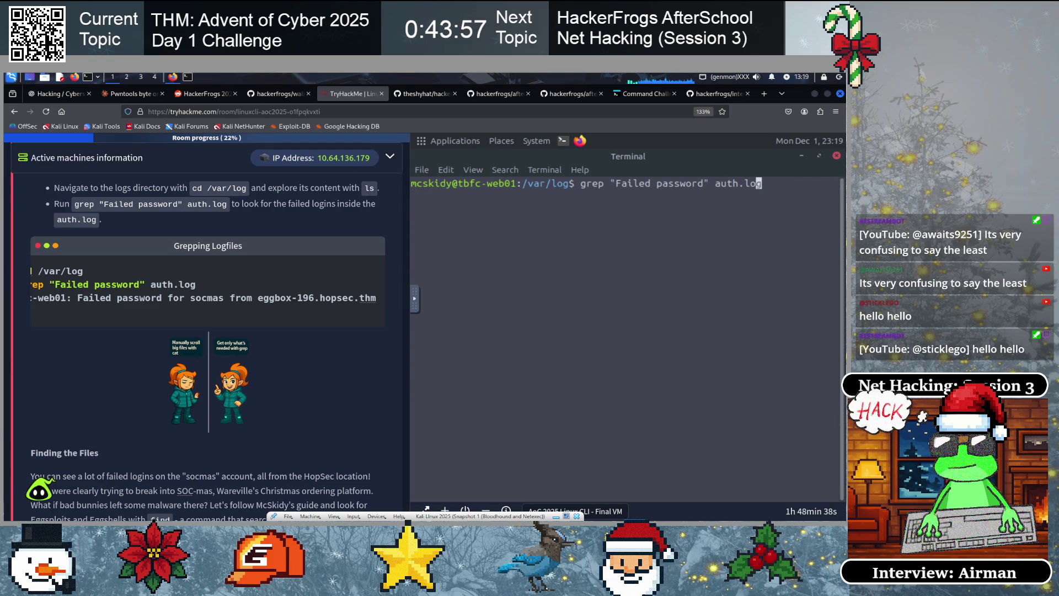
key(BackSpace)
key(BackSpace)
key(BackSpace)
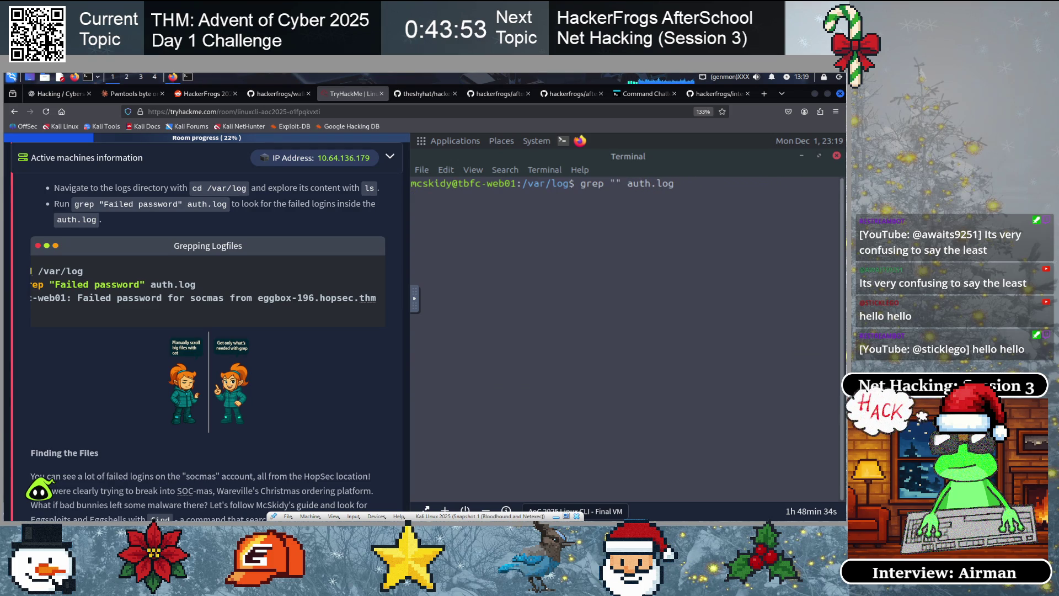
text(eggbox-)
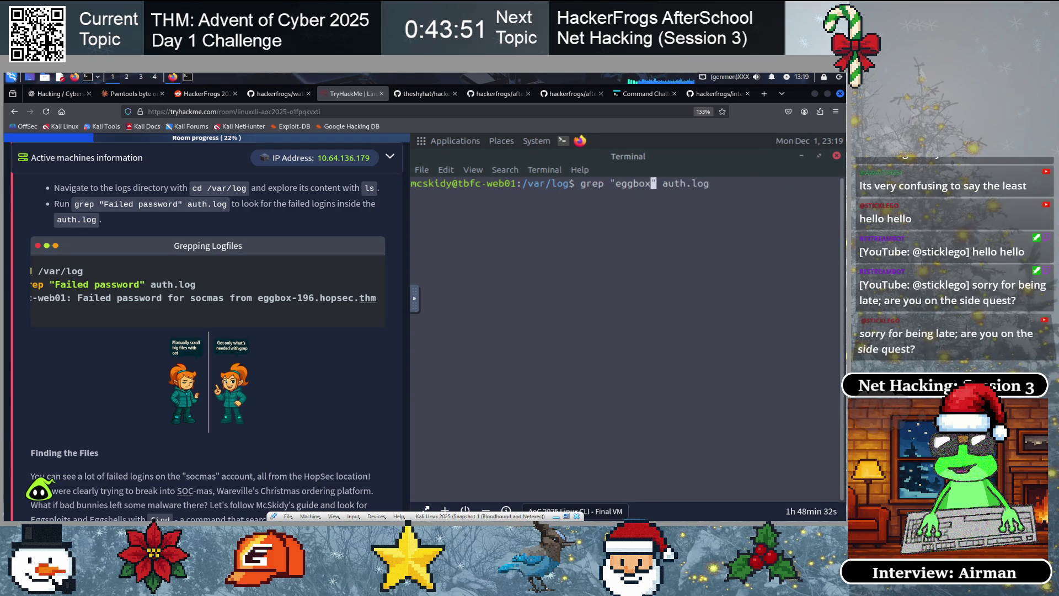
text(196)
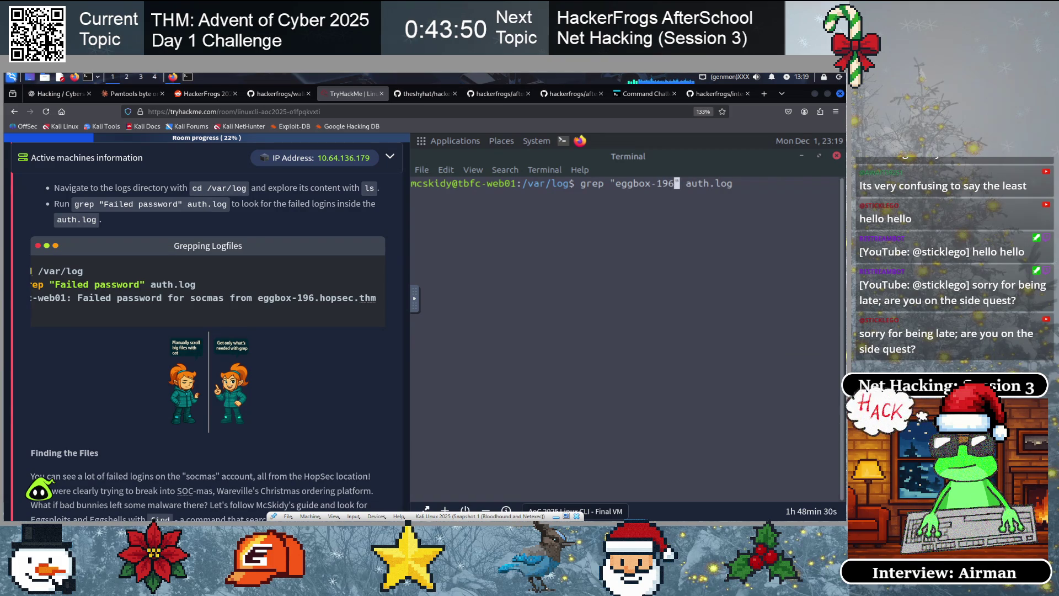
key(Return)
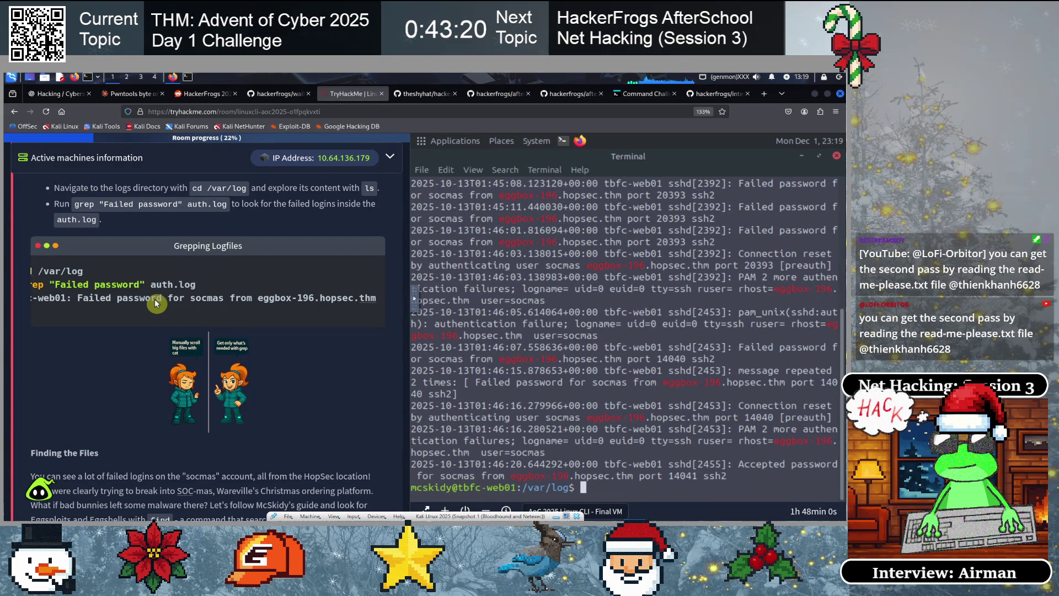
Scroll the tutorial to Finding the Files and highlight its find -name *egg* command
scroll(395, 334, down, 3)
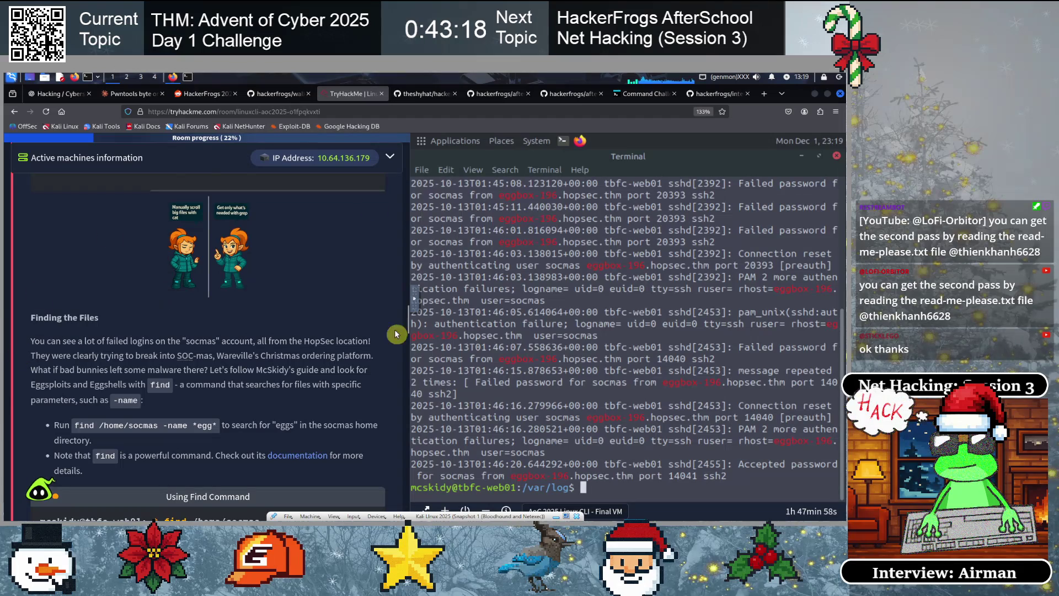
scroll(191, 313, down, 2)
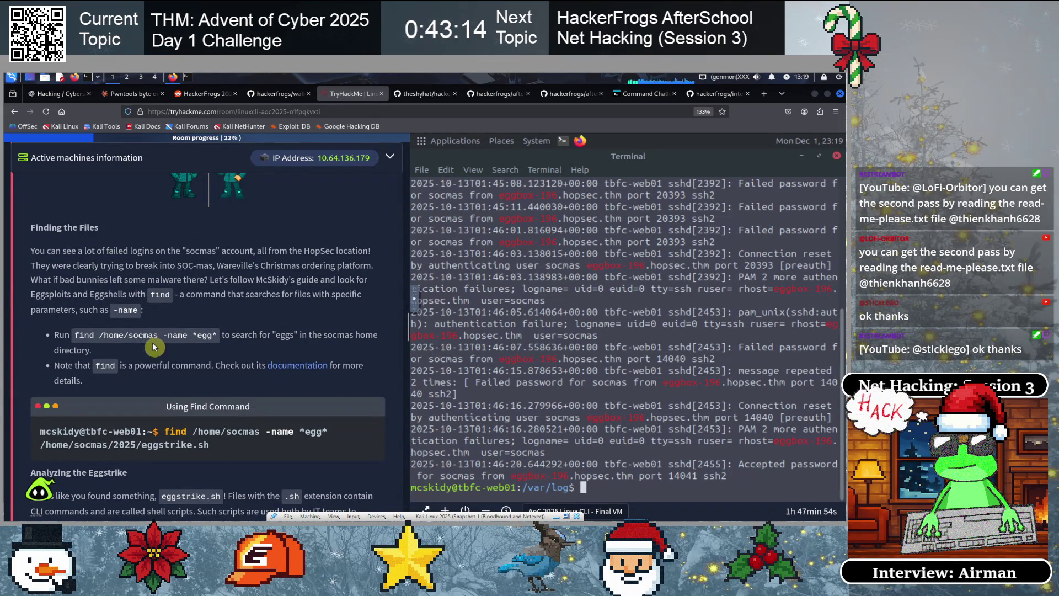
scroll(231, 312, down, 1)
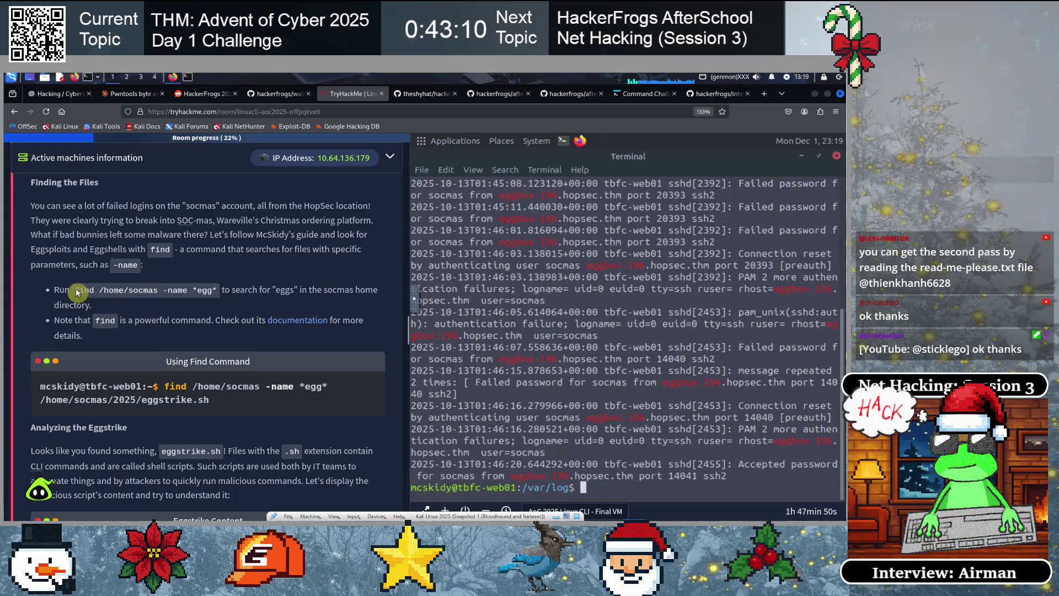
drag(75, 290, 216, 293)
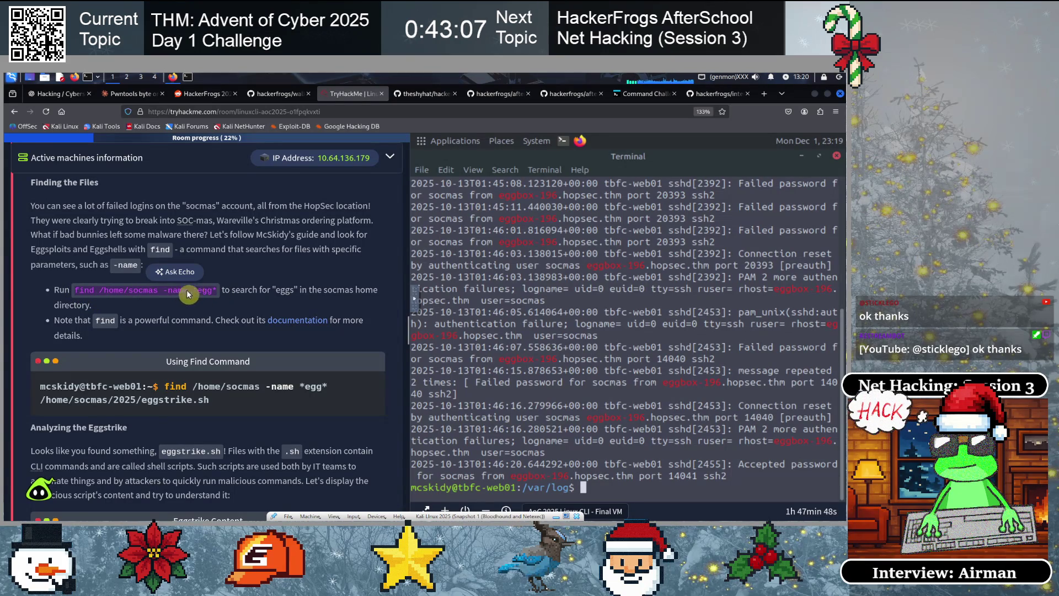
click(189, 313)
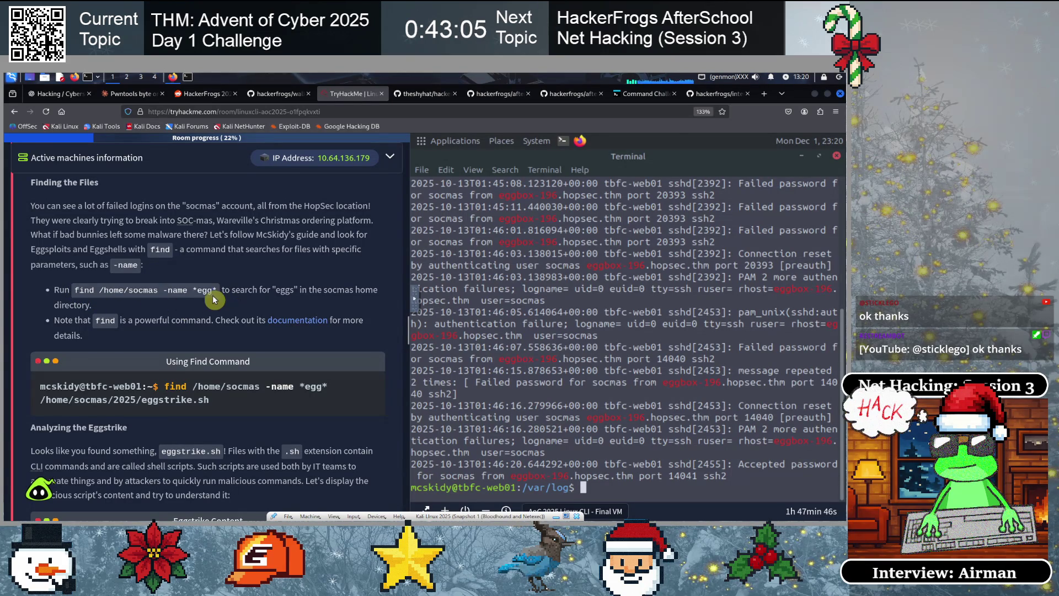
drag(223, 291, 69, 295)
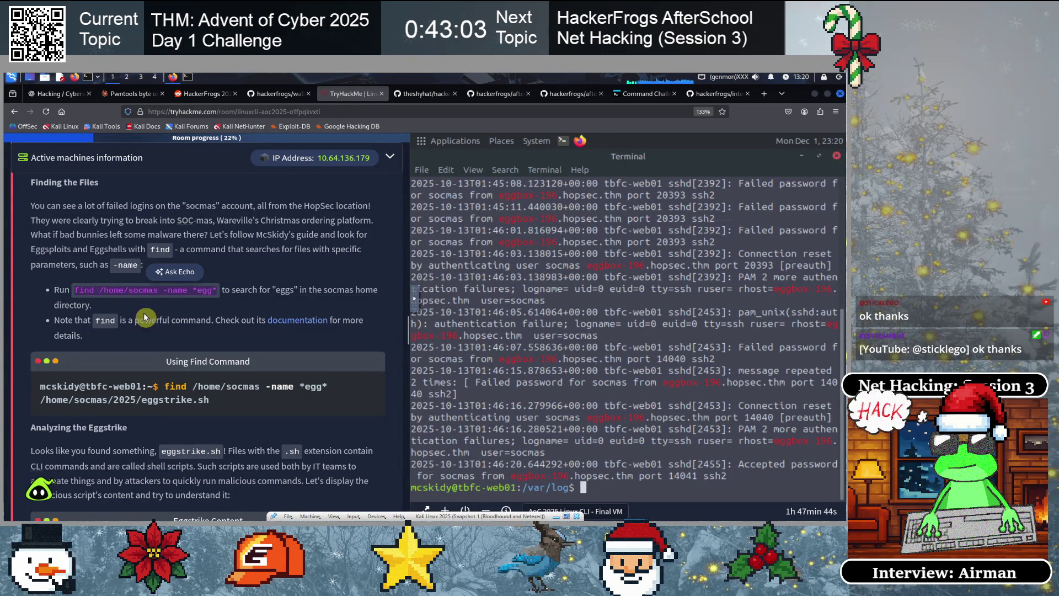
click(148, 318)
Clear the terminal and begin a find / command at the prompt
text(clear)
key(Return)
text(find /)
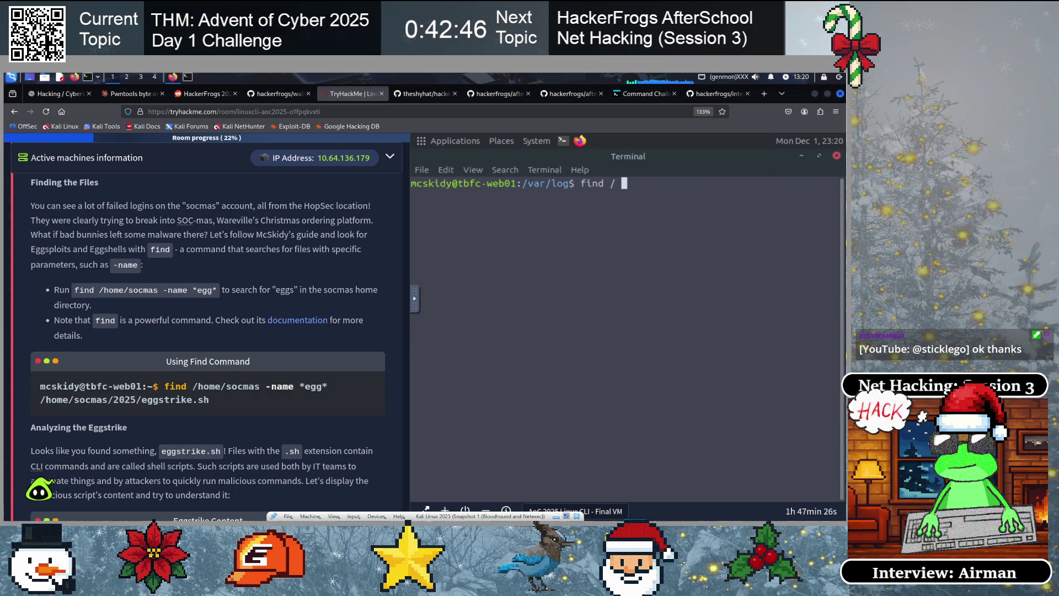
Complete and run find / -name *egg* 2>/dev/null, listing egg-info package paths
text(-name )
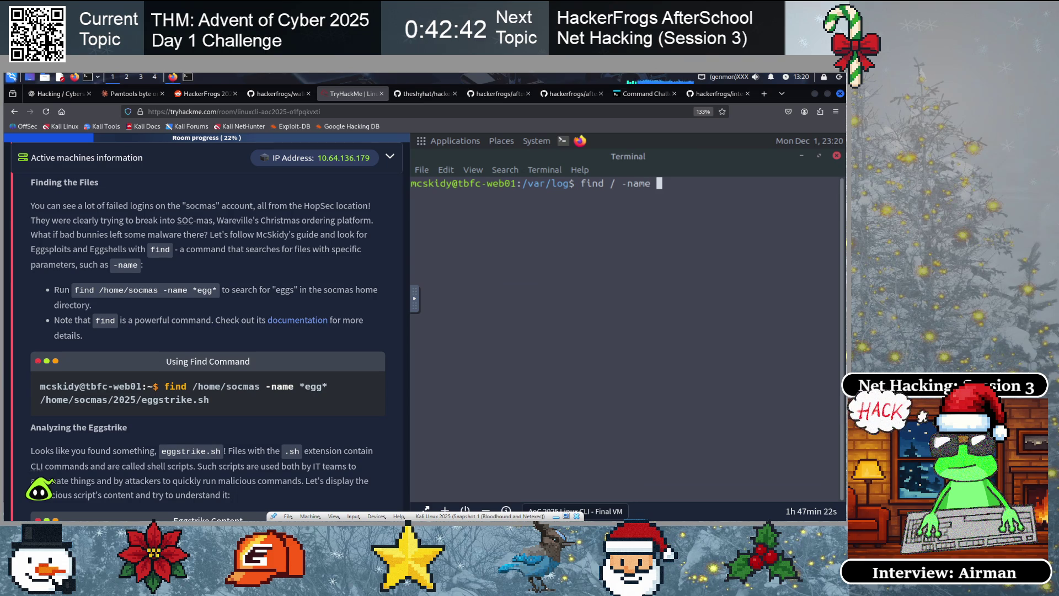
text(*egg*)
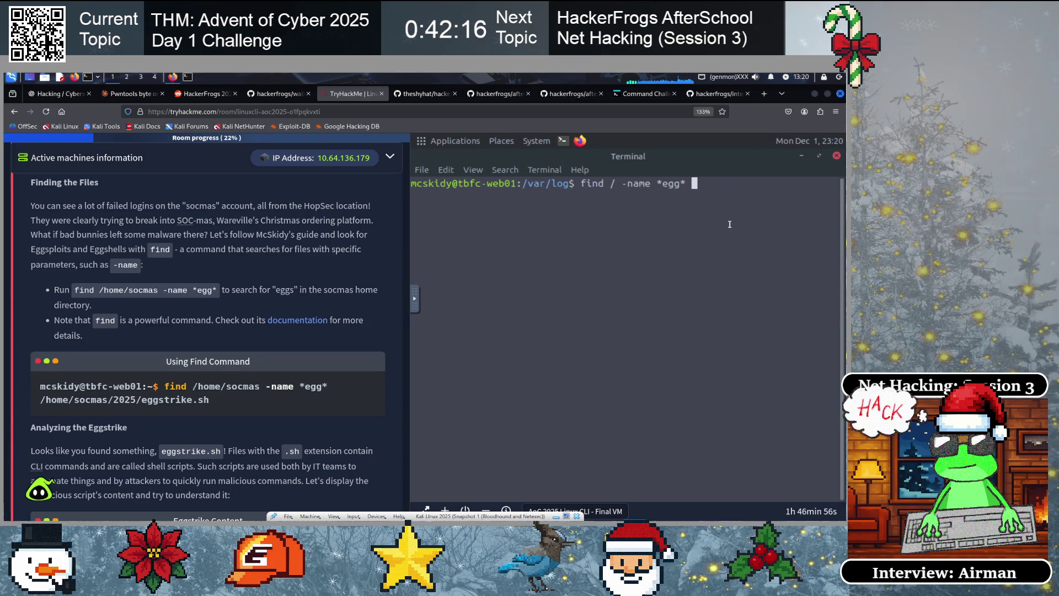
text(2>/dev/null)
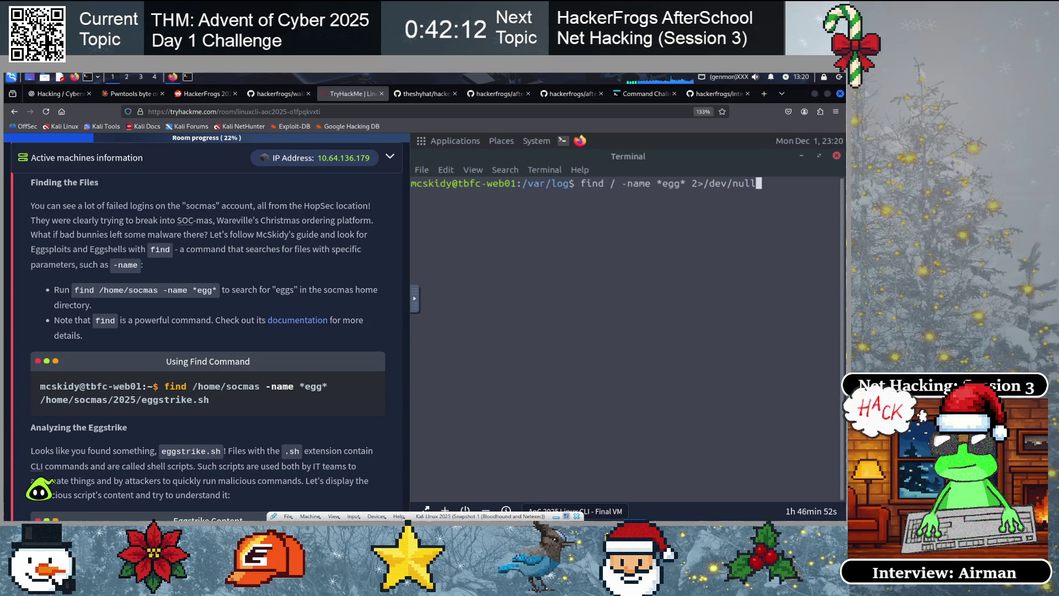
drag(691, 183, 755, 183)
click(740, 212)
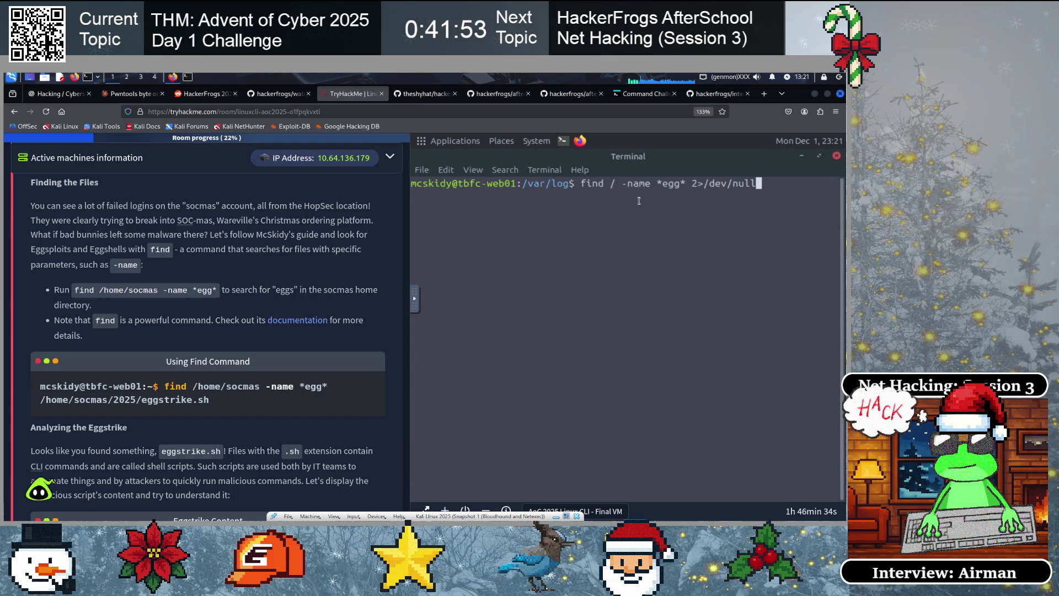
drag(580, 184, 686, 184)
click(589, 200)
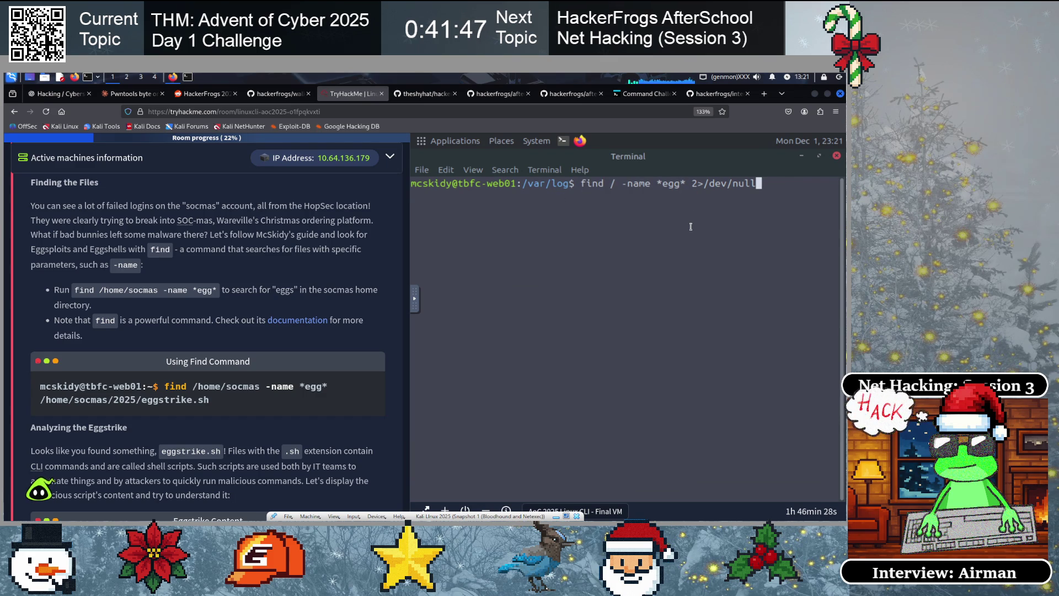
click(611, 198)
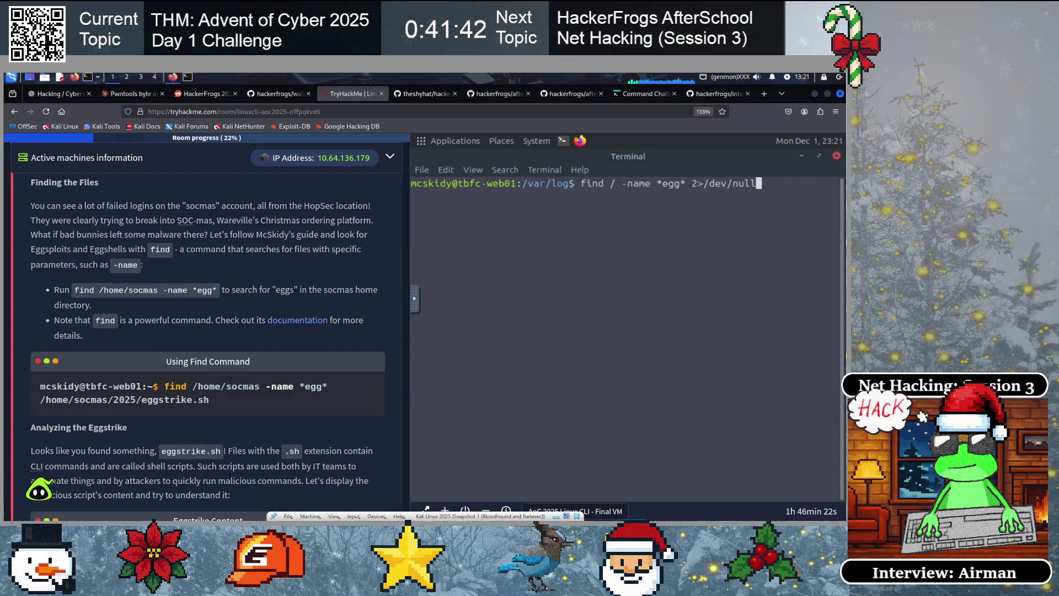
key(Return)
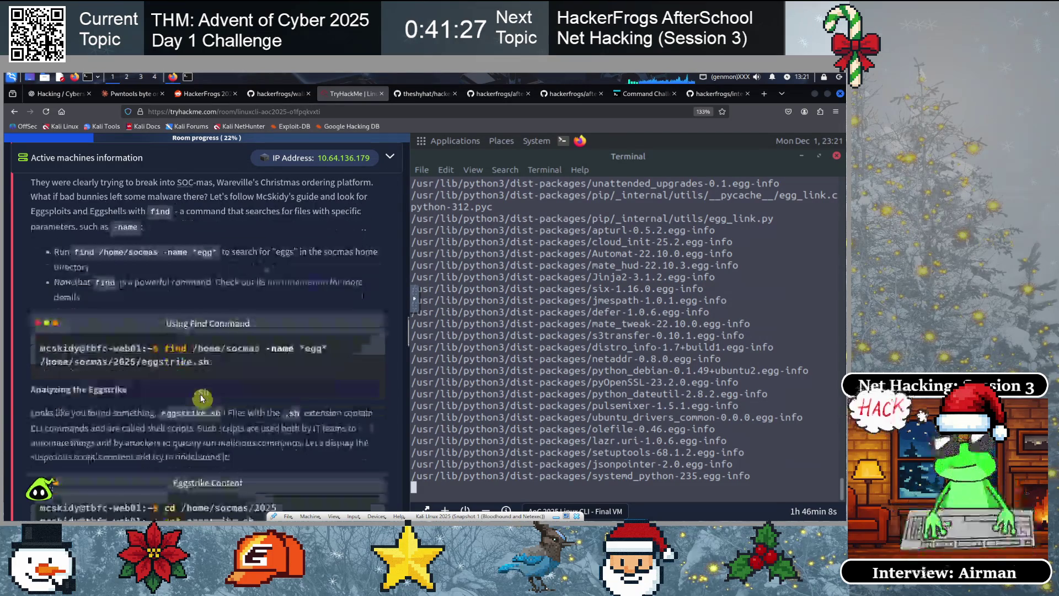
Clear the terminal and run find / -name *eggstrike* 2>/dev/null
scroll(163, 382, down, 1)
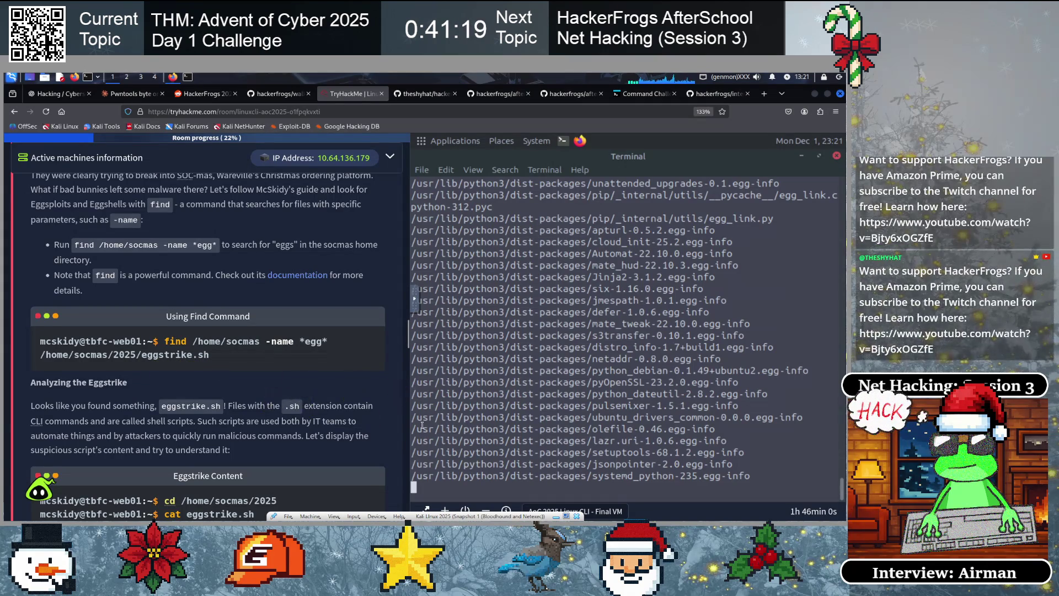
text(clear)
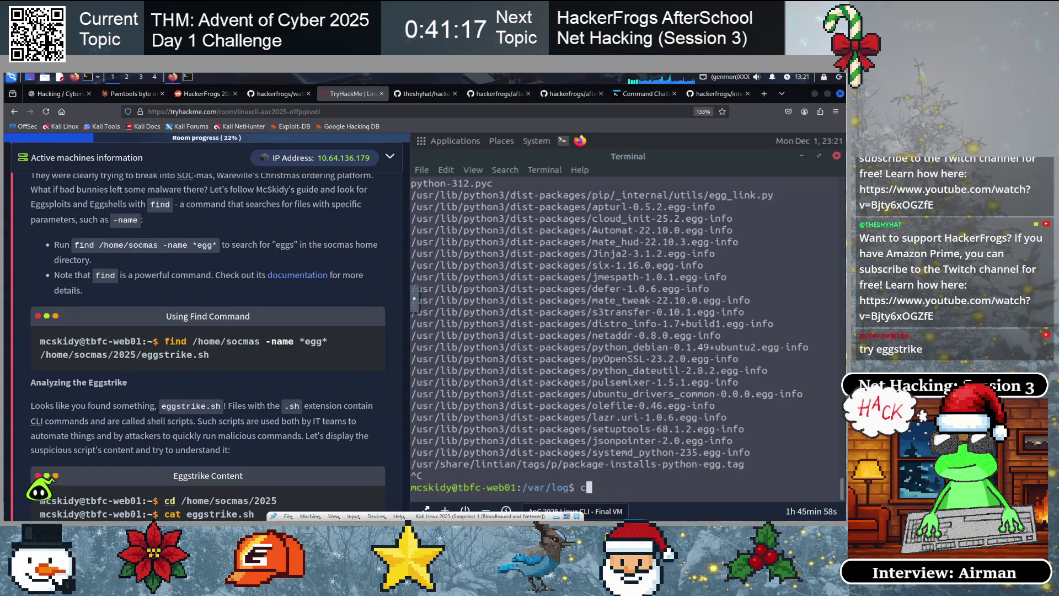
key(Return)
key(Up)
key(Up)
key(Home)
key(Right)
key(Right)
key(Right)
key(Right)
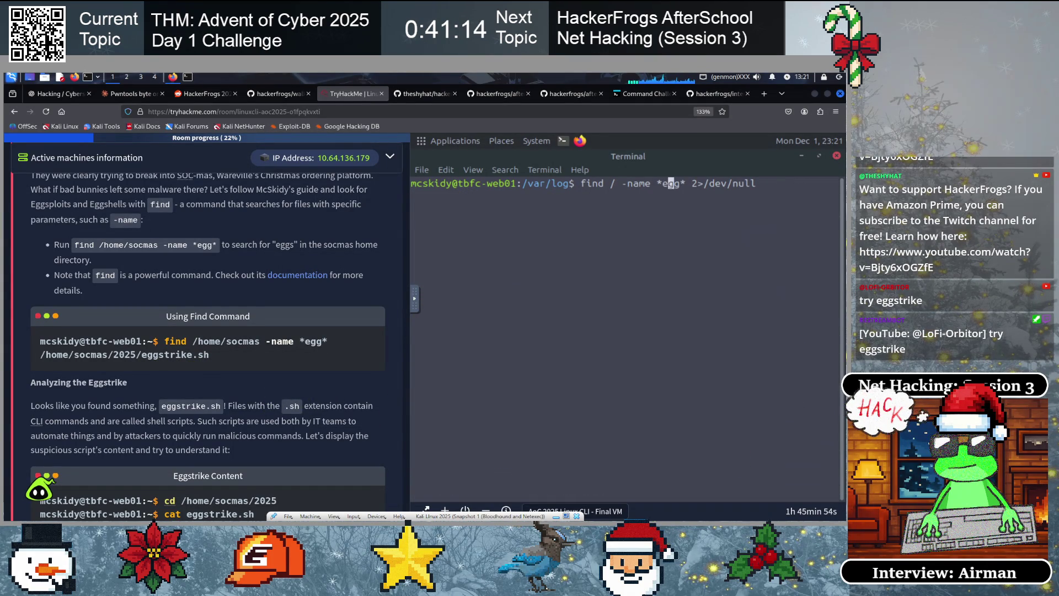
text(strike)
key(End)
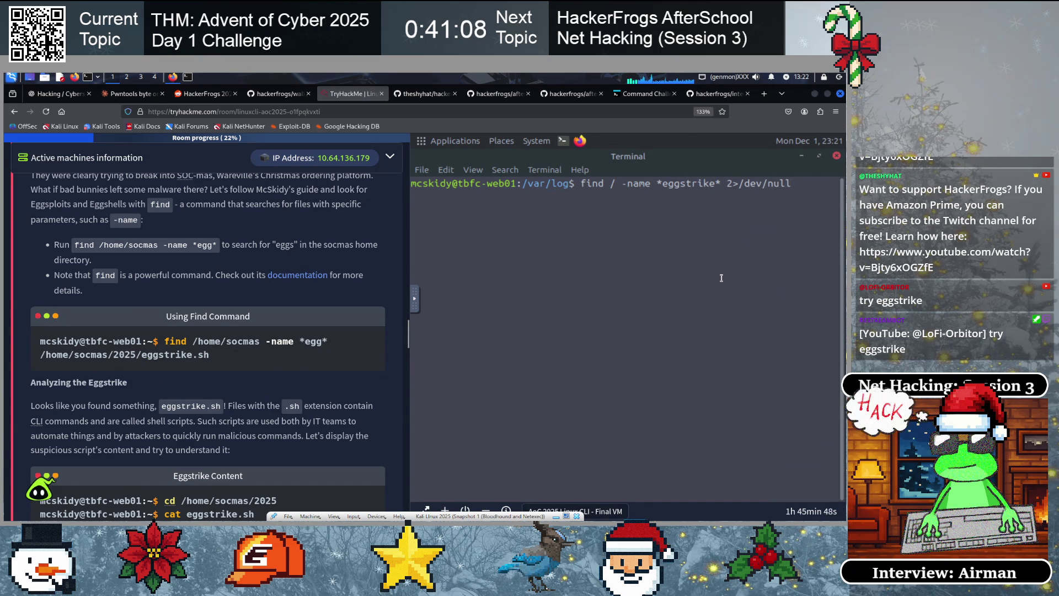
key(Return)
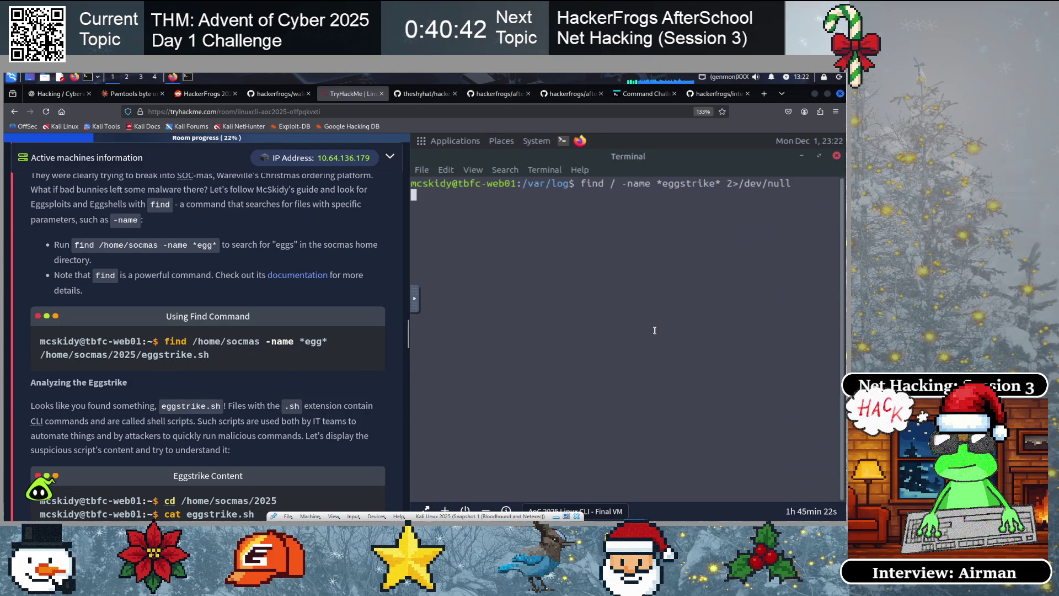
Stop the wildcard search and run find / -name eggstrike.sh 2>/dev/null, finding /home/socmas/2025/eggstrike.sh
key(ctrl+c)
key(Up)
key(Left)
key(Left)
key(Left)
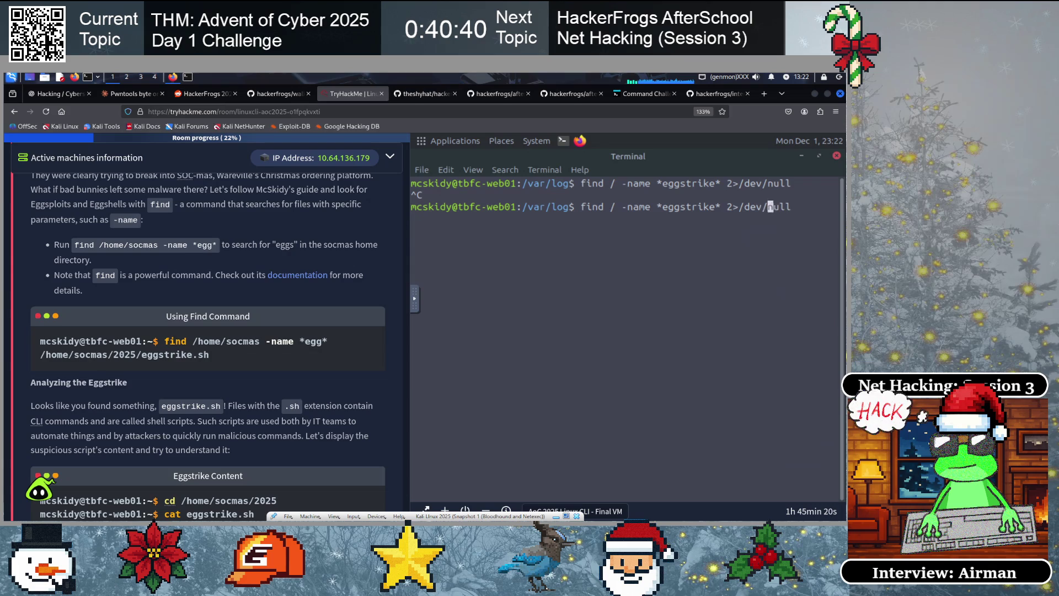
key(Left)
key(Left)
key(Delete)
key(Right)
key(Right)
key(Right)
key(Right)
key(Delete)
text(.sh)
key(End)
key(Return)
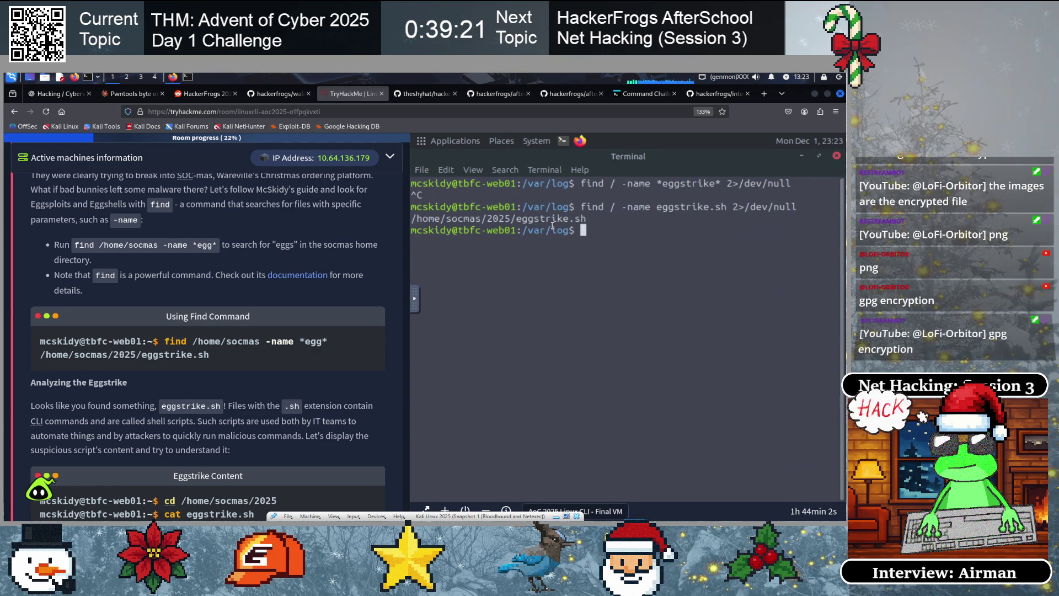
text(cat)
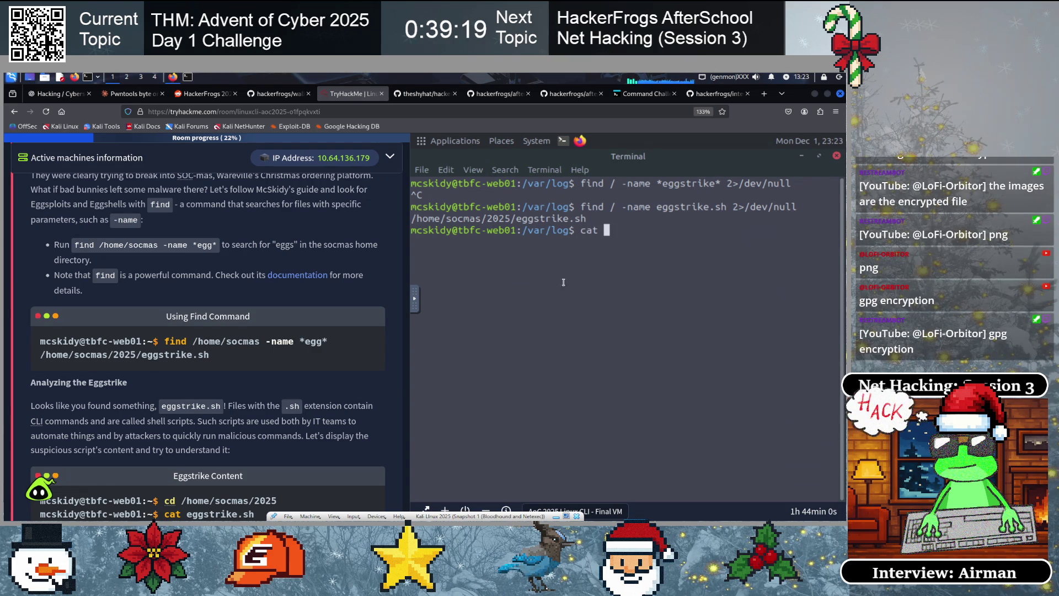
drag(412, 218, 585, 214)
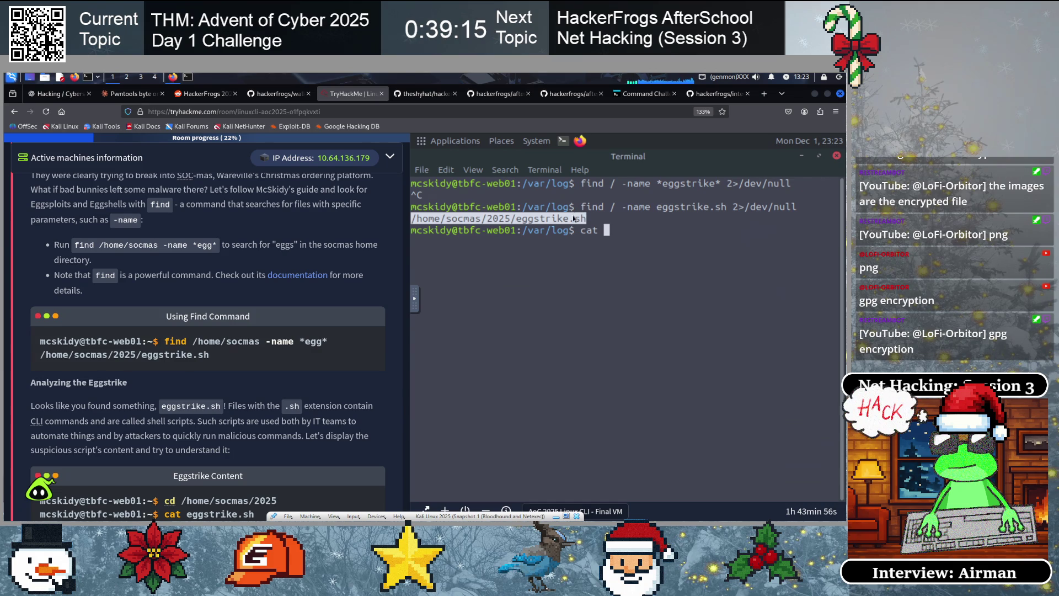
right_click(573, 219)
click(578, 280)
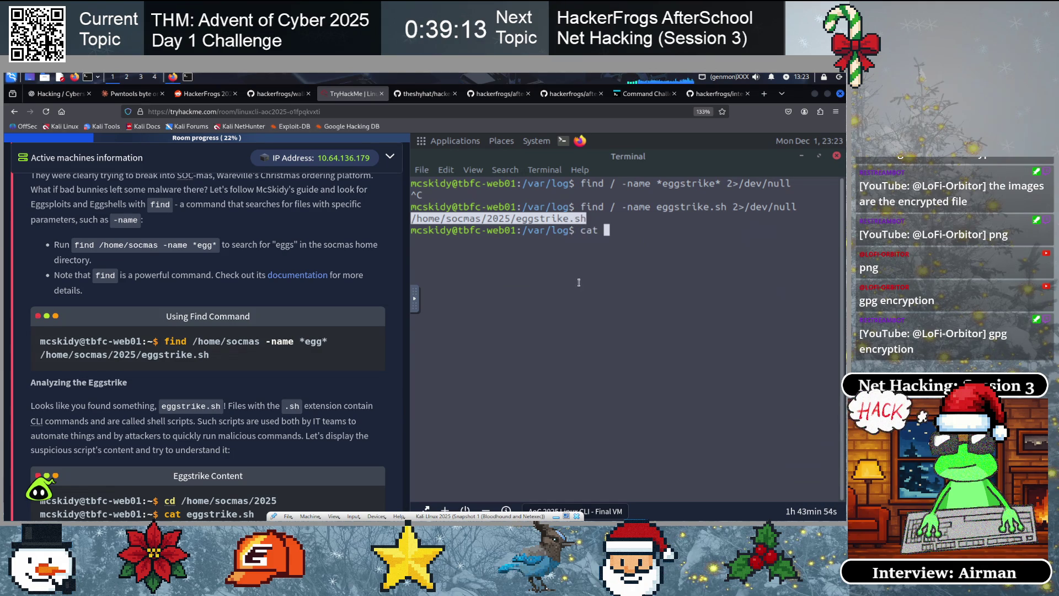
click(632, 256)
right_click(607, 231)
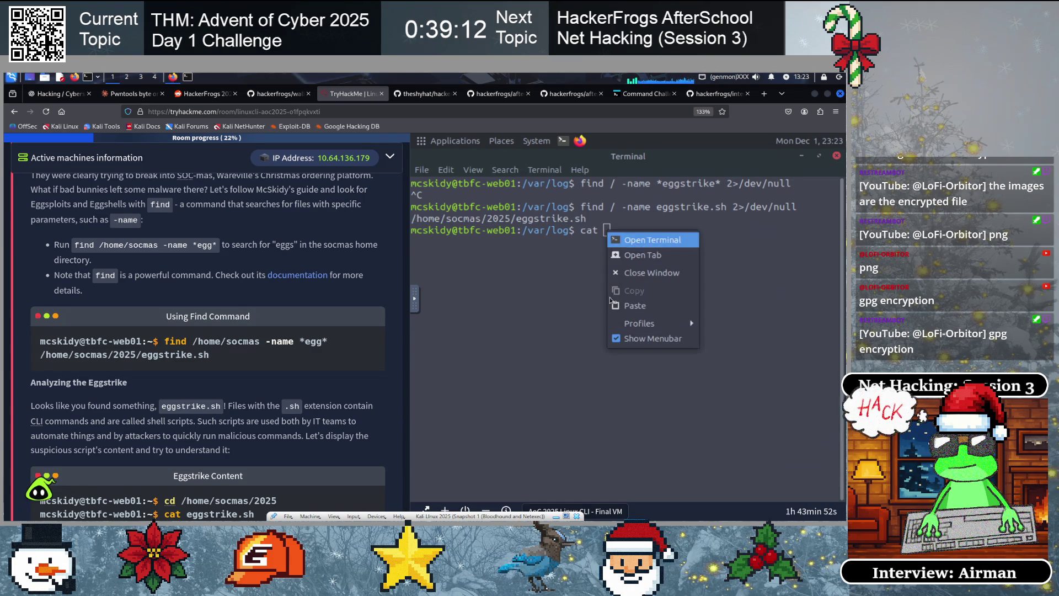
click(627, 306)
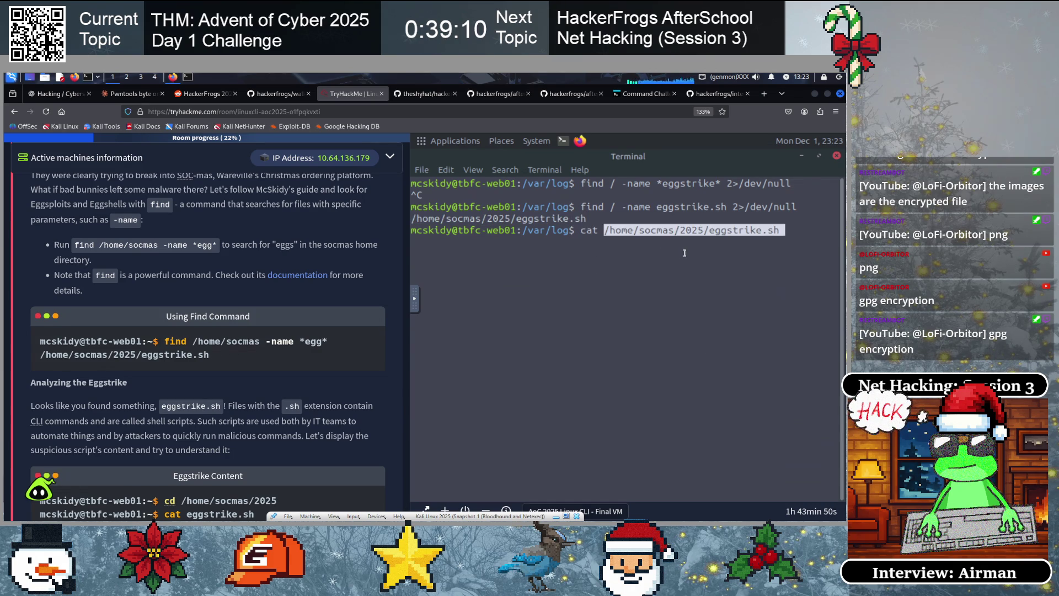
click(582, 230)
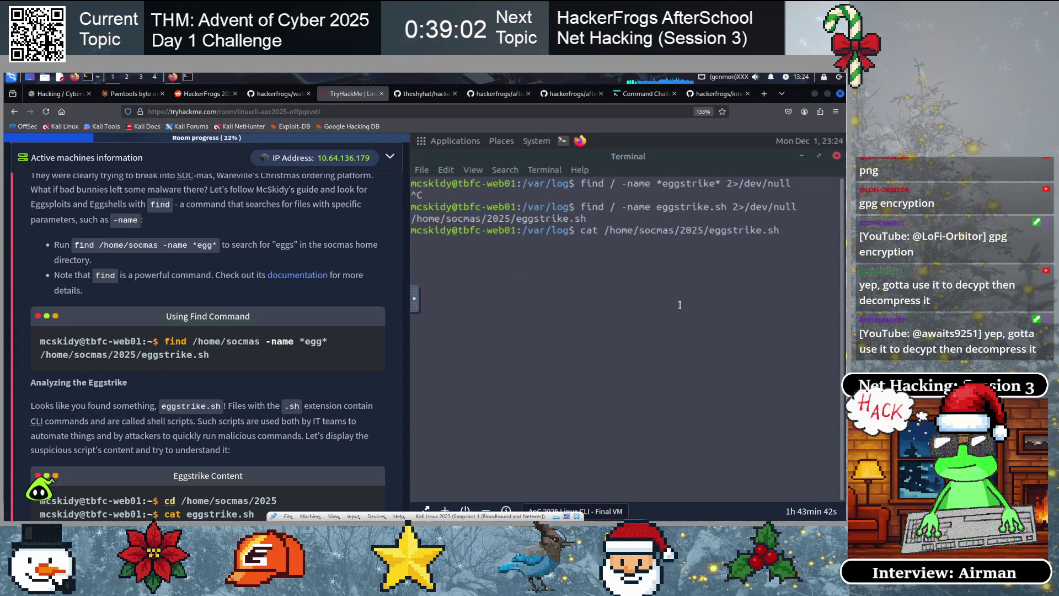
key(Return)
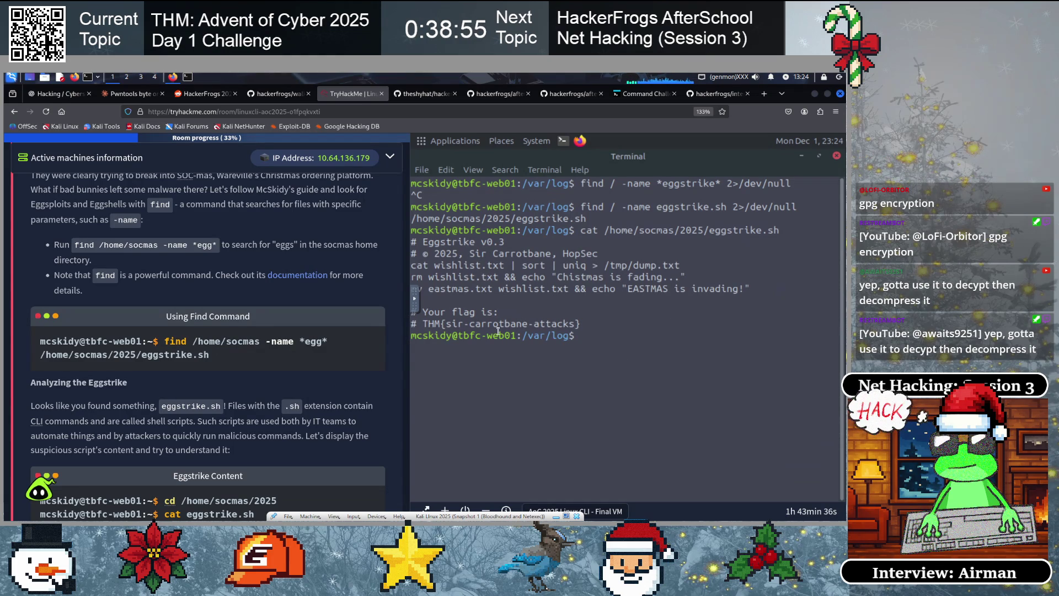
drag(578, 324, 424, 325)
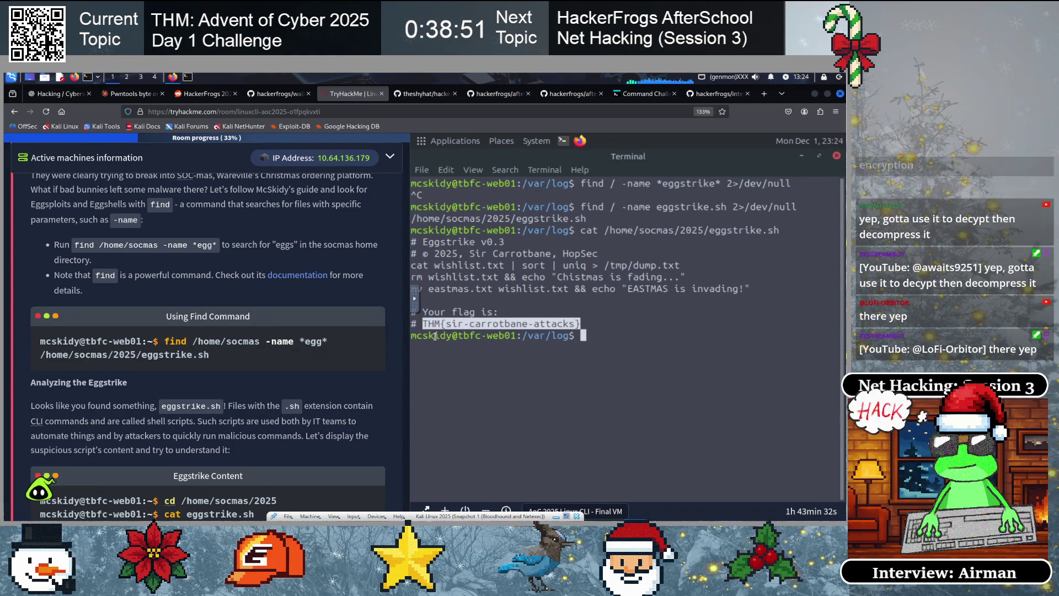
click(505, 337)
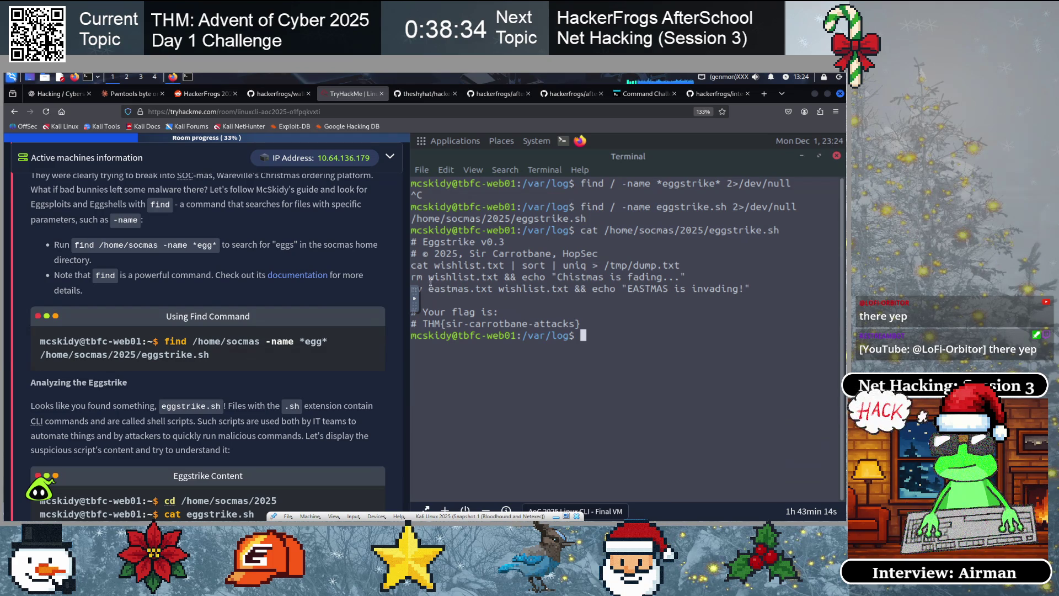
drag(428, 276, 498, 277)
click(556, 298)
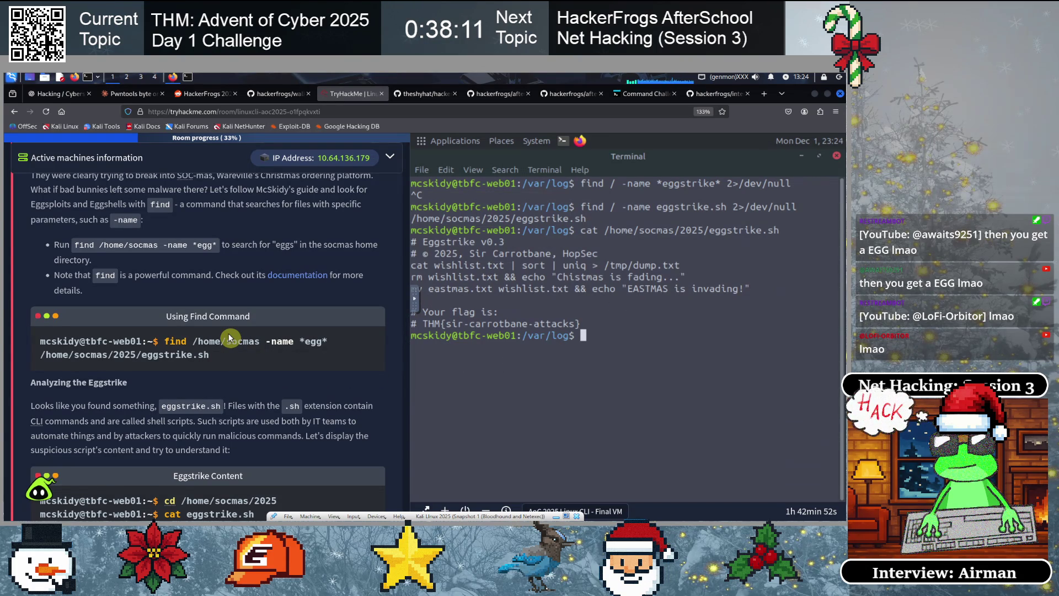
scroll(231, 337, down, 5)
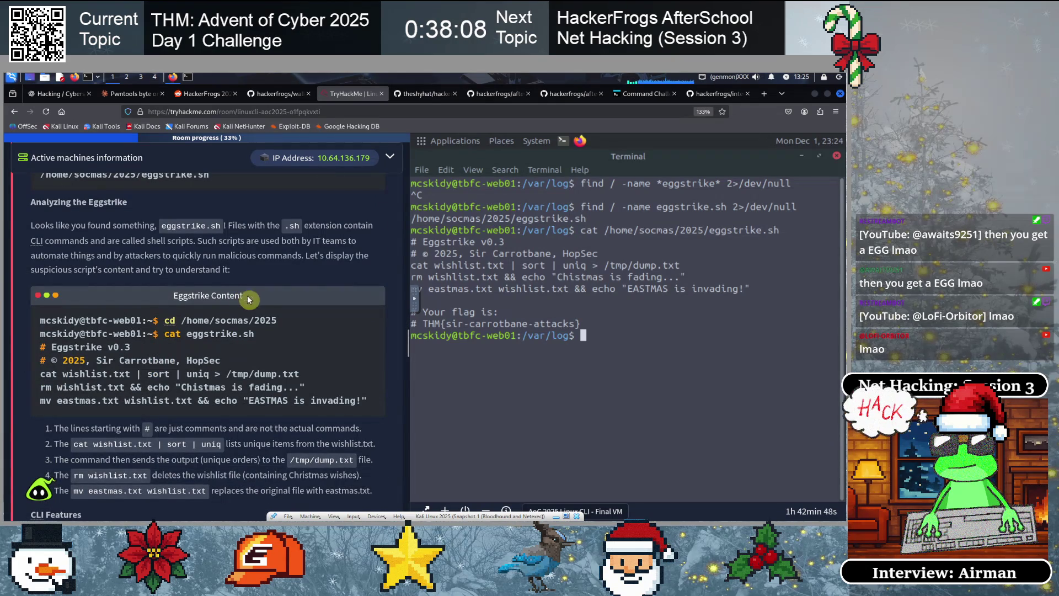
Scroll the task panel to the CLI Features special symbols table and highlight its text
scroll(269, 358, down, 3)
scroll(269, 357, down, 6)
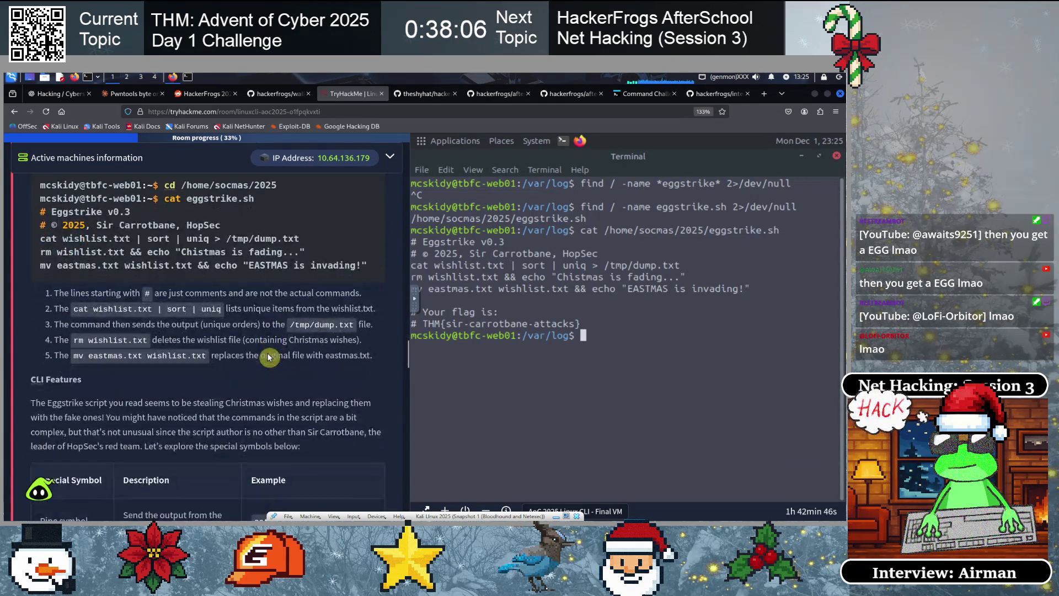
scroll(235, 384, down, 3)
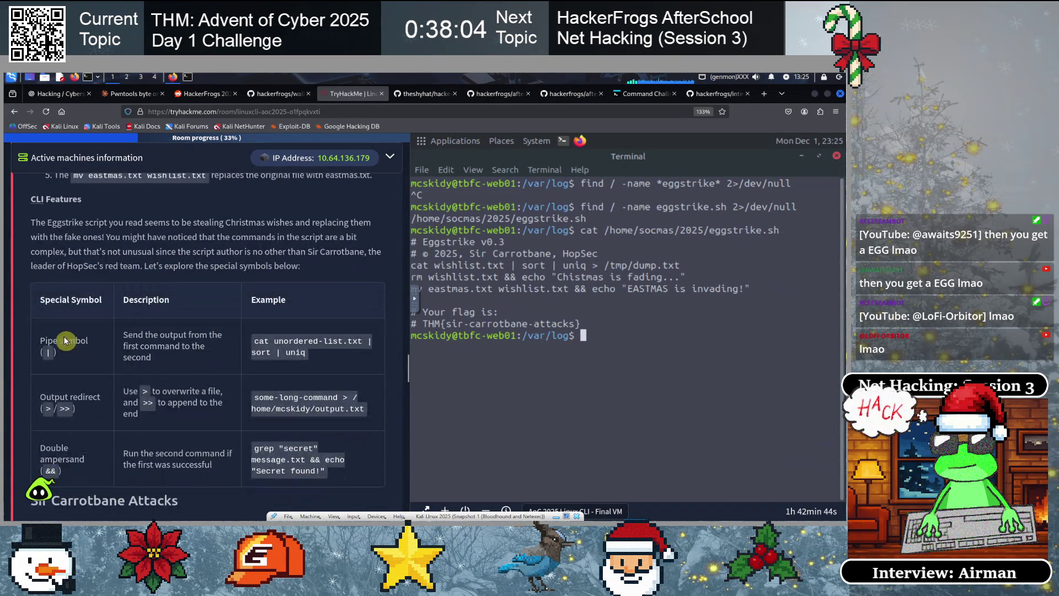
scroll(179, 363, down, 2)
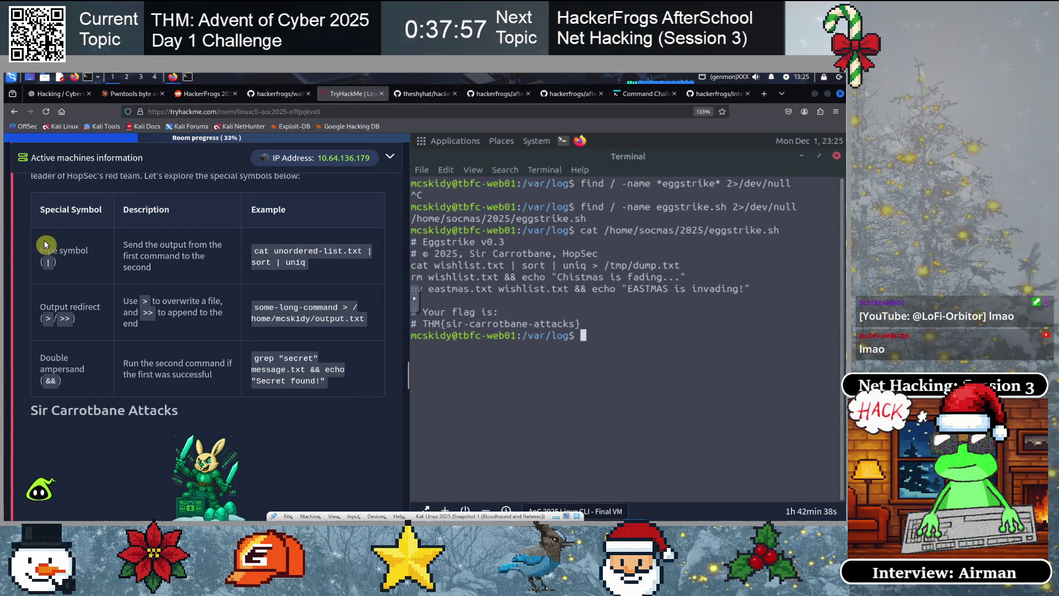
mouse_move(37, 209)
mouse_down()
mouse_move(61, 252)
mouse_move(334, 371)
mouse_up()
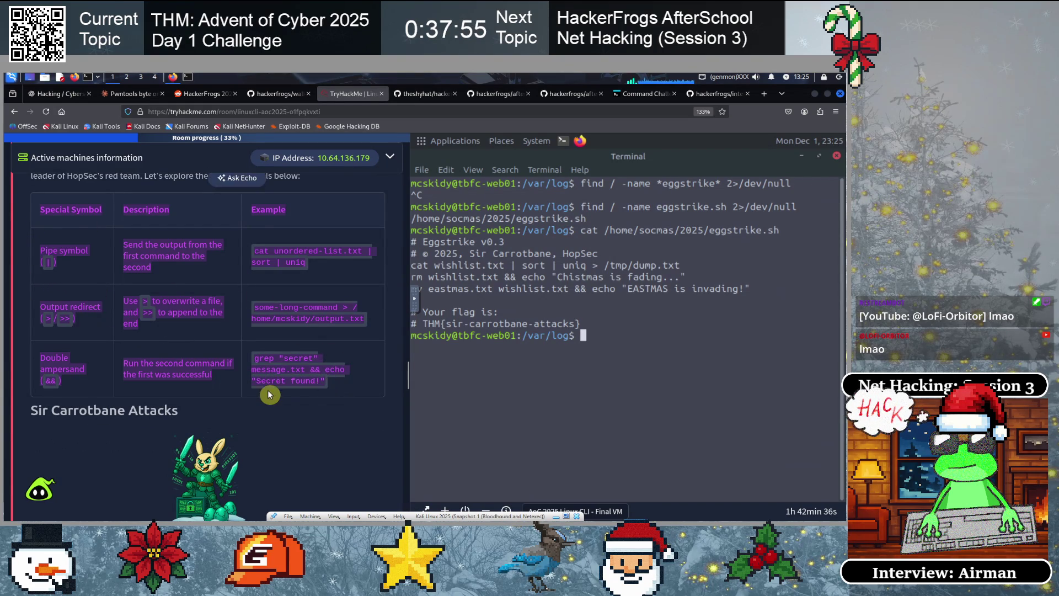
click(243, 398)
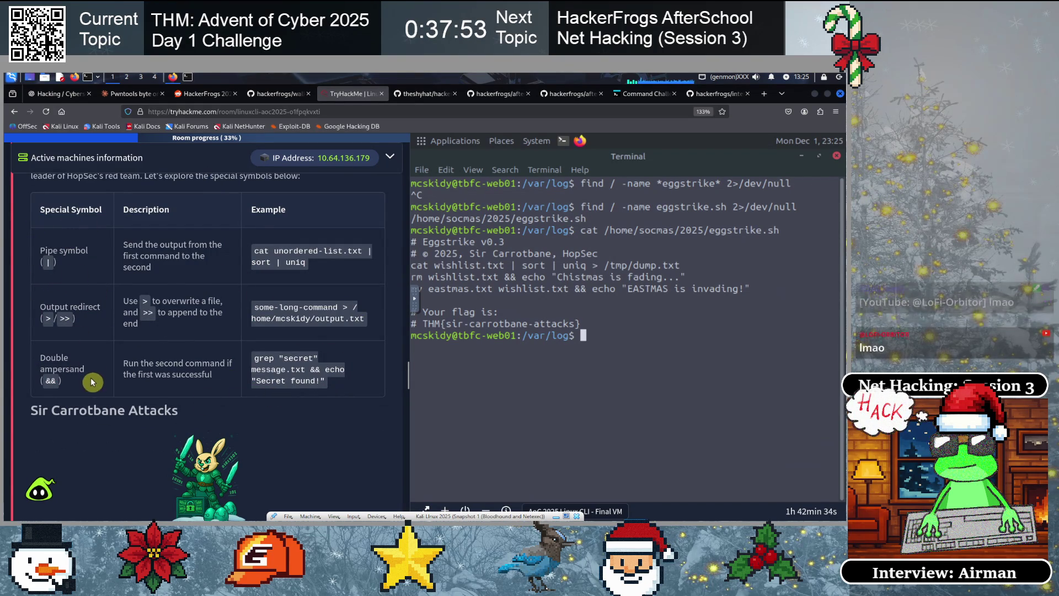
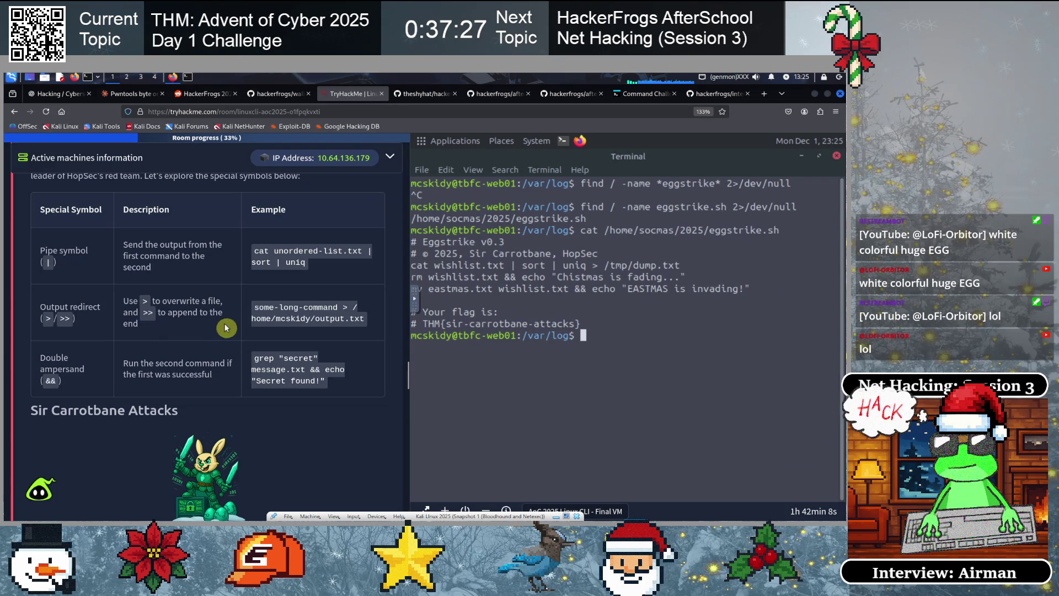
Clear the screen, move into /tmp and list its files
text(clear)
key(Return)
text(ls)
key(Return)
text(cd /)
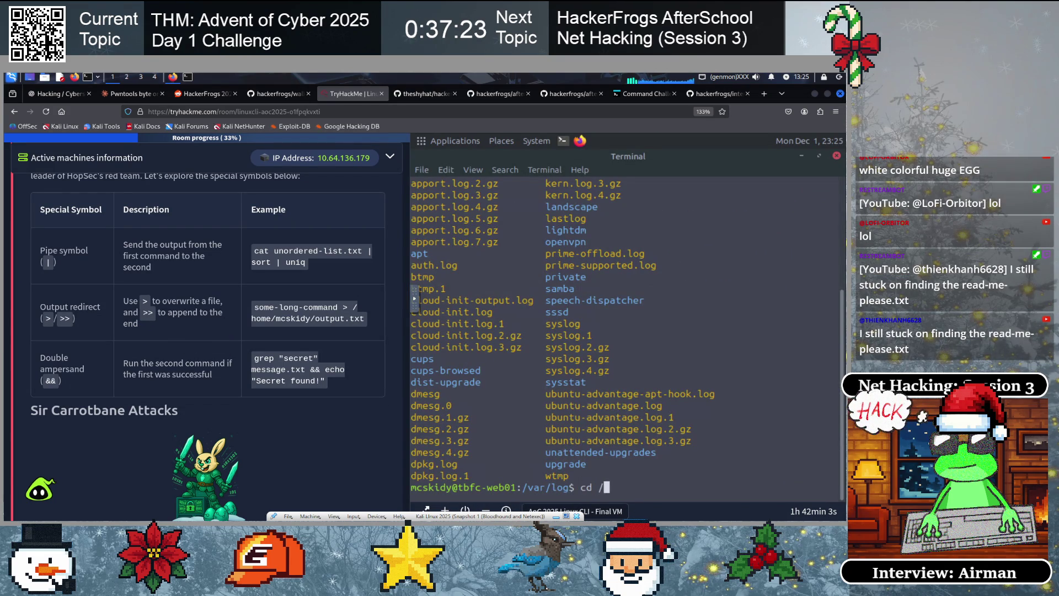
text(tmp)
key(Return)
text(clear)
key(Return)
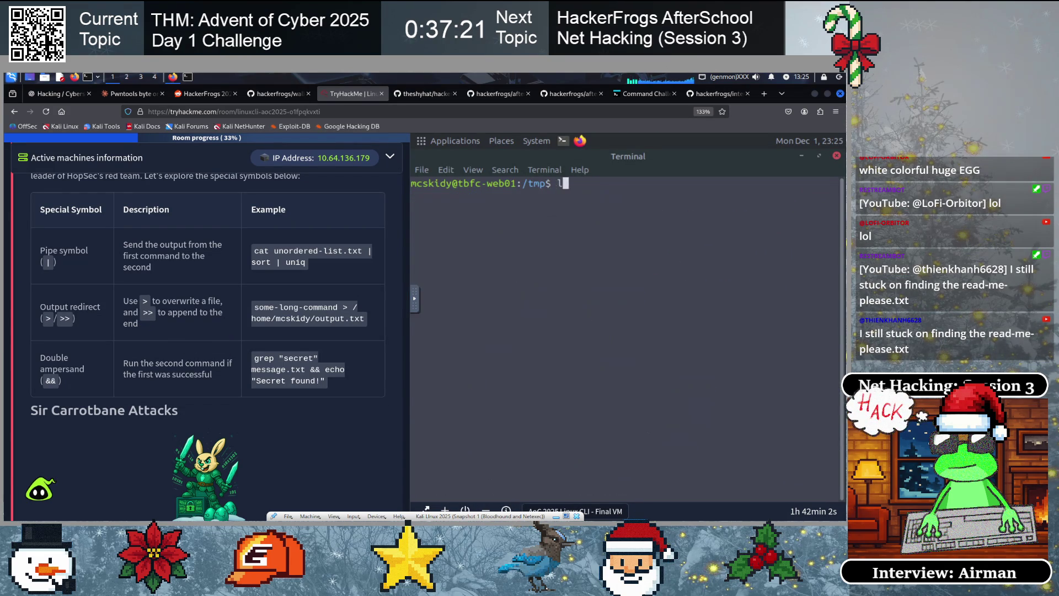
text(ls)
key(Return)
Write "hackerfrogs! like and subscribe!" into test.txt and list /tmp to confirm it exists
text(echo ")
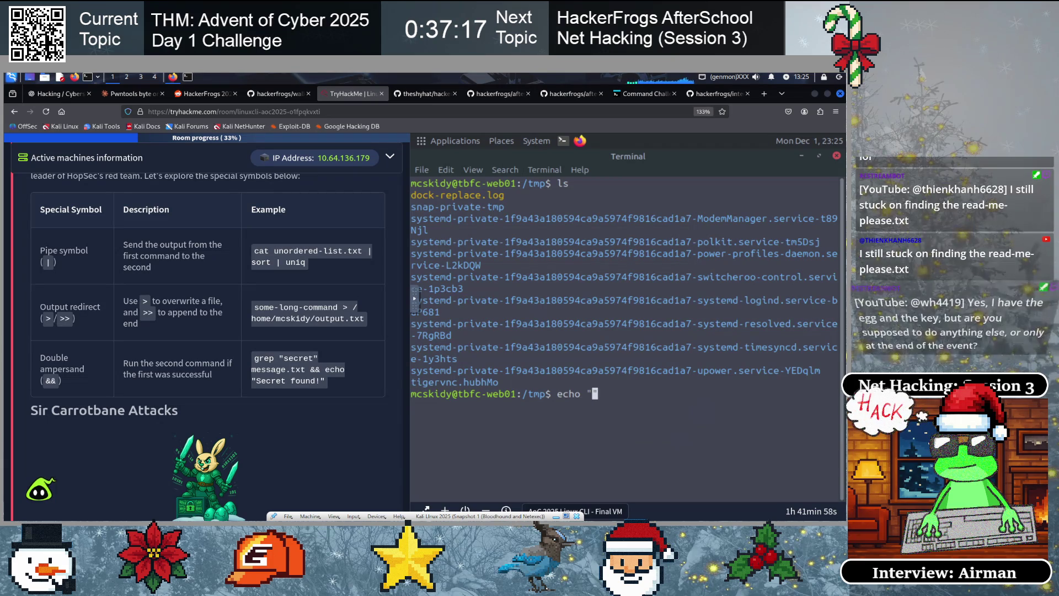
text(hacke)
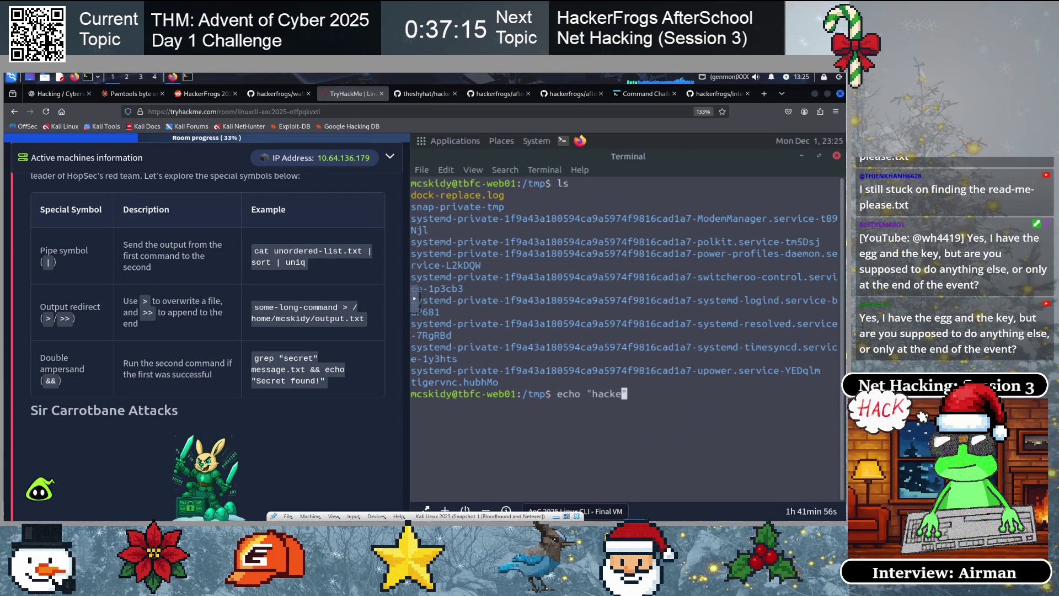
text(rfrogs! li)
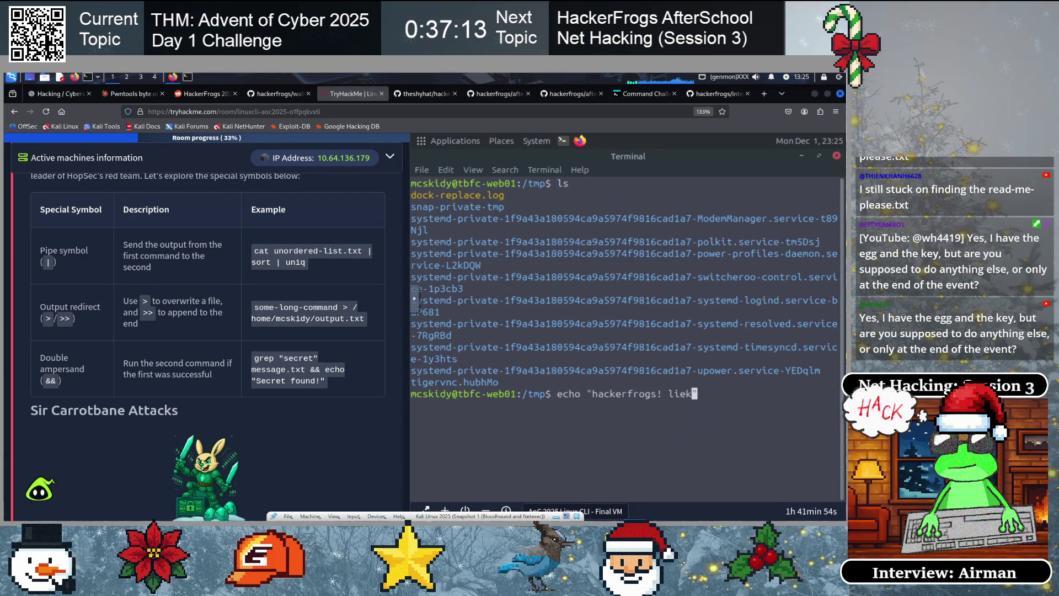
text(ke and subs)
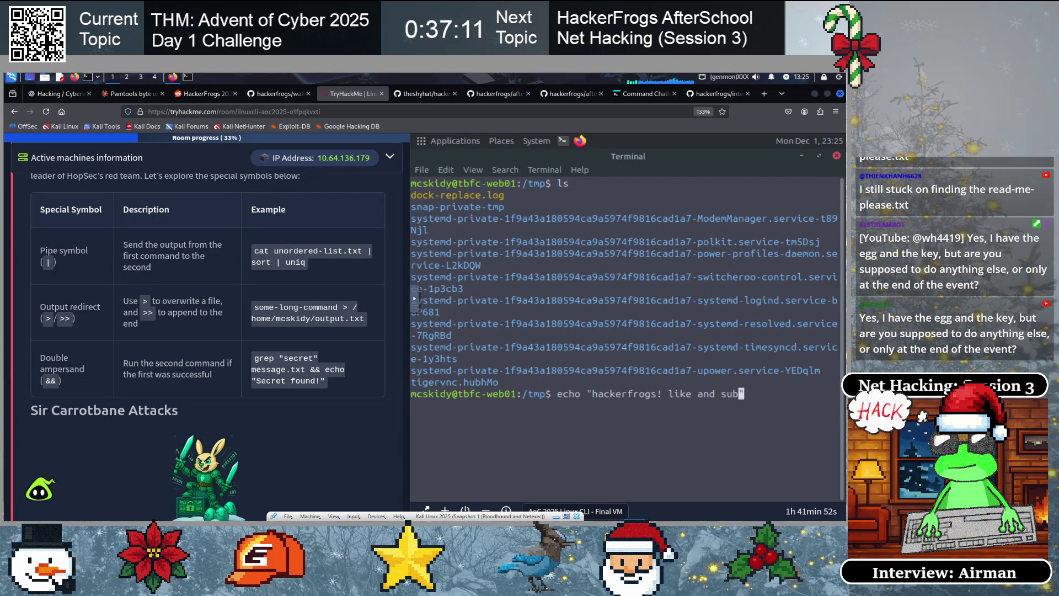
text(cribe!)
key(End)
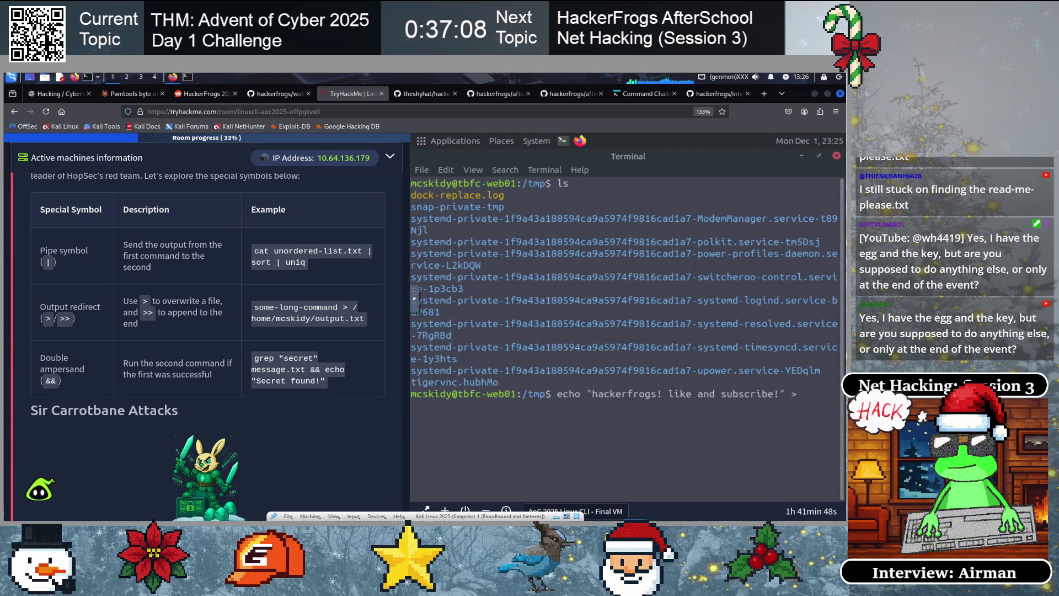
key(ctrl+c)
text(ls)
key(ctrl+l)
key(Return)
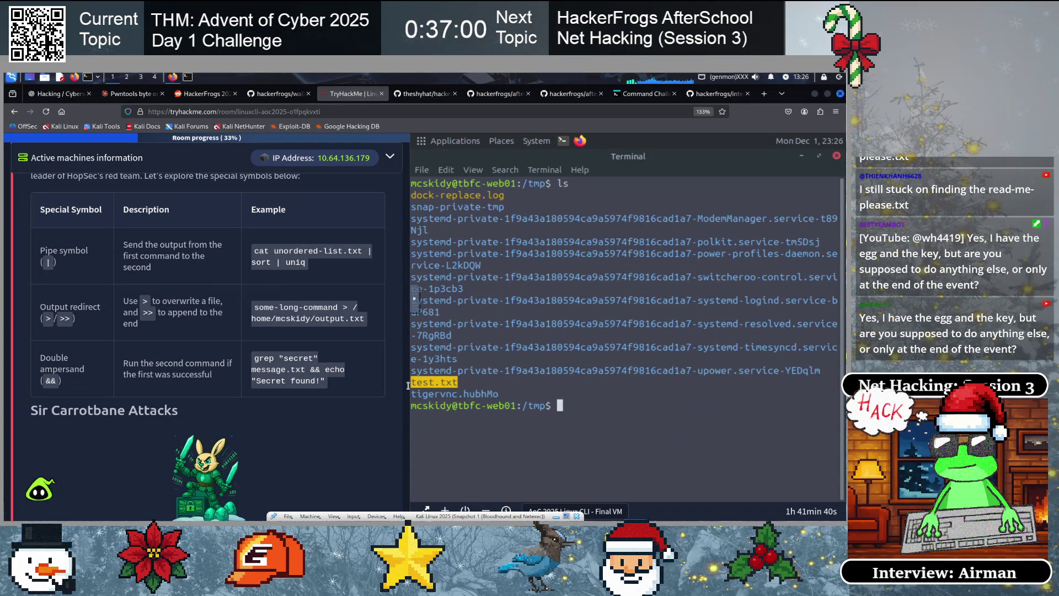
Print test.txt with cat to show its message
text(cat)
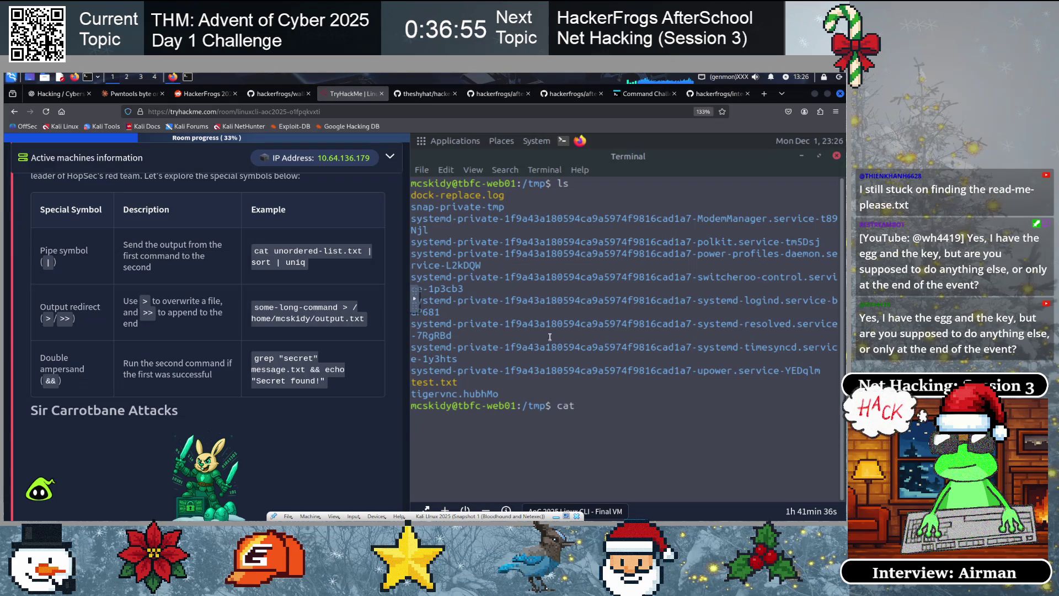
click(818, 158)
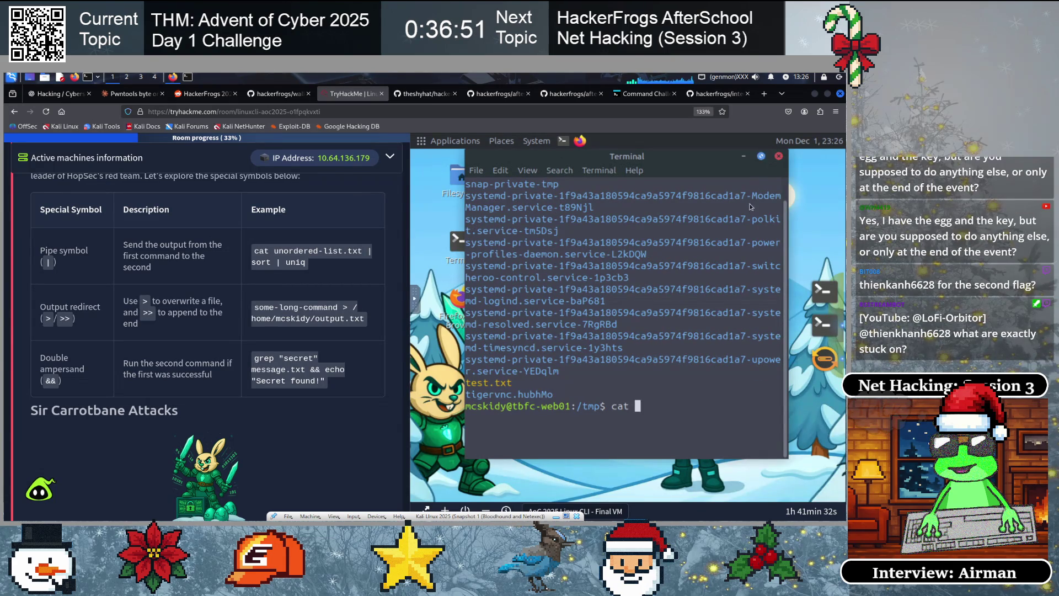
click(760, 156)
text(test.txt)
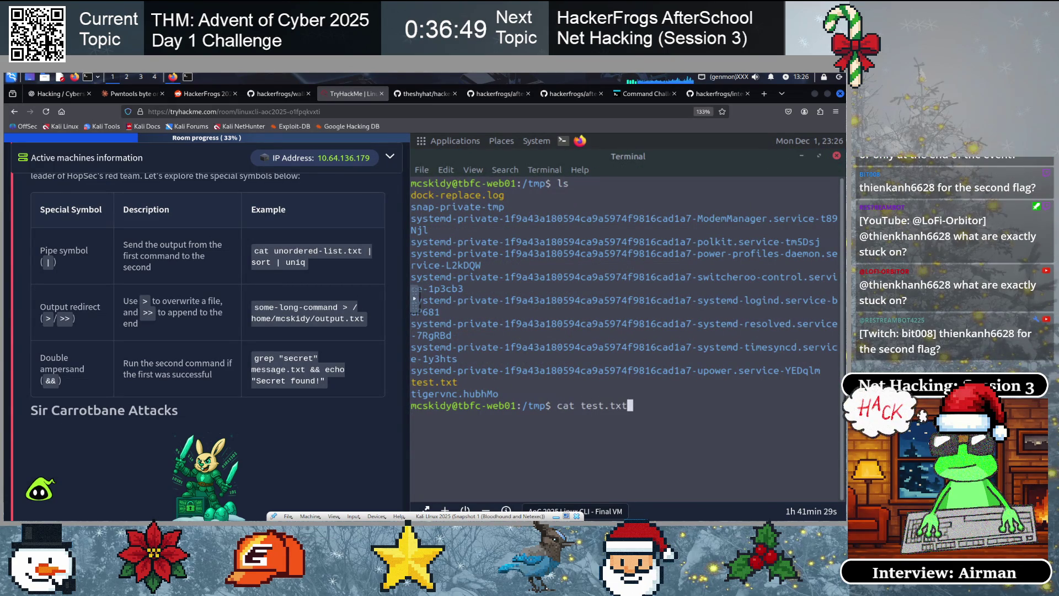
key(Return)
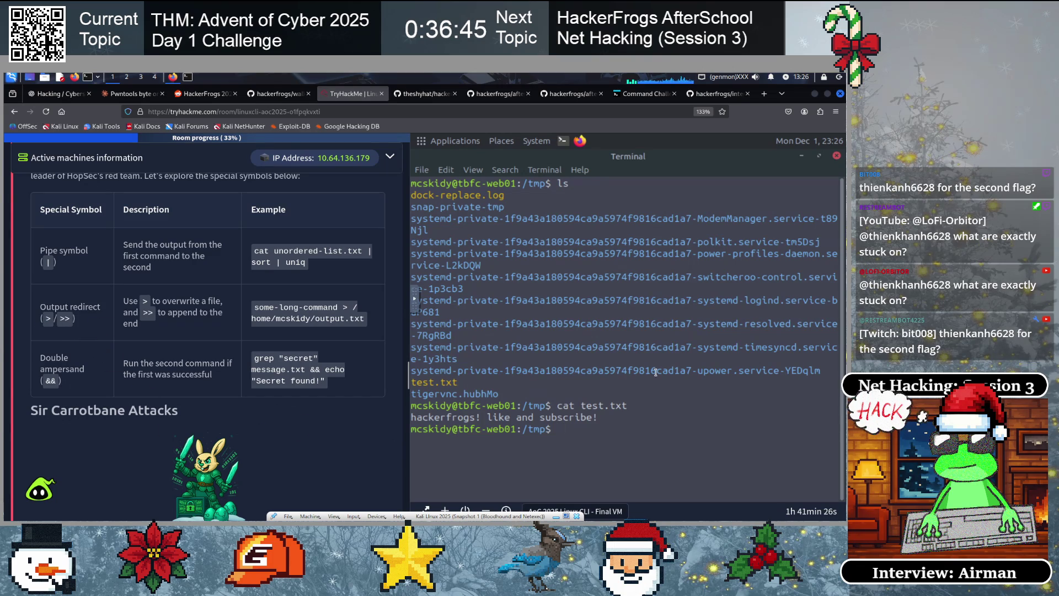
Append the line "this is more stuff" to test.txt with echo >>
text(cat)
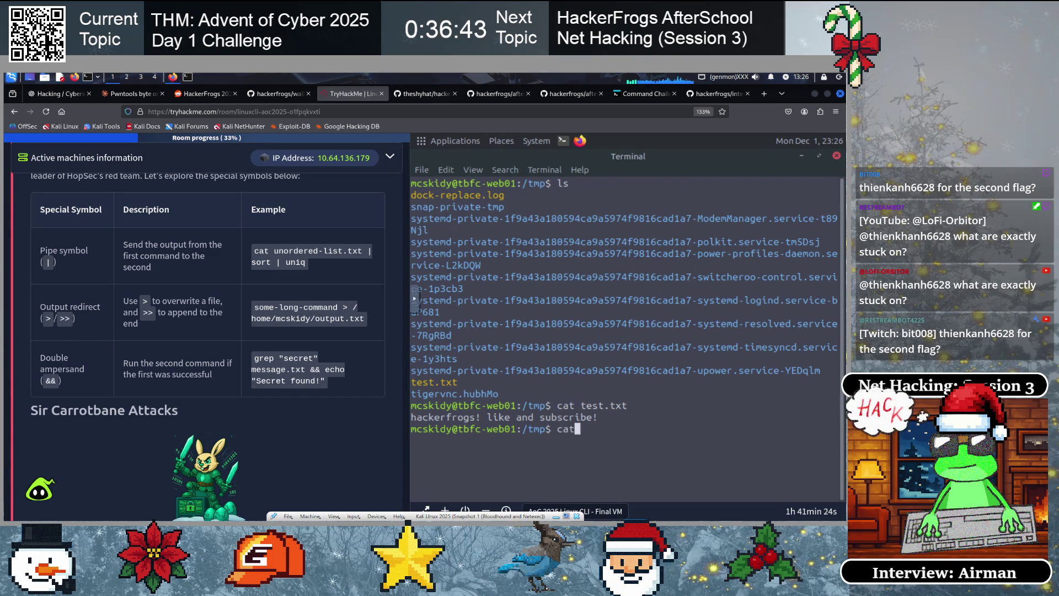
key(BackSpace)
key(BackSpace)
key(BackSpace)
text(echo  ")
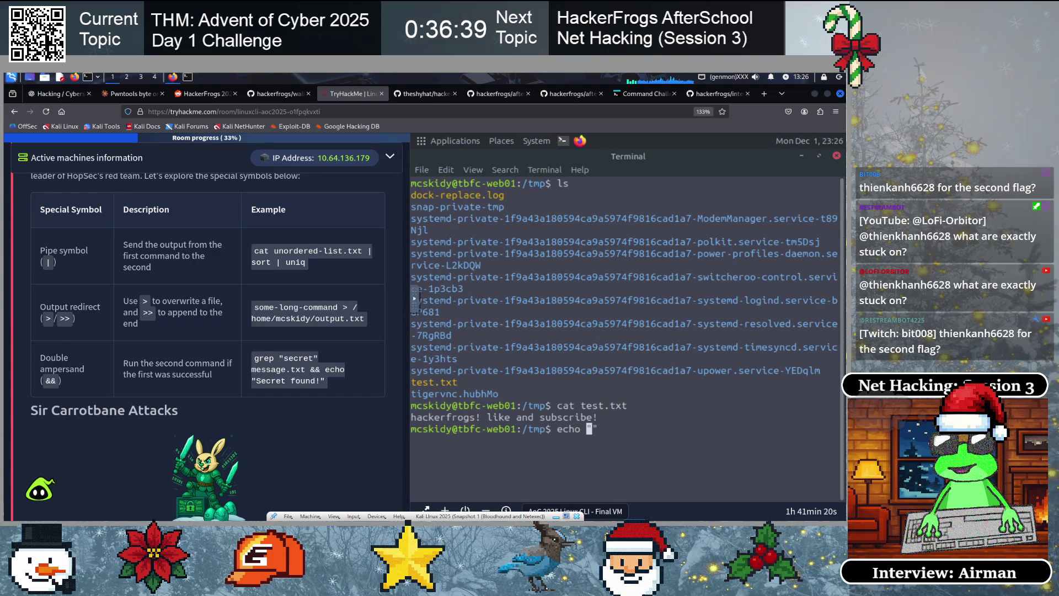
text(this is more stuff)
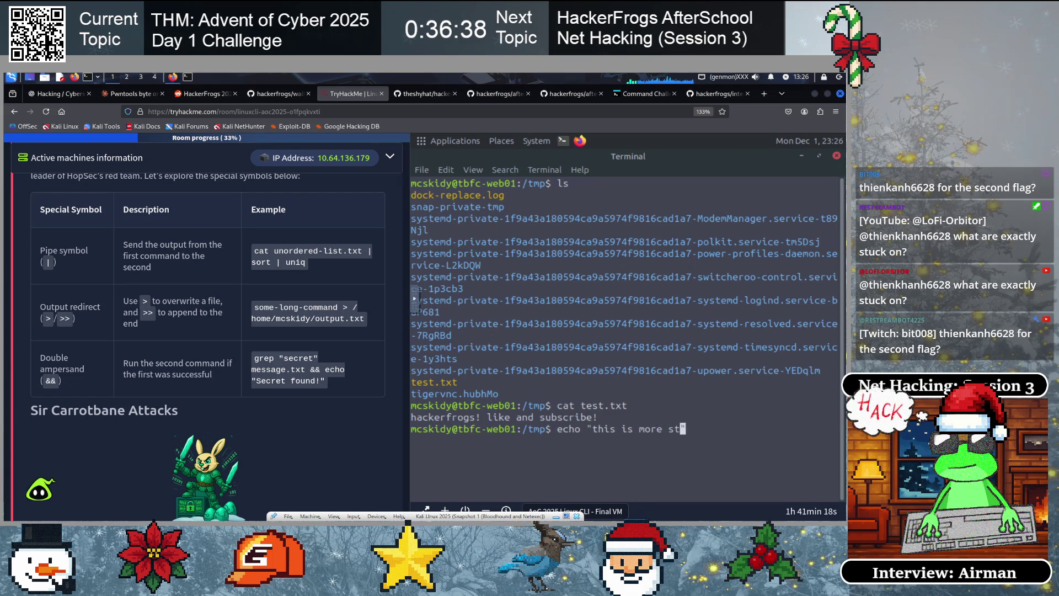
key(BackSpace)
text(" )
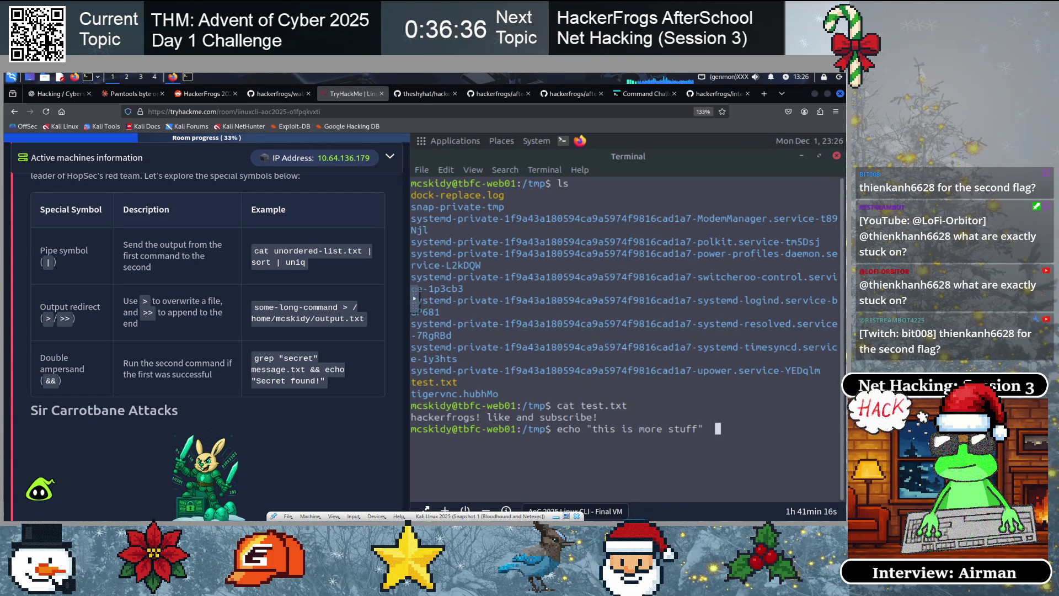
text(>> test.txt)
key(Return)
Print test.txt showing both lines, then clear the screen
text(cat test.txt)
key(Return)
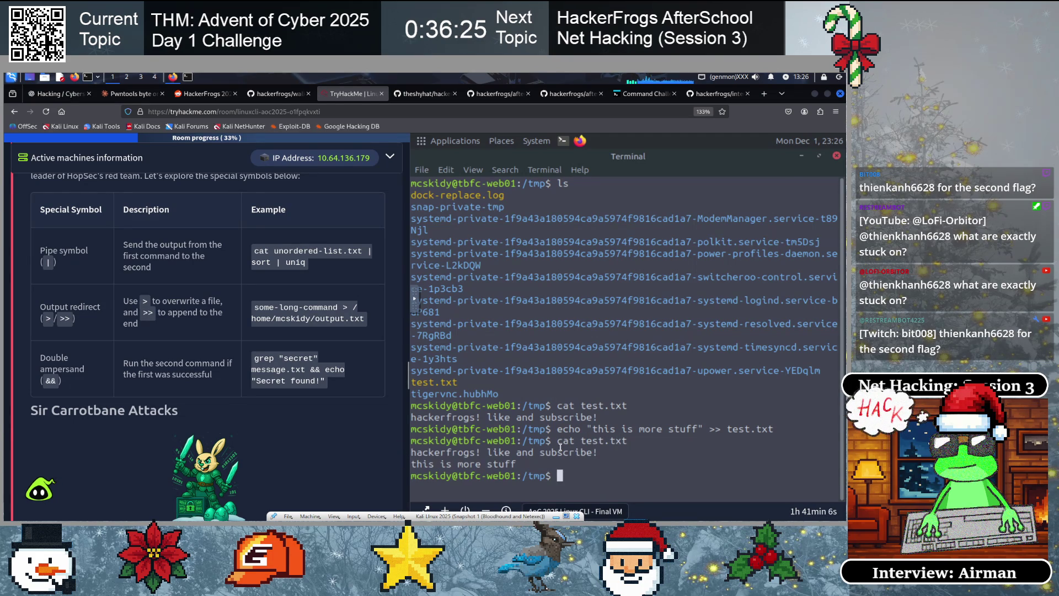
text(clear)
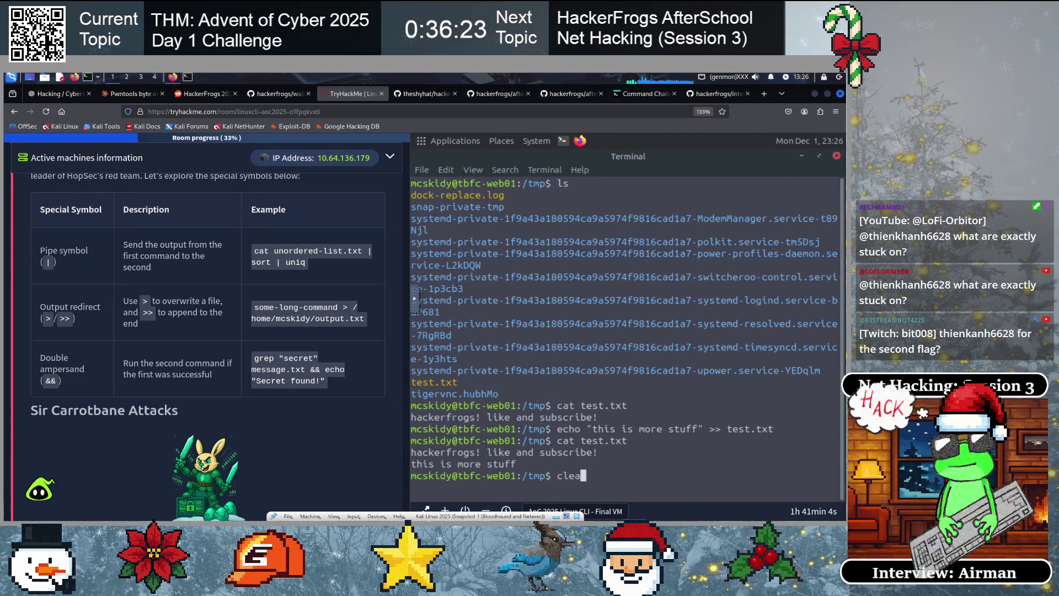
key(Return)
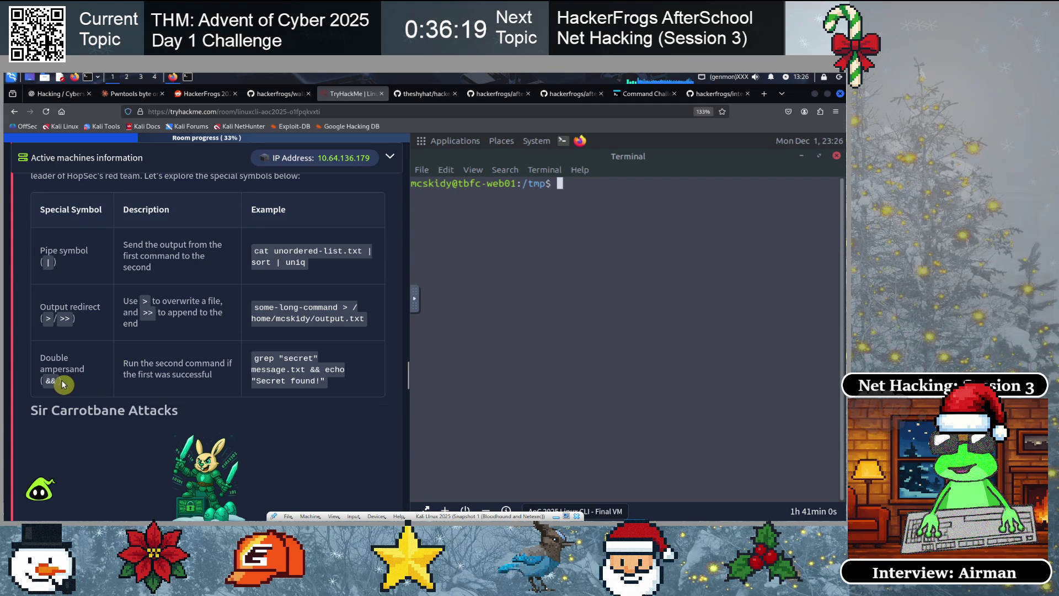
Scroll the tutorial down to the cat /etc/shadow example command
scroll(101, 324, down, 3)
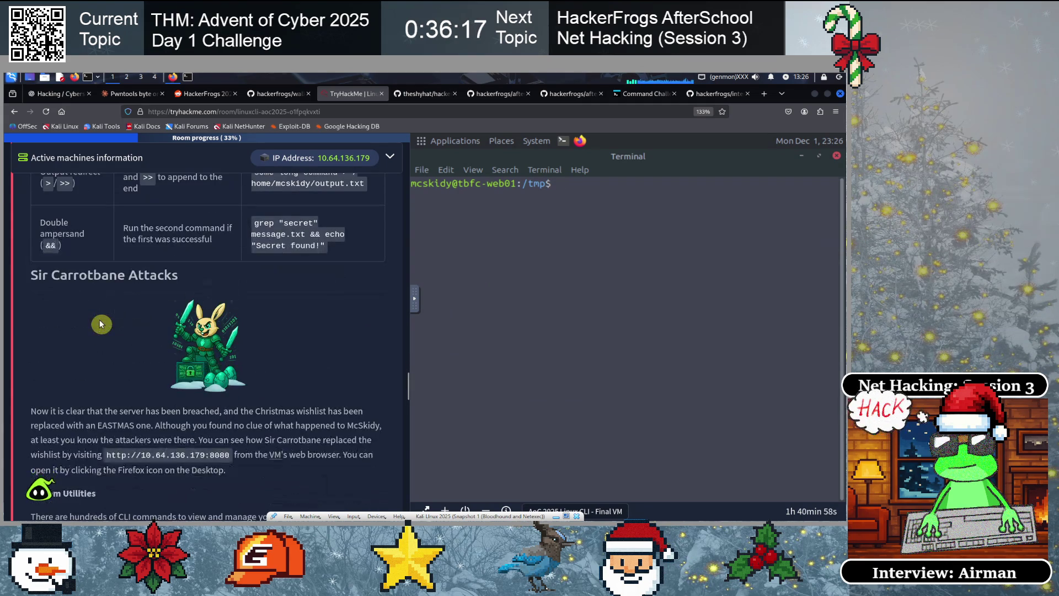
scroll(203, 374, down, 1)
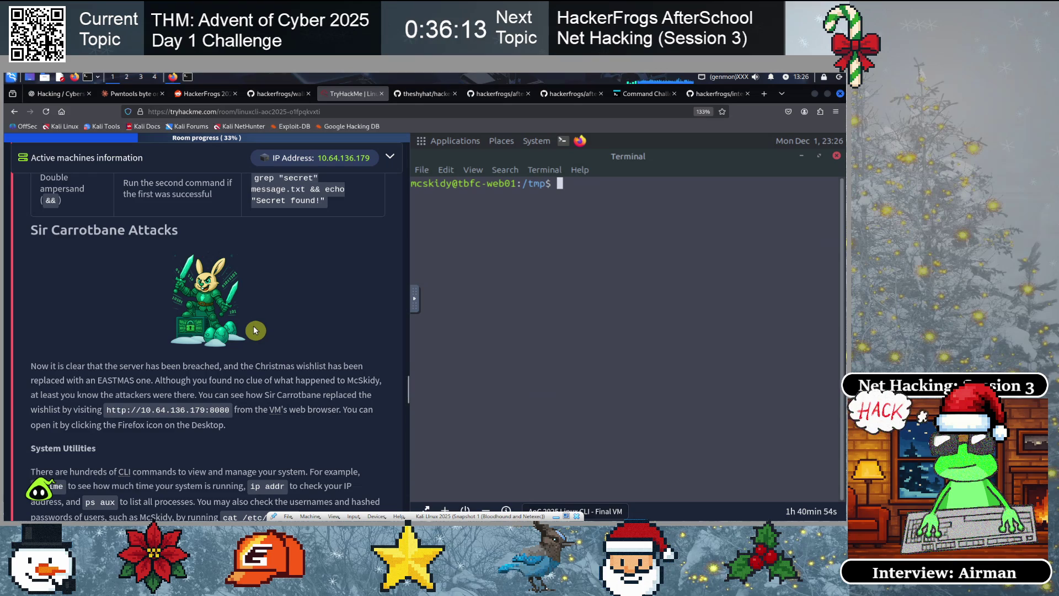
scroll(255, 330, down, 2)
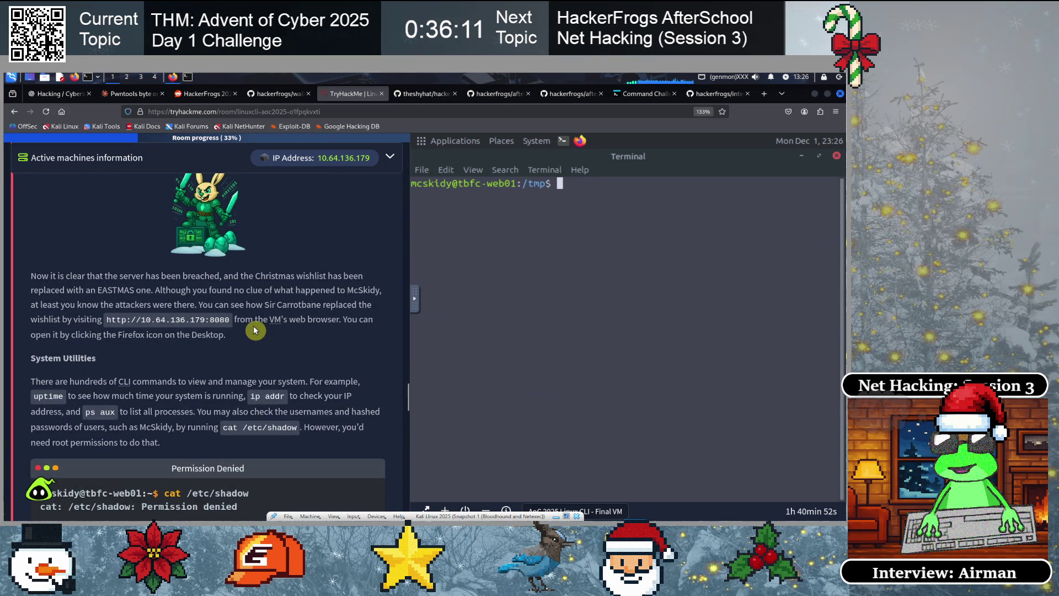
scroll(255, 330, down, 2)
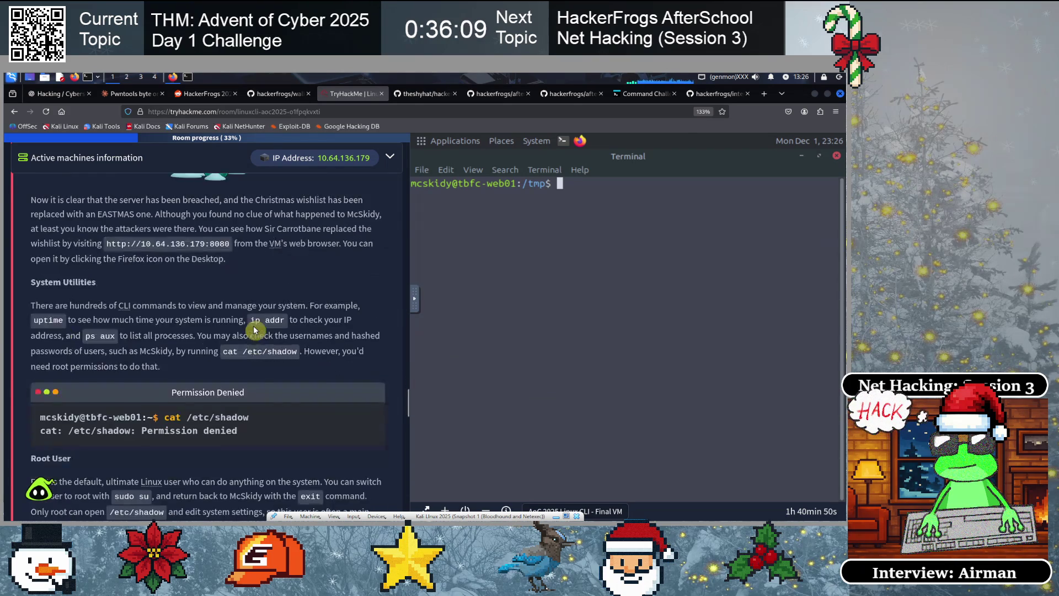
scroll(254, 330, down, 1)
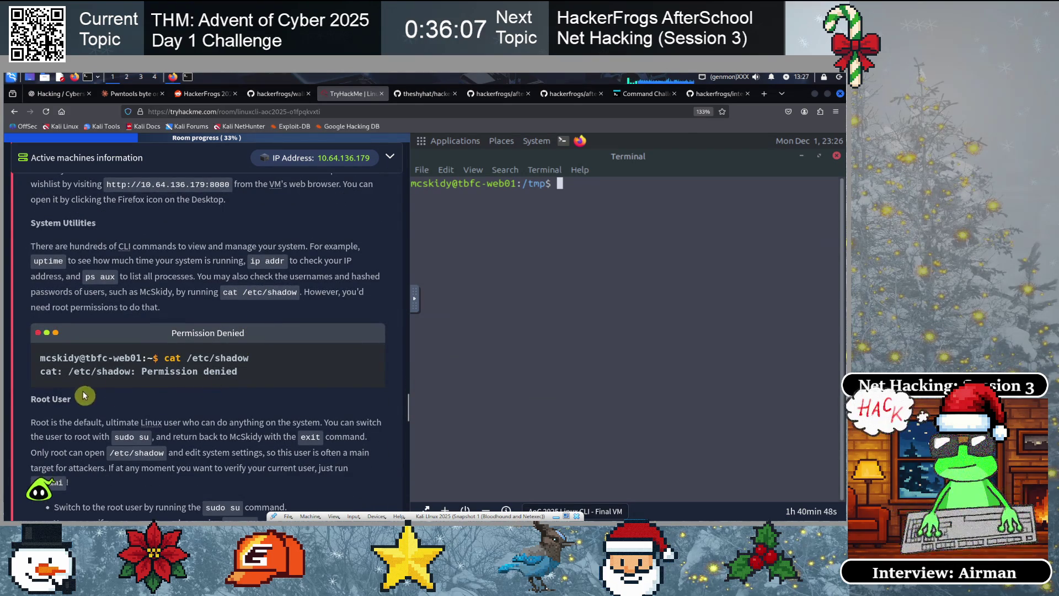
mouse_move(161, 357)
mouse_down()
mouse_move(261, 360)
mouse_move(296, 373)
mouse_up()
click(295, 374)
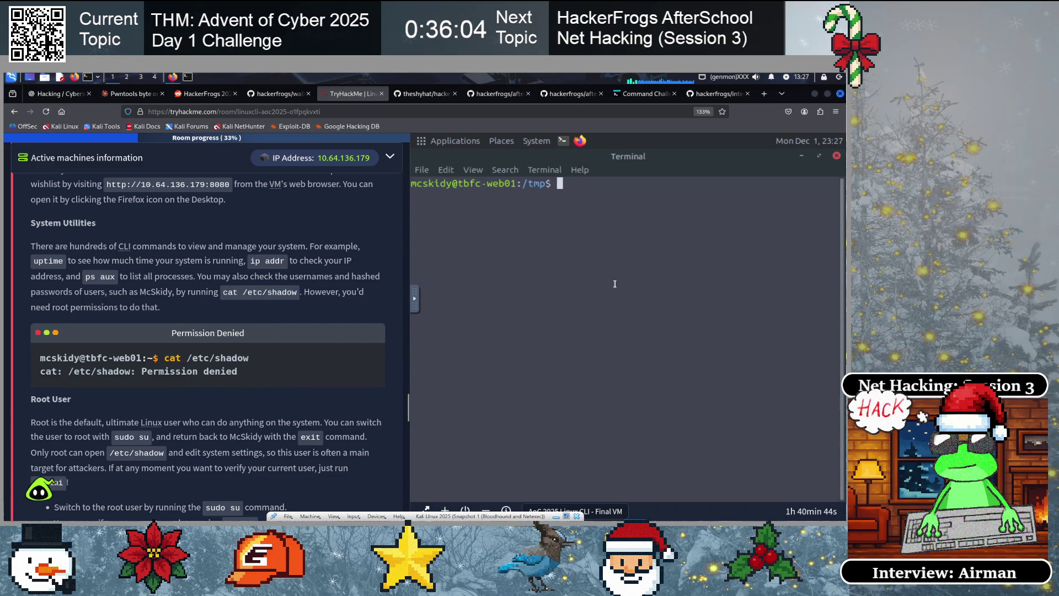
Run whoami to confirm which user is logged in
text(whoami)
key(Return)
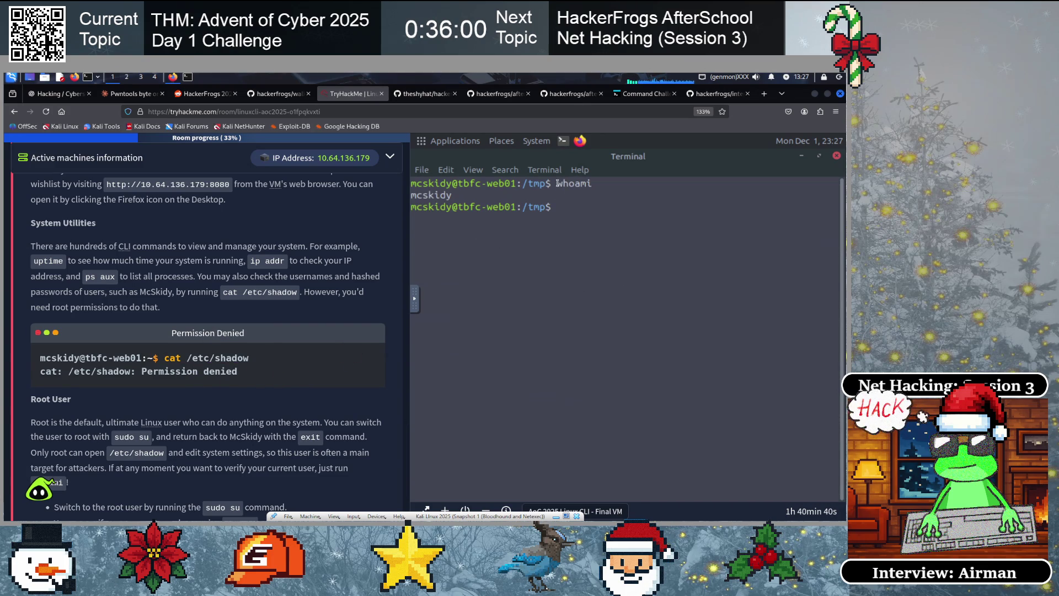
drag(557, 184, 589, 184)
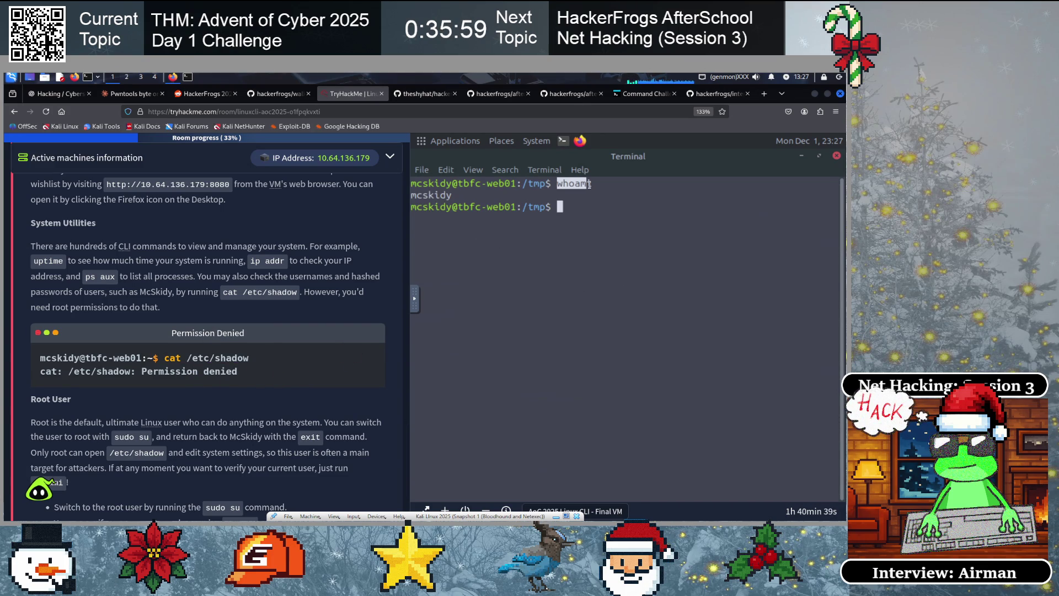
double_click(427, 196)
click(504, 229)
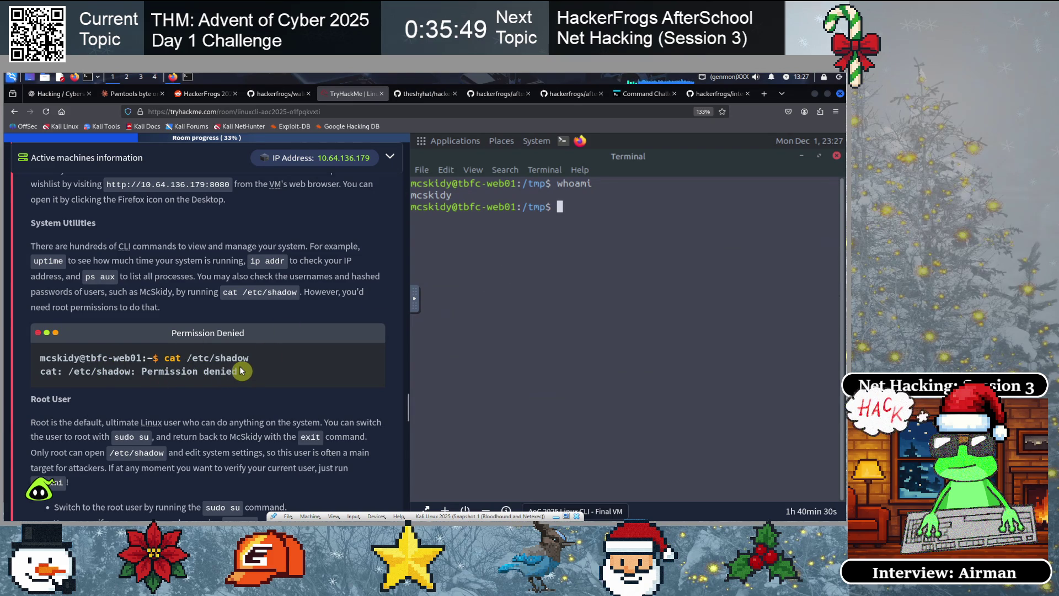
Try cat /etc/shadow and get a Permission denied error
text(cat /etc/shadow)
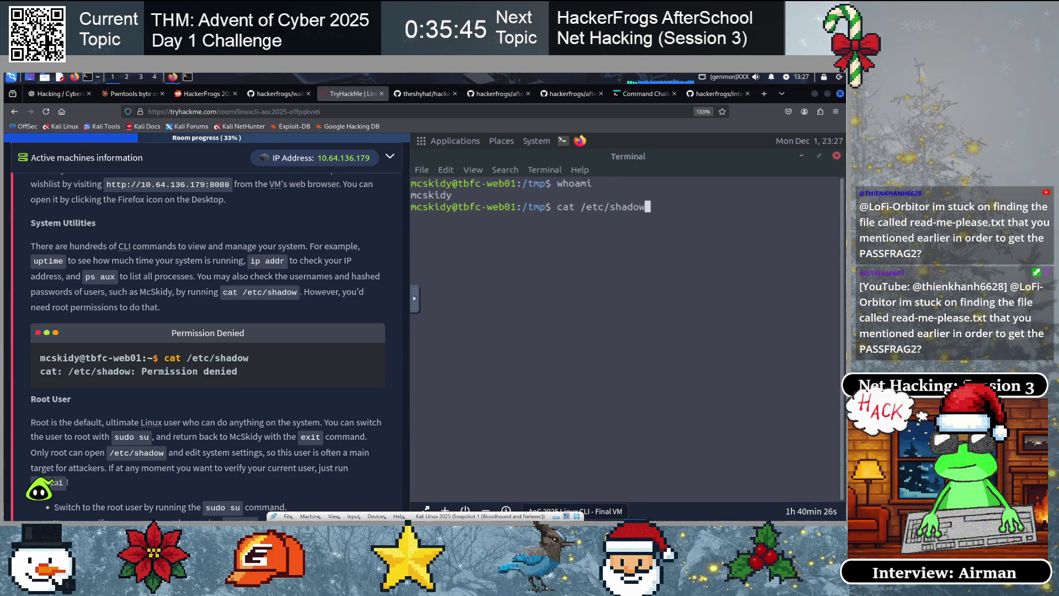
key(Return)
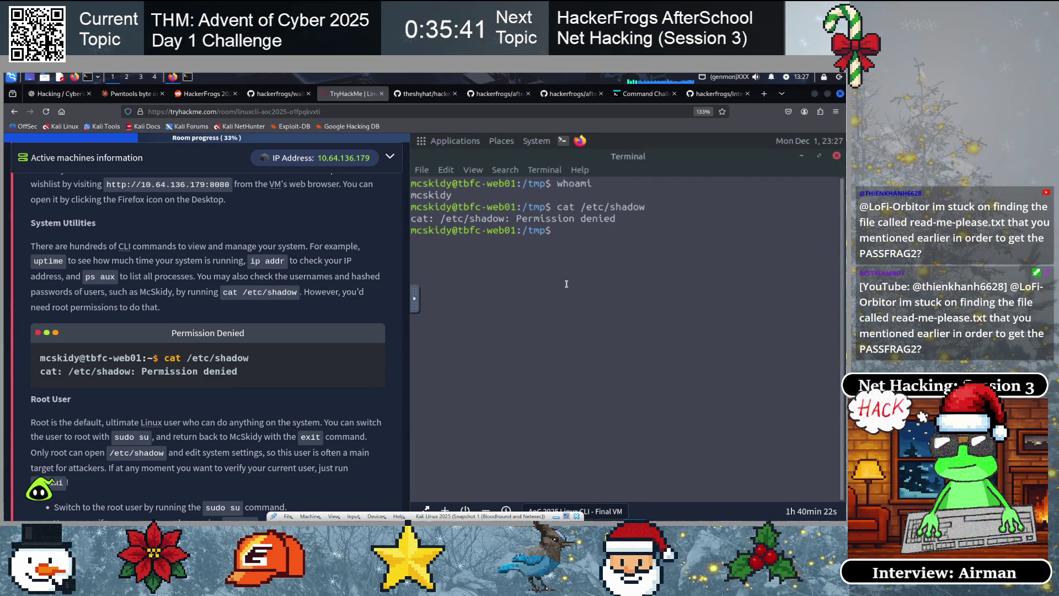
double_click(482, 218)
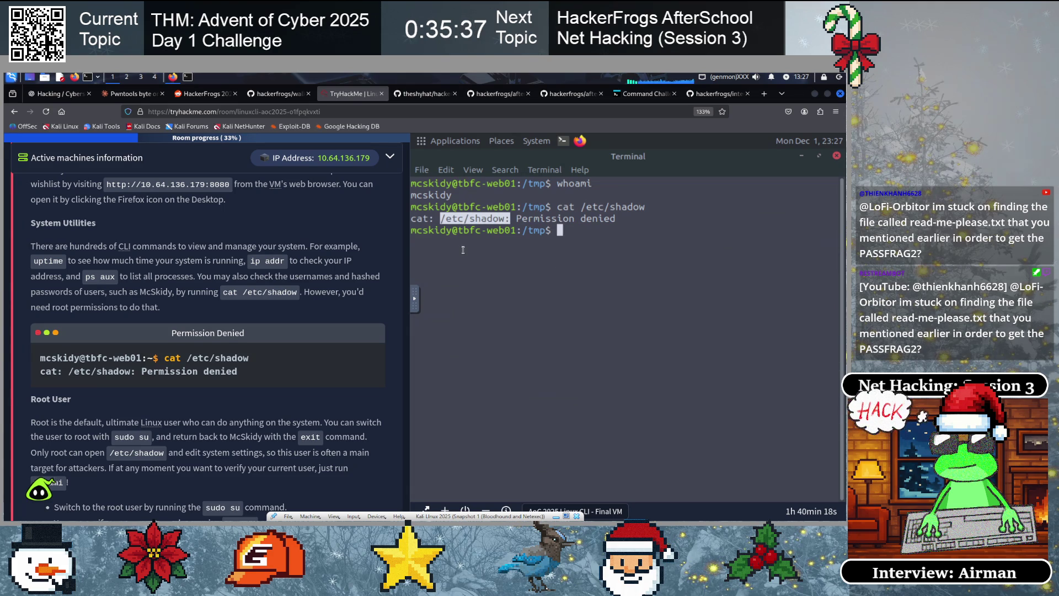
click(648, 283)
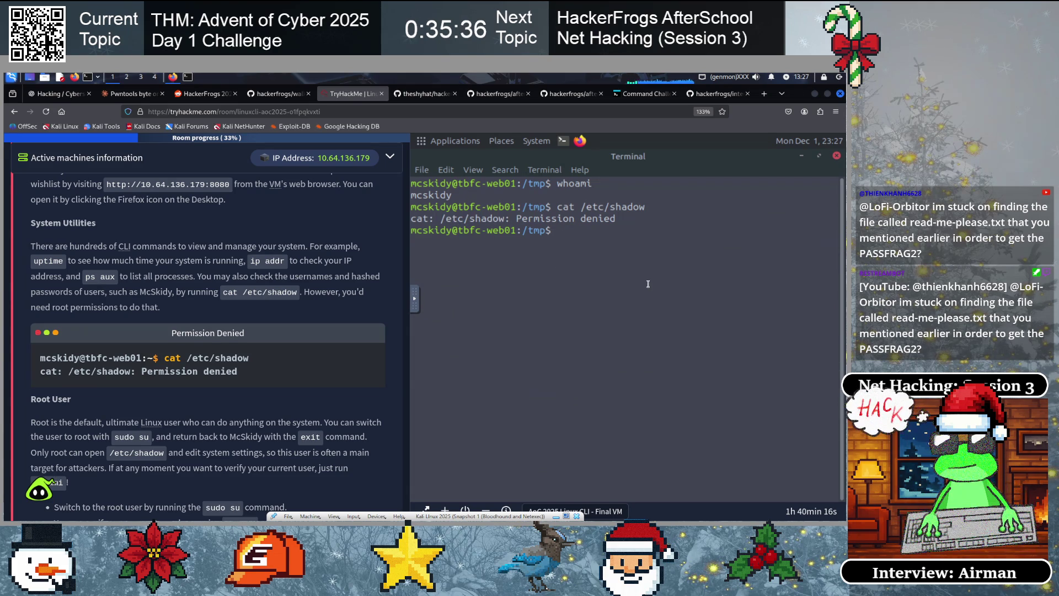
Switch to the root user with sudo su
scroll(191, 353, down, 1)
scroll(191, 354, down, 3)
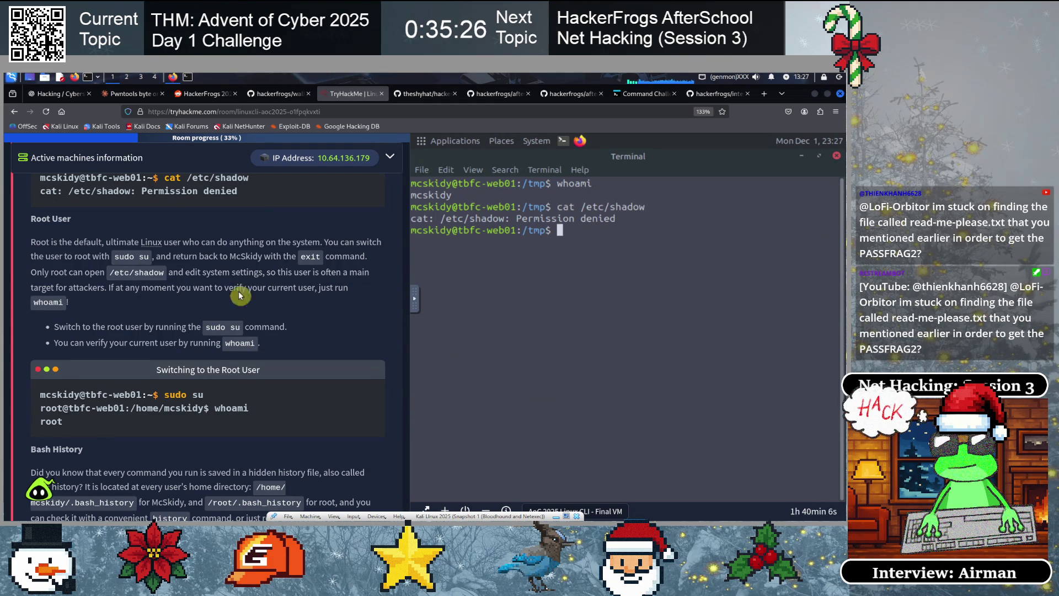
text(su)
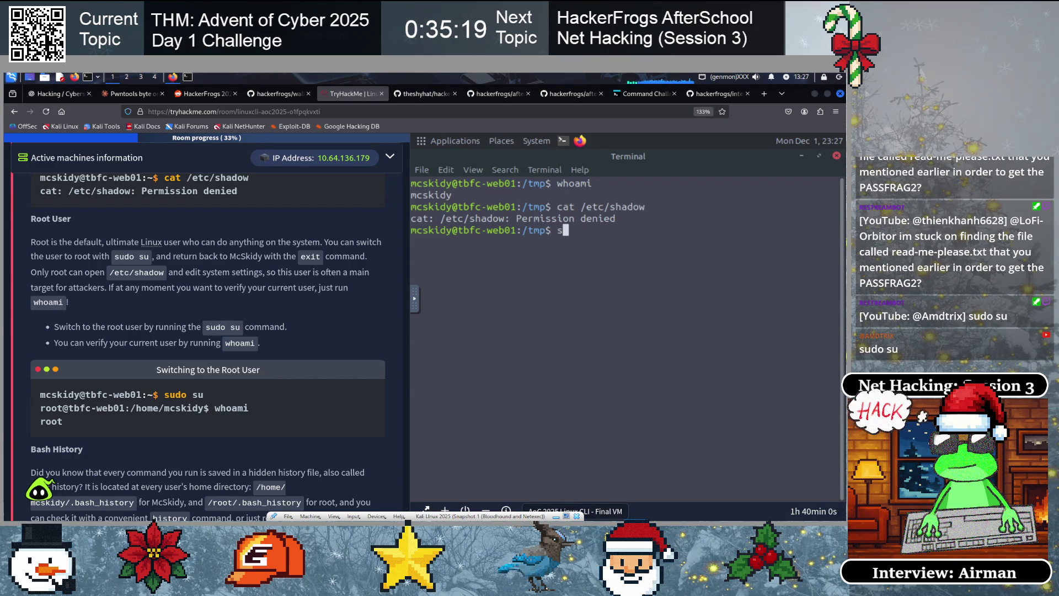
text(udo su)
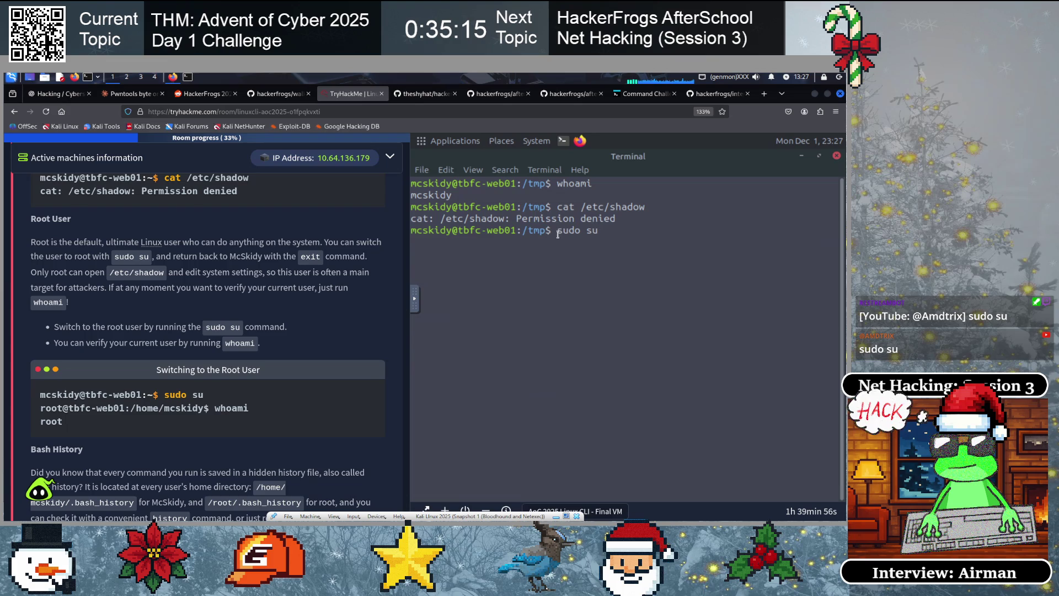
drag(557, 230, 578, 229)
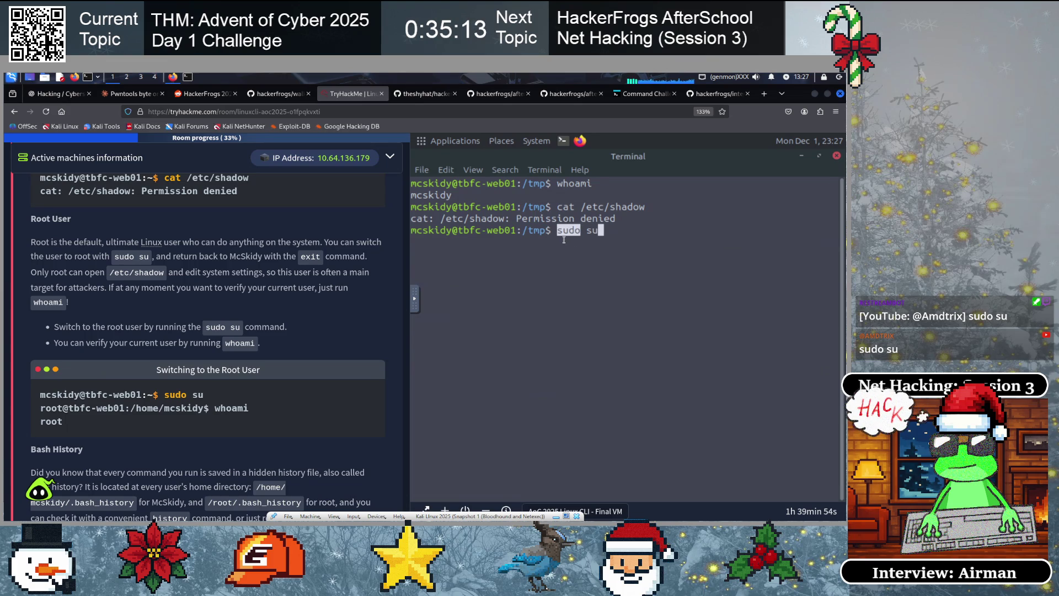
click(588, 230)
text(cd r)
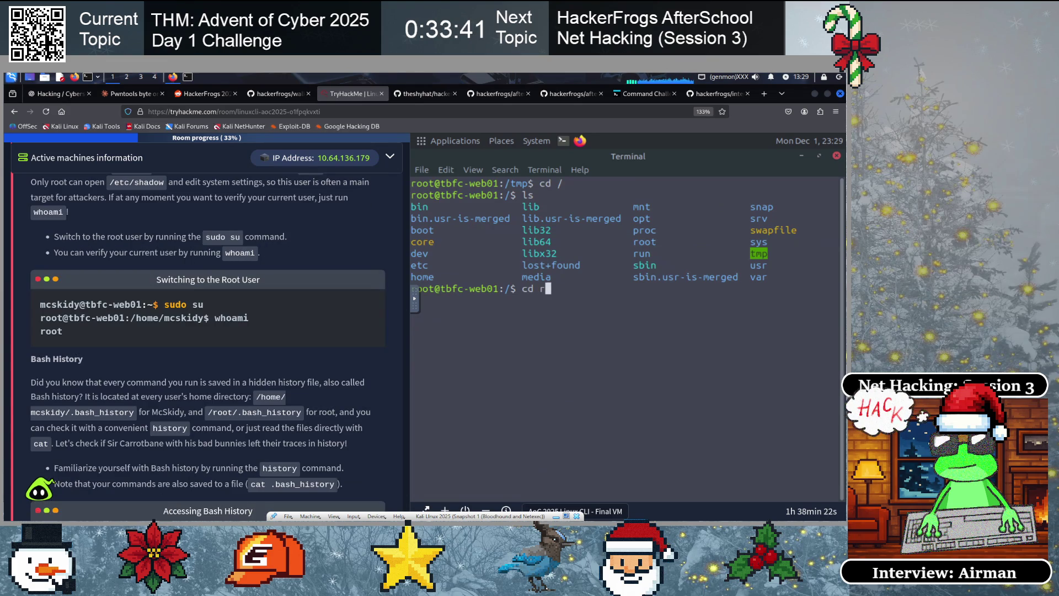
Go into the /root directory and list its contents
text(oot)
key(Return)
text(ls)
key(Return)
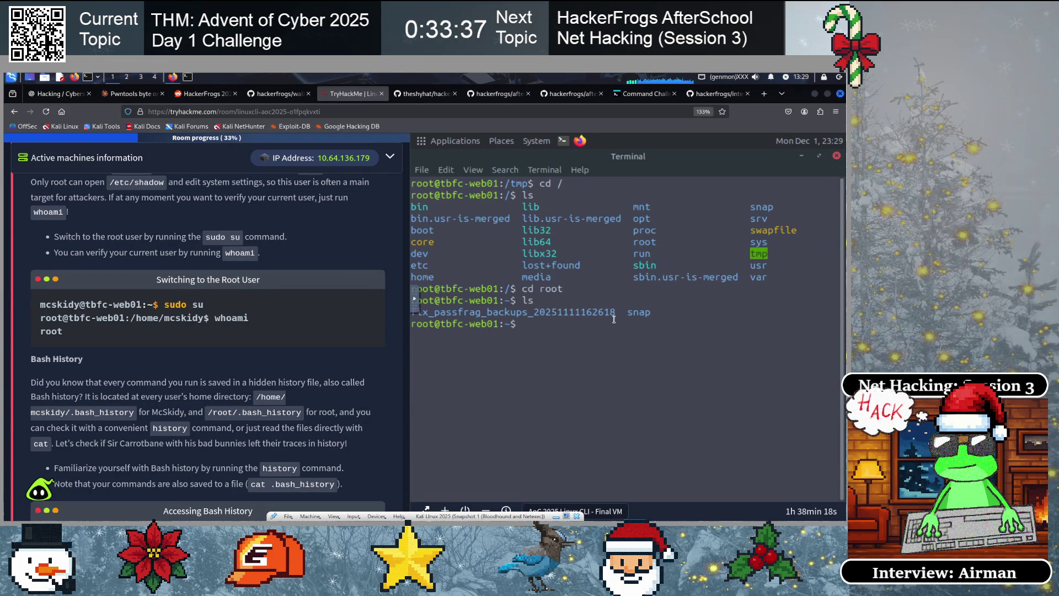
text(a)
key(Return)
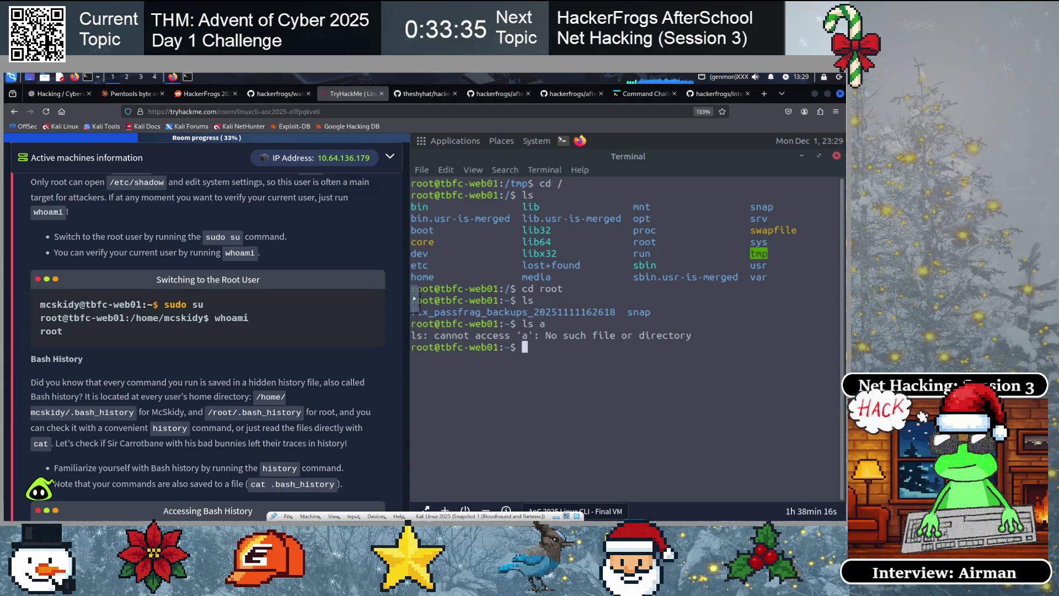
List all of /root's files with ls -a, highlighting .bash_history
text(ls -a)
key(Return)
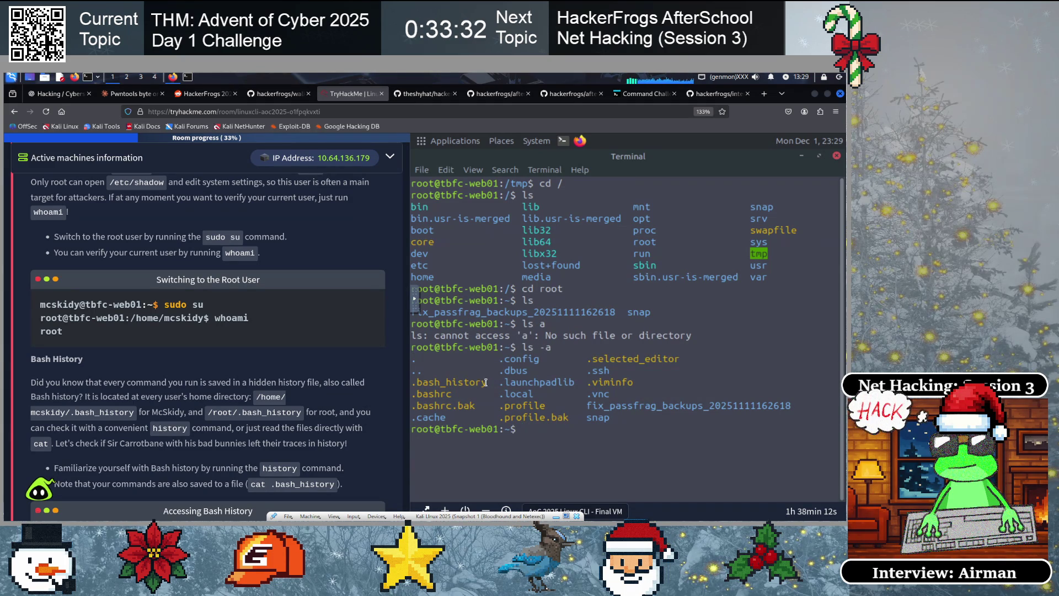
drag(485, 381, 412, 381)
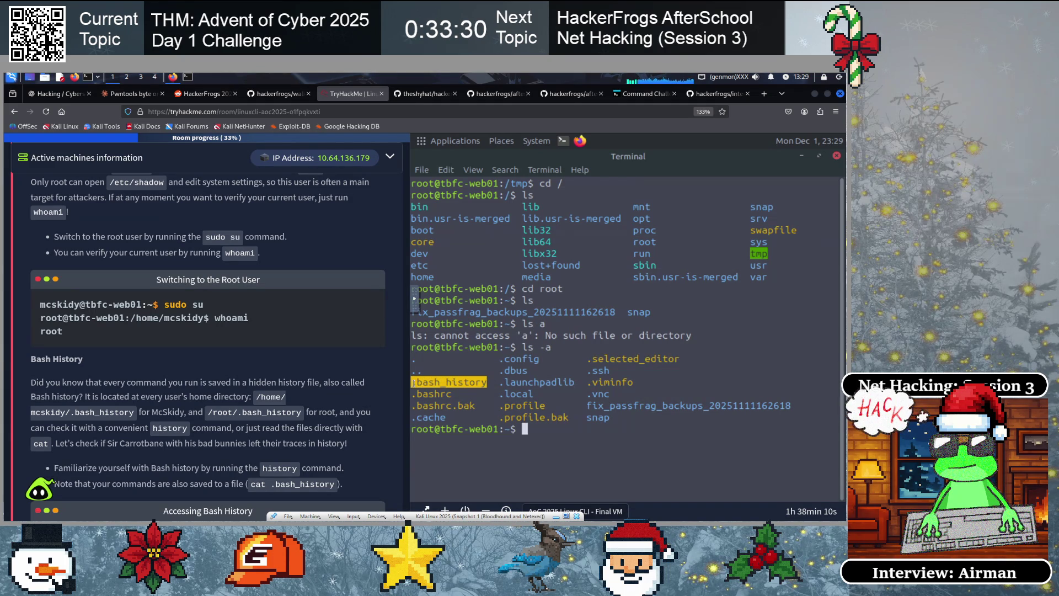
click(445, 393)
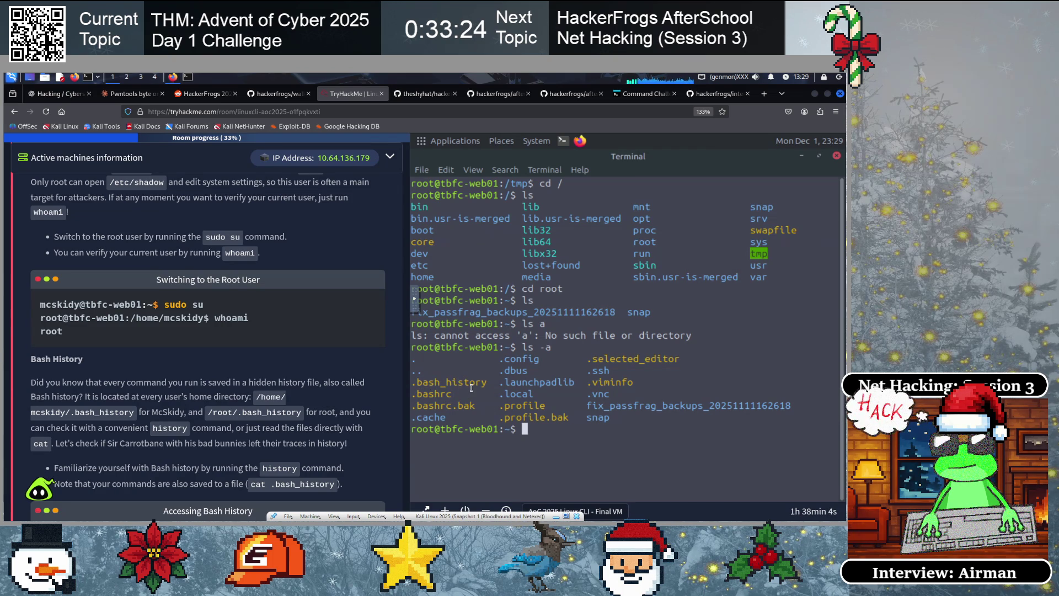
drag(467, 382, 412, 384)
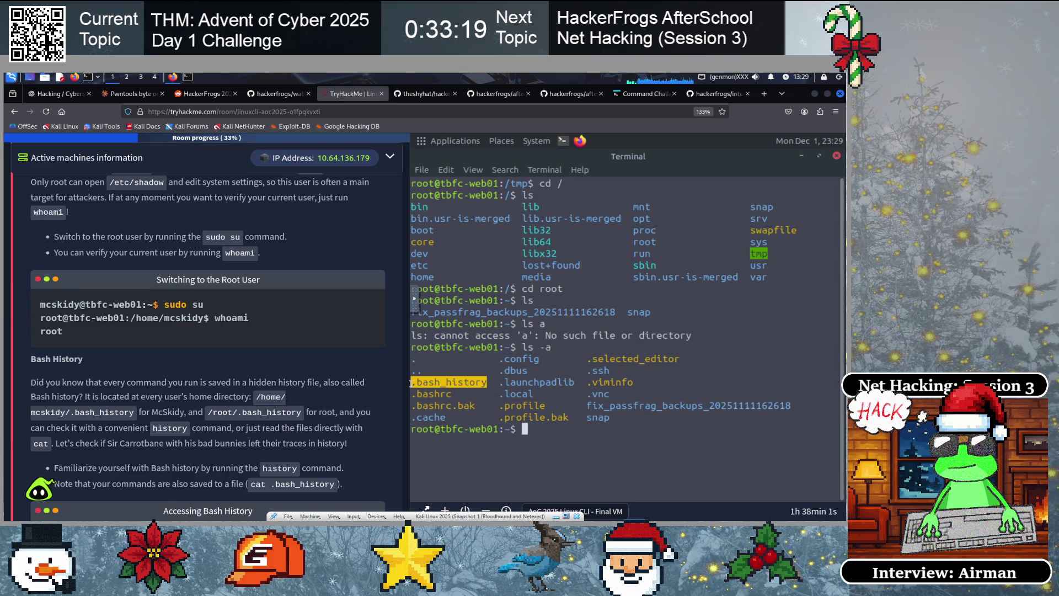
click(444, 396)
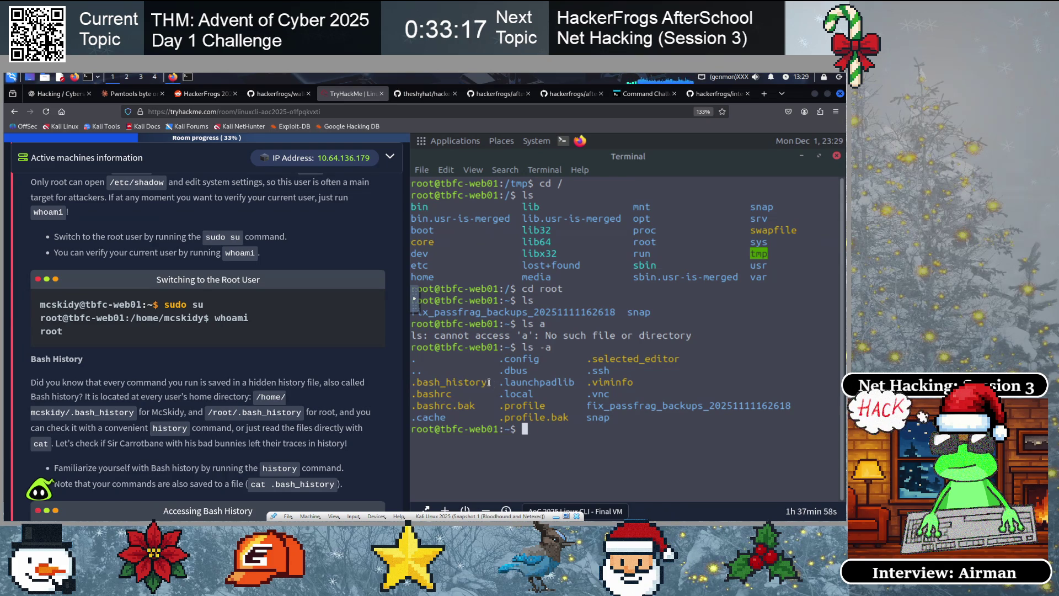
drag(485, 382, 411, 381)
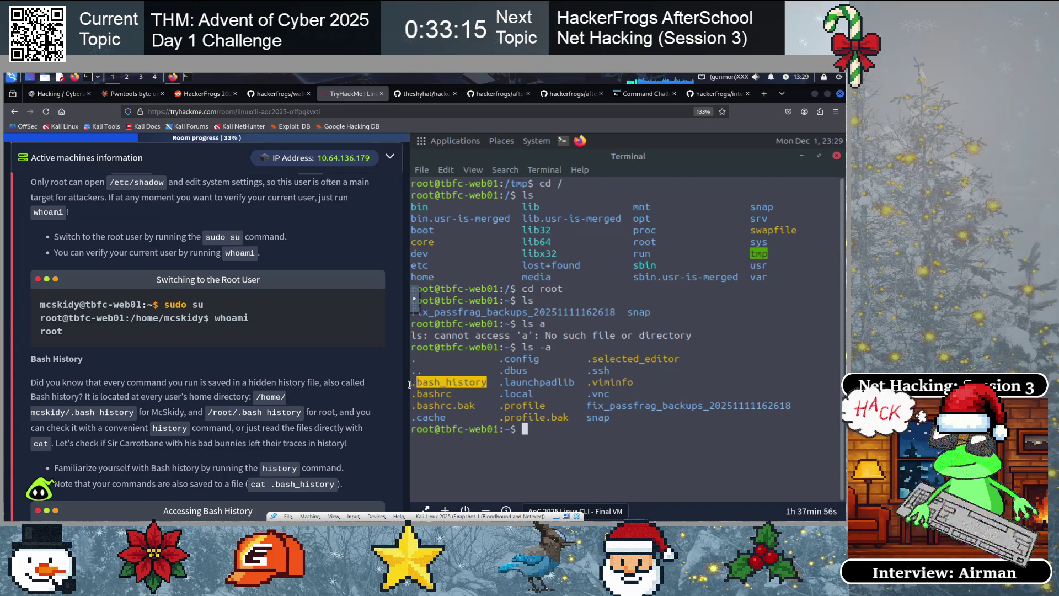
click(463, 385)
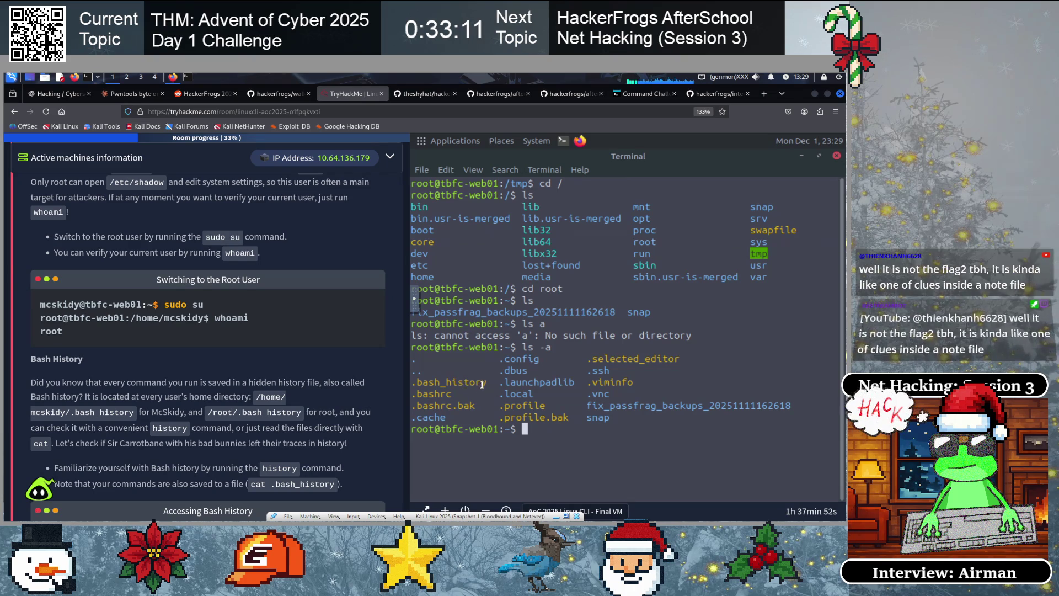
drag(442, 384, 411, 382)
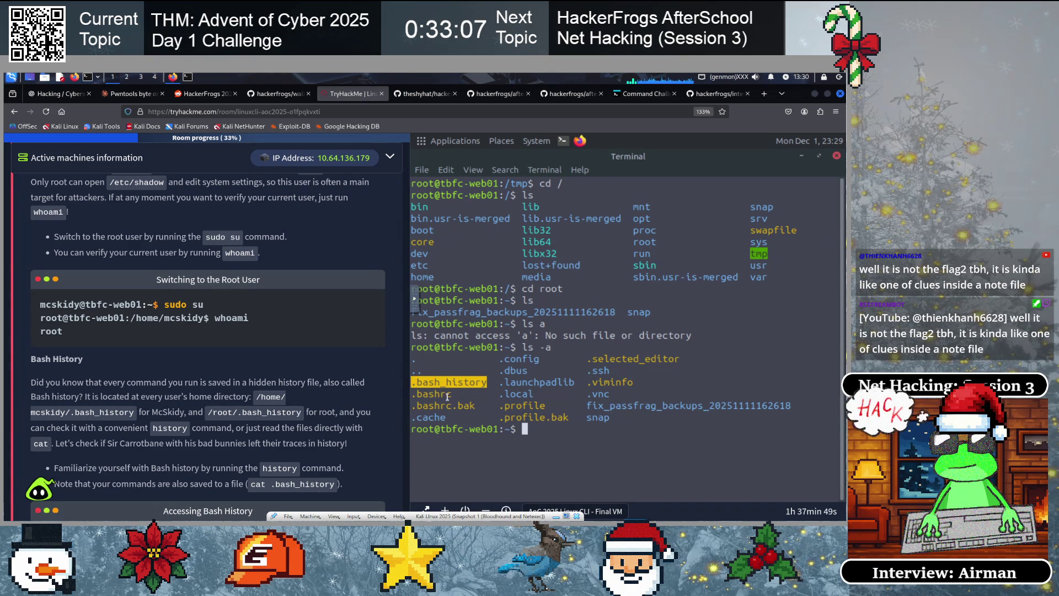
click(476, 386)
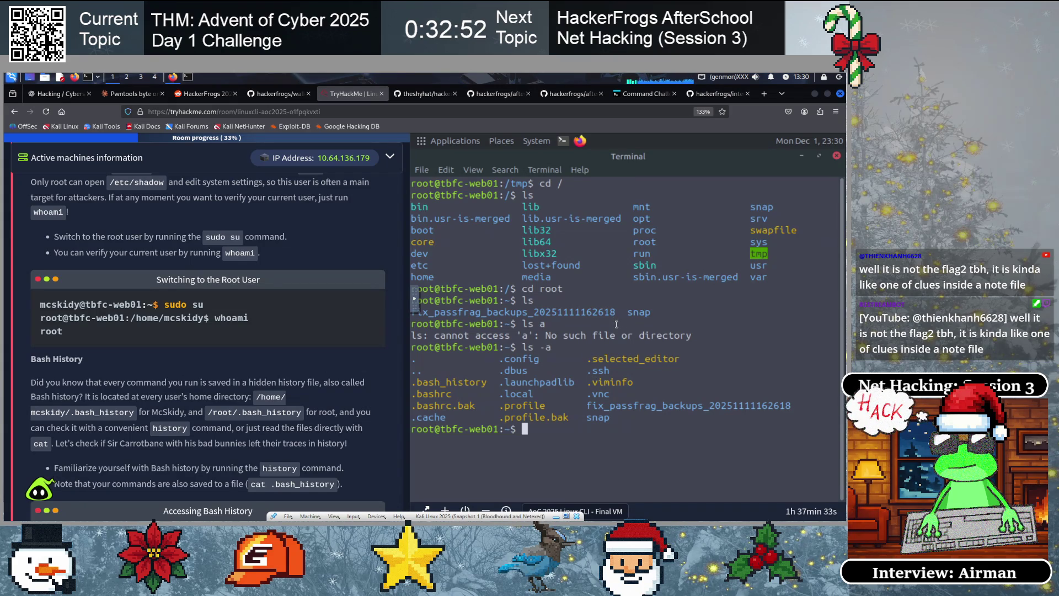
Print .bash_history with cat and highlight the THM{until-we-meet-again} flag
text(cat .bash_history)
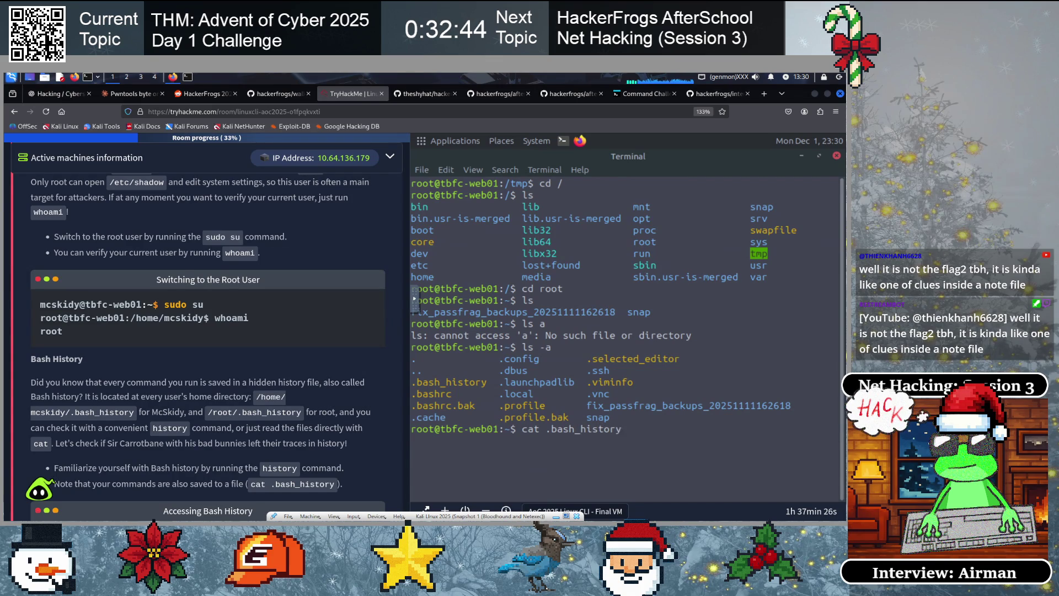
key(Return)
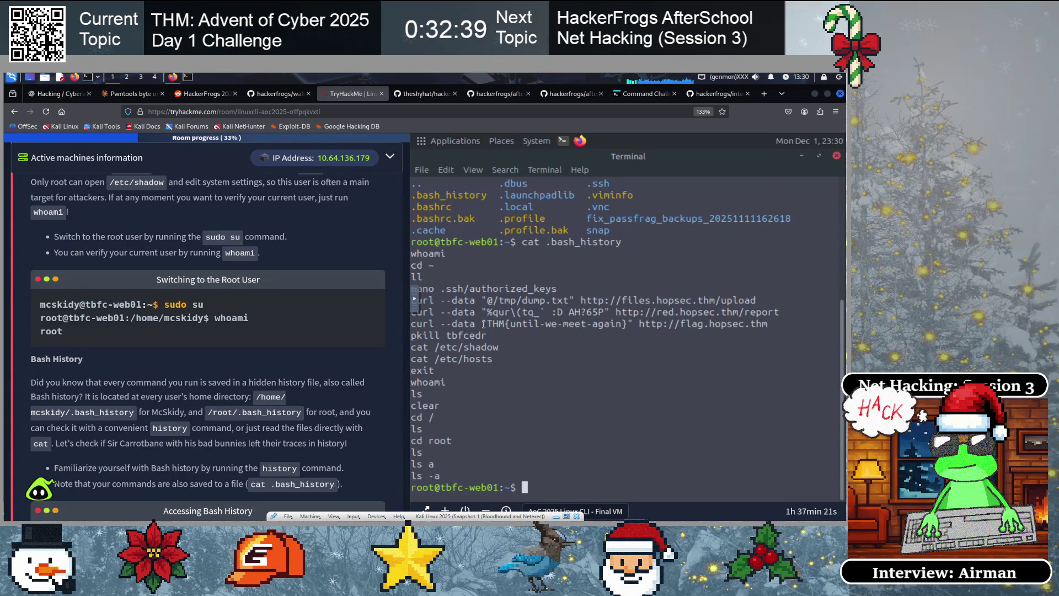
drag(572, 327, 627, 325)
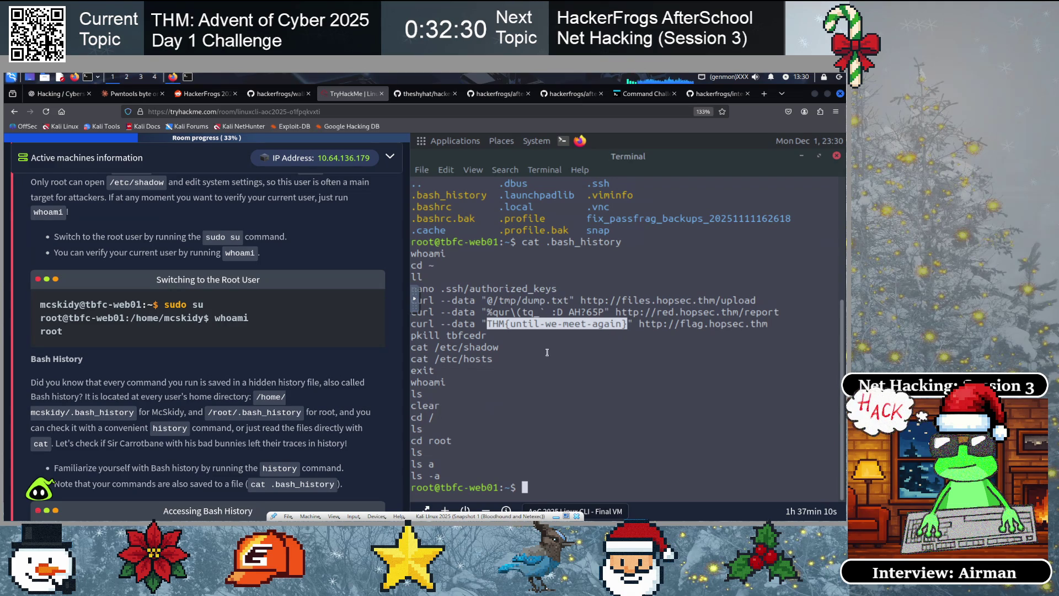
click(484, 340)
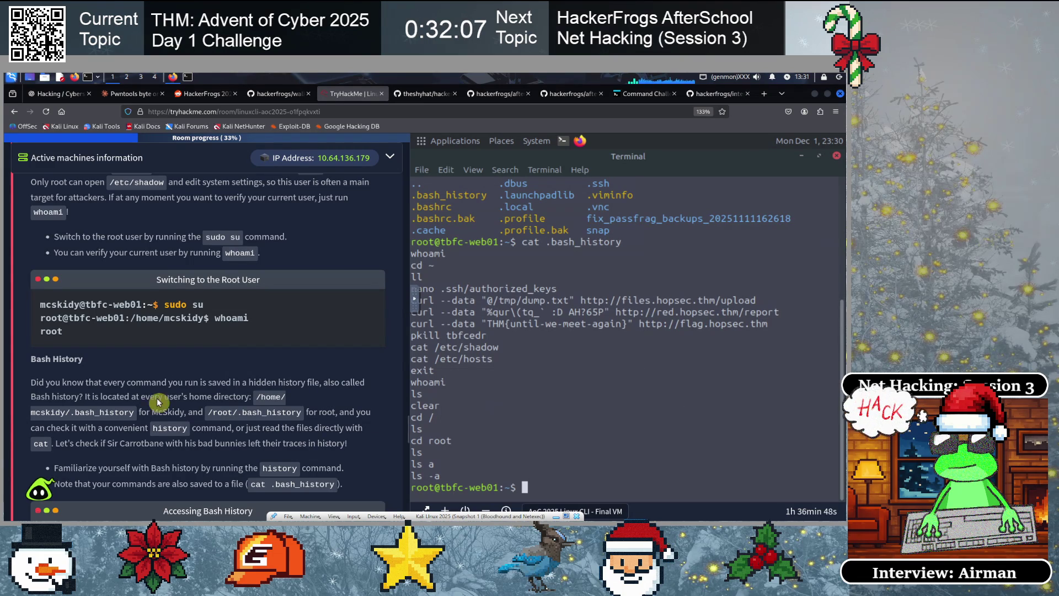
Widen the tutorial page and submit ls for the list-a-directory question
scroll(155, 386, down, 3)
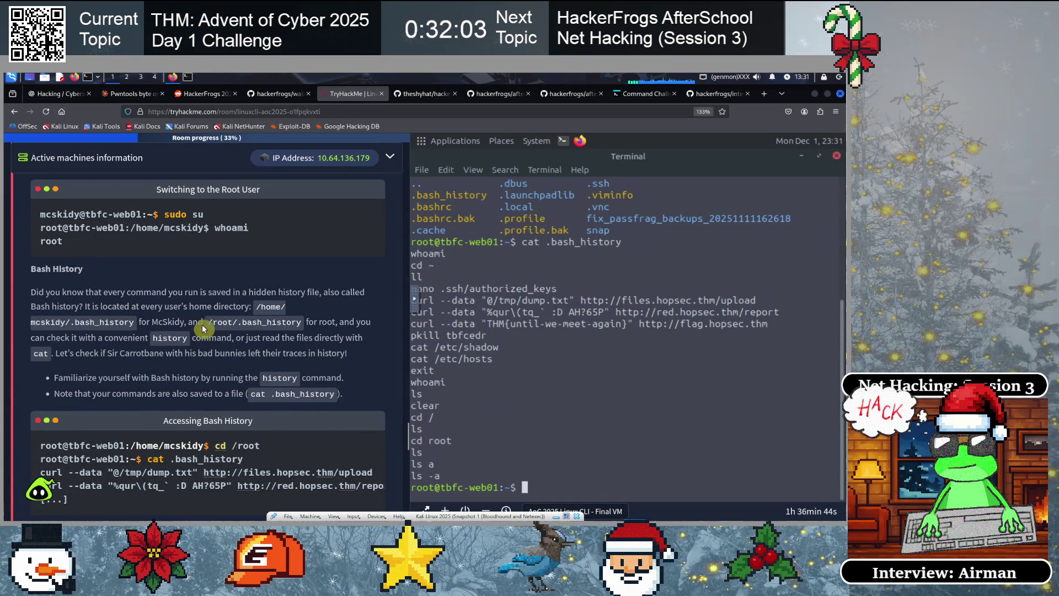
scroll(234, 385, down, 9)
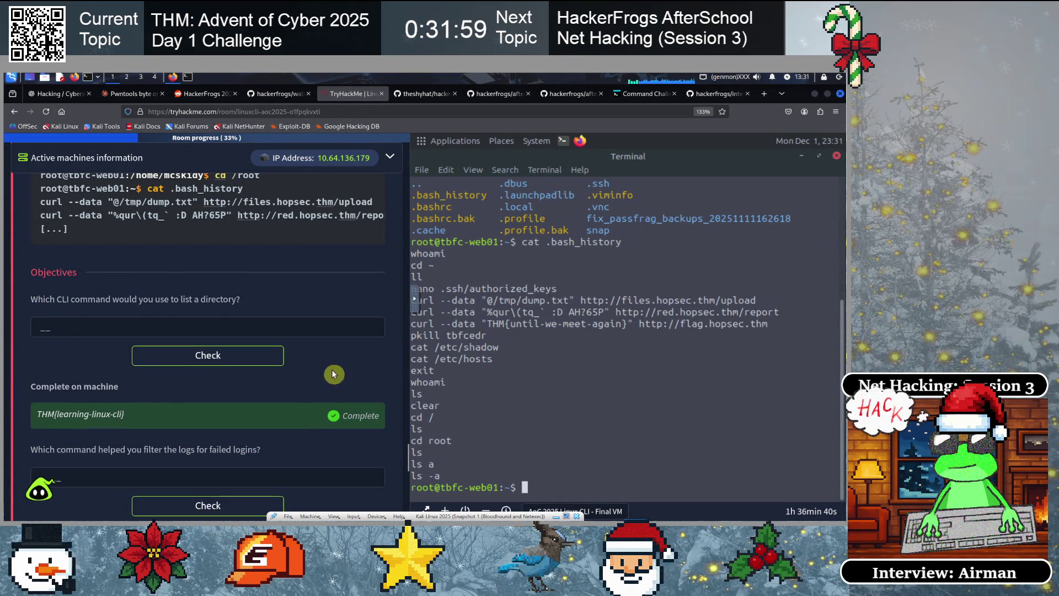
scroll(289, 418, up, 2)
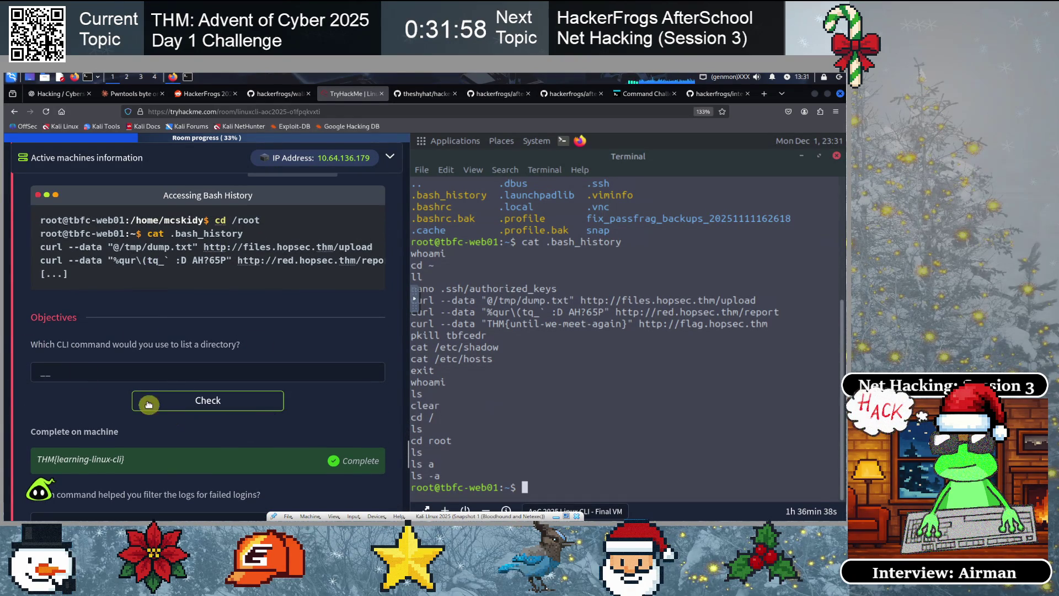
scroll(169, 323, down, 2)
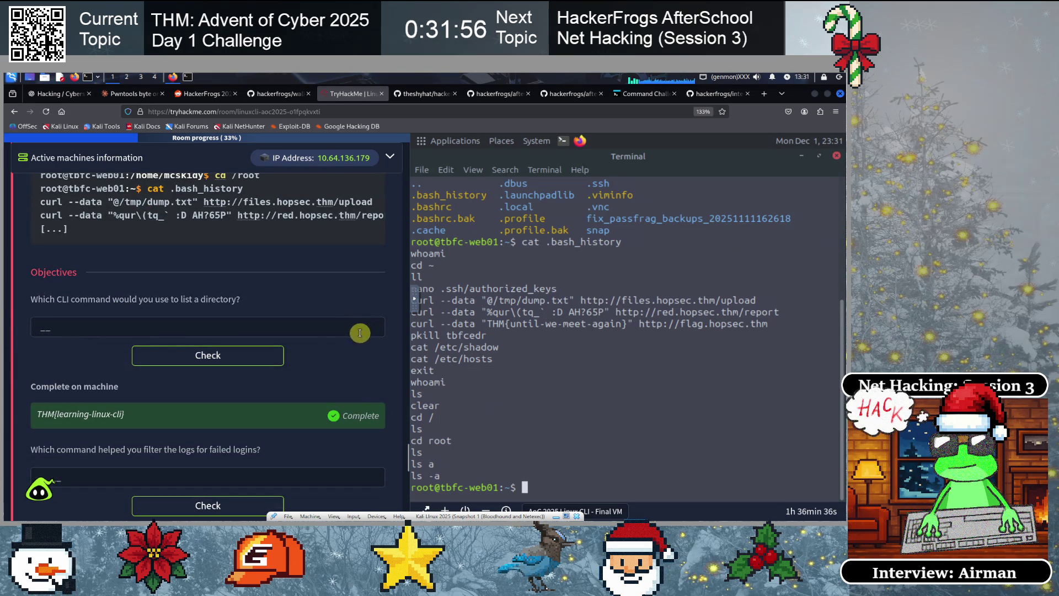
drag(409, 358, 624, 358)
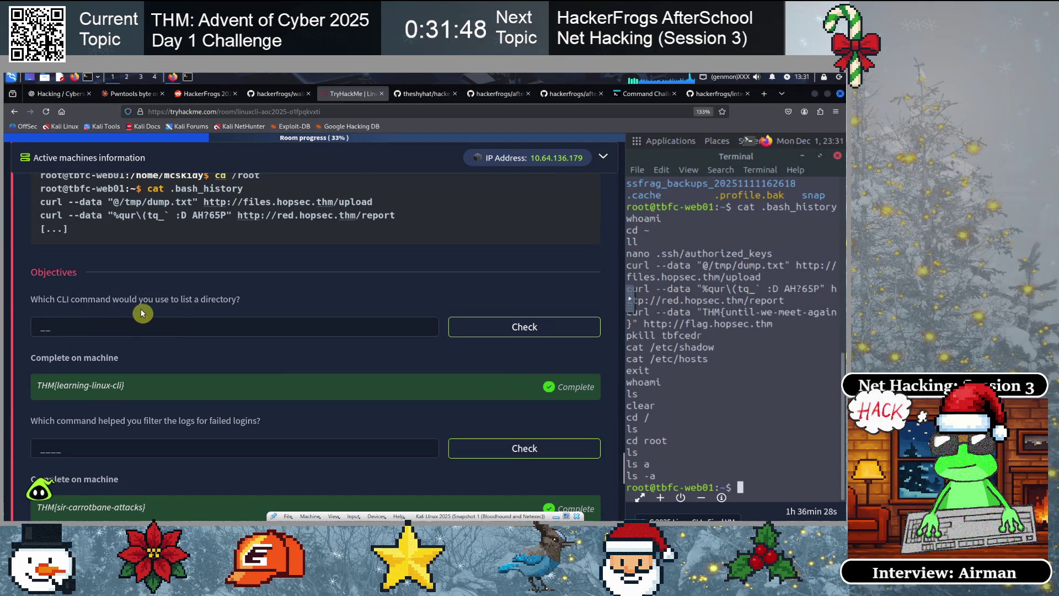
click(166, 329)
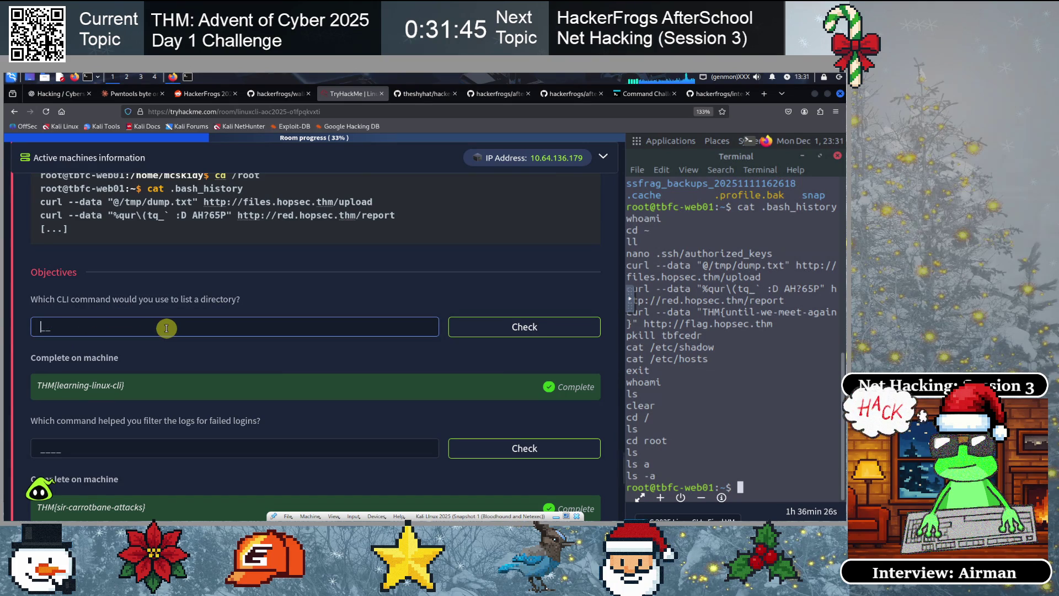
text(ls)
key(Return)
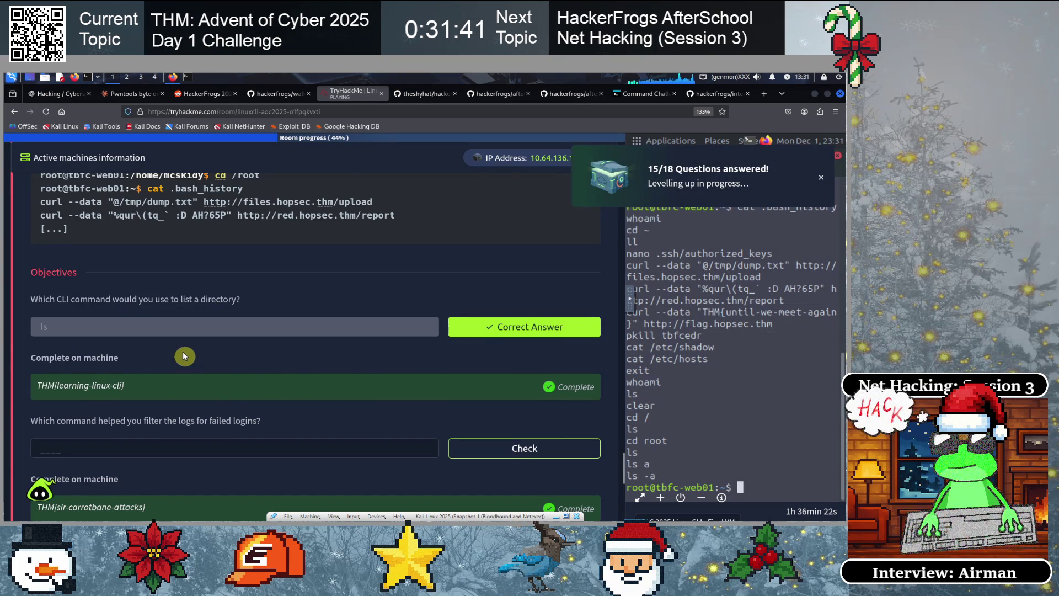
Submit grep as the answer to the failed-logins question
scroll(184, 356, down, 1)
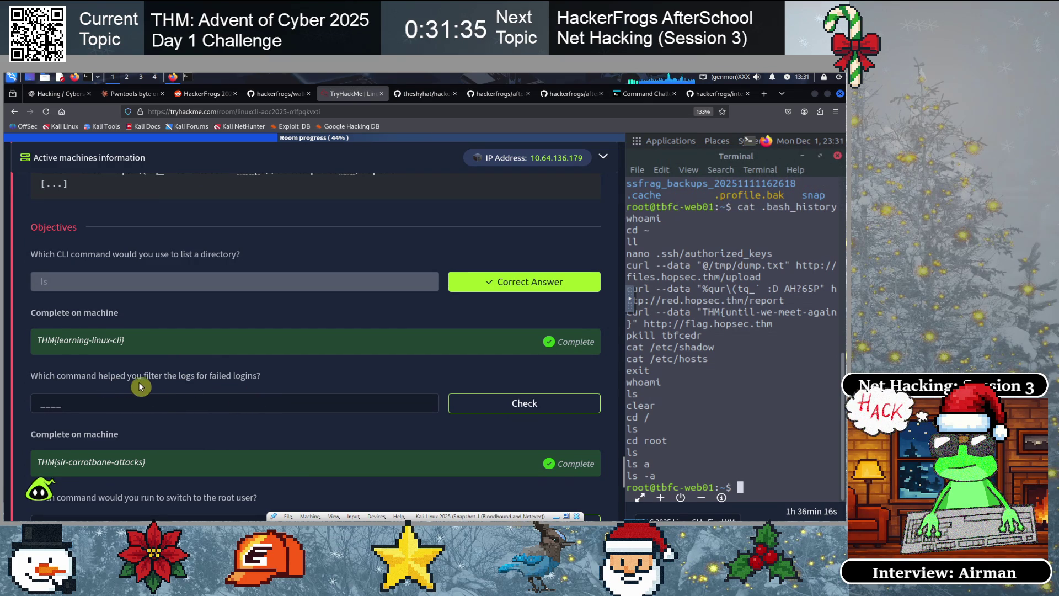
drag(142, 375, 215, 377)
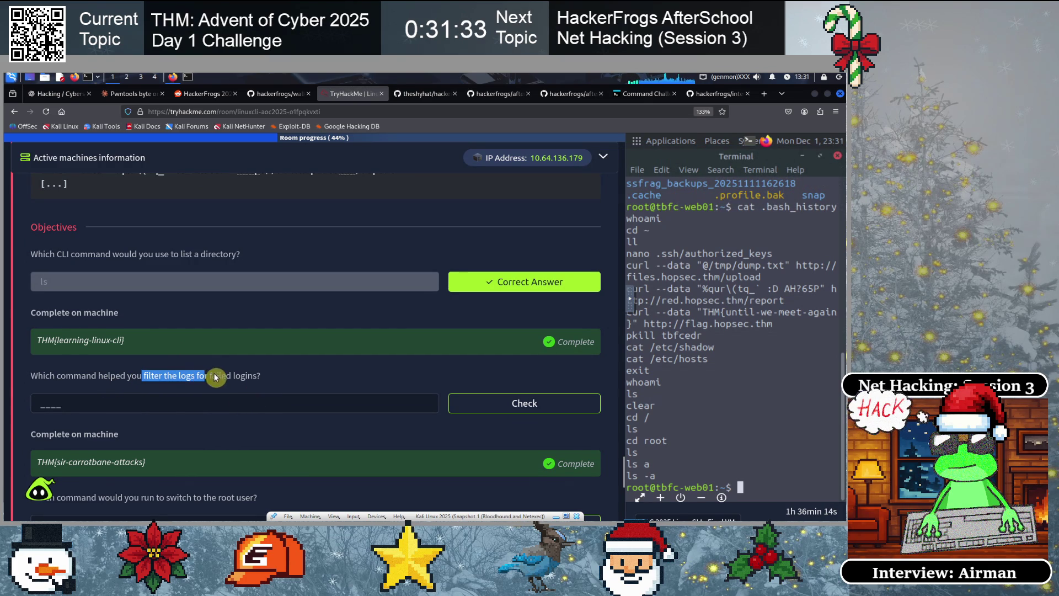
click(117, 400)
text(grep)
click(489, 402)
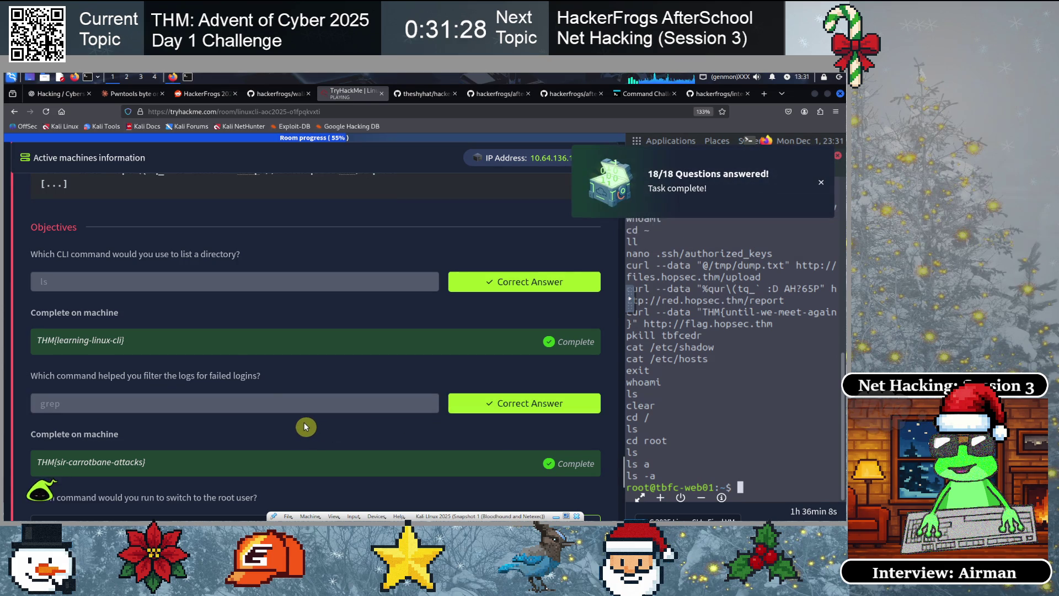
Submit sudo su for the root-user question and widen the VM terminal pane
scroll(237, 316, down, 1)
scroll(236, 316, down, 3)
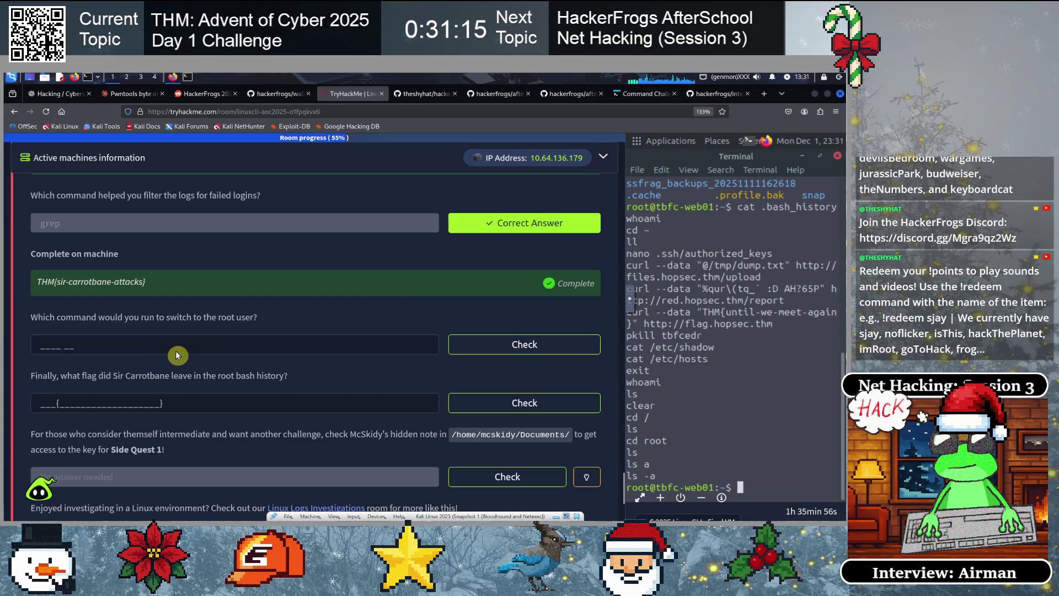
click(246, 345)
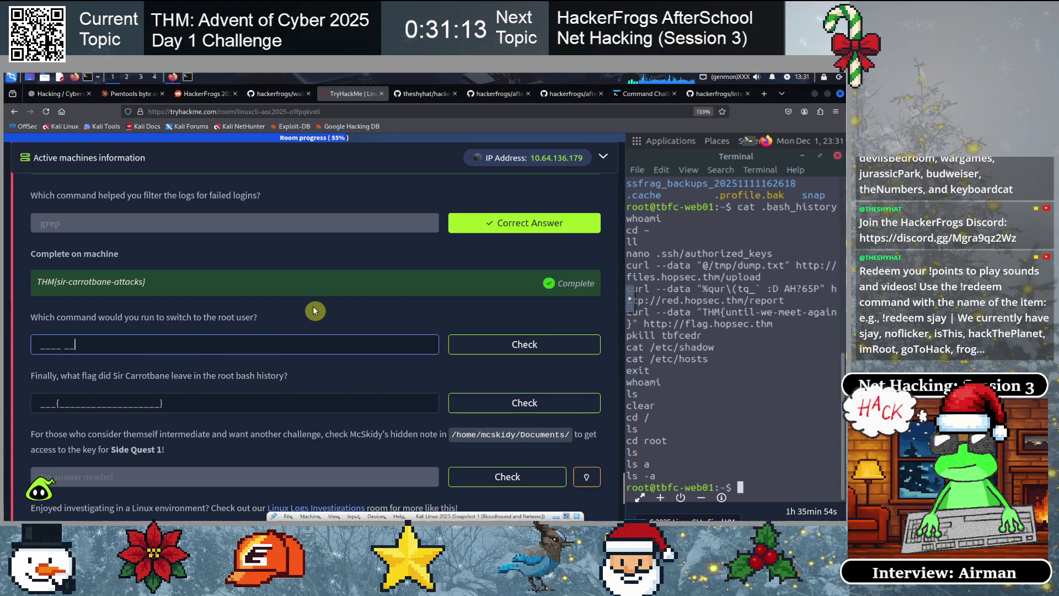
text(sudo su)
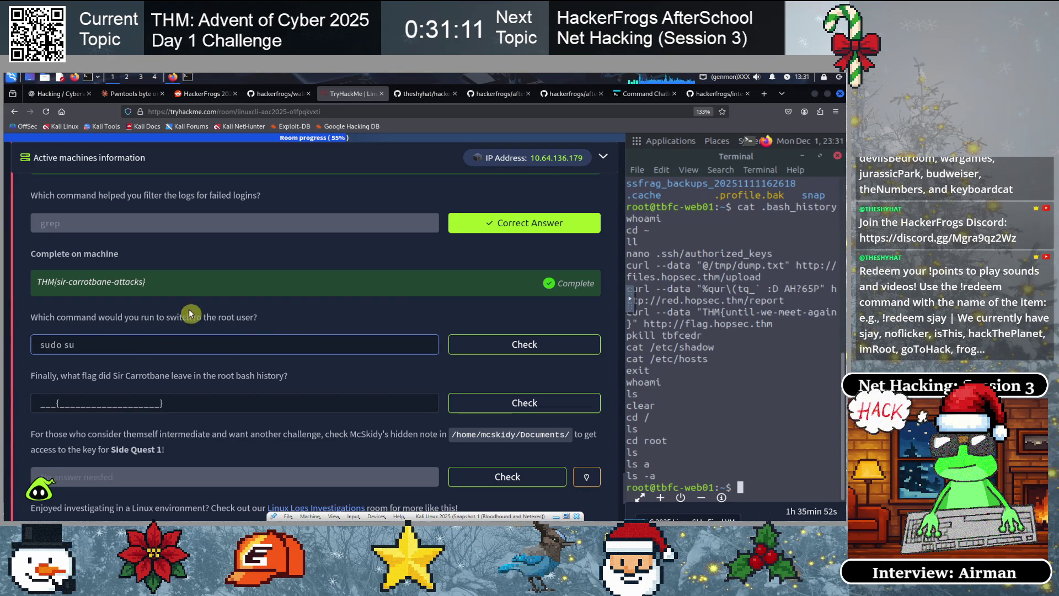
click(521, 346)
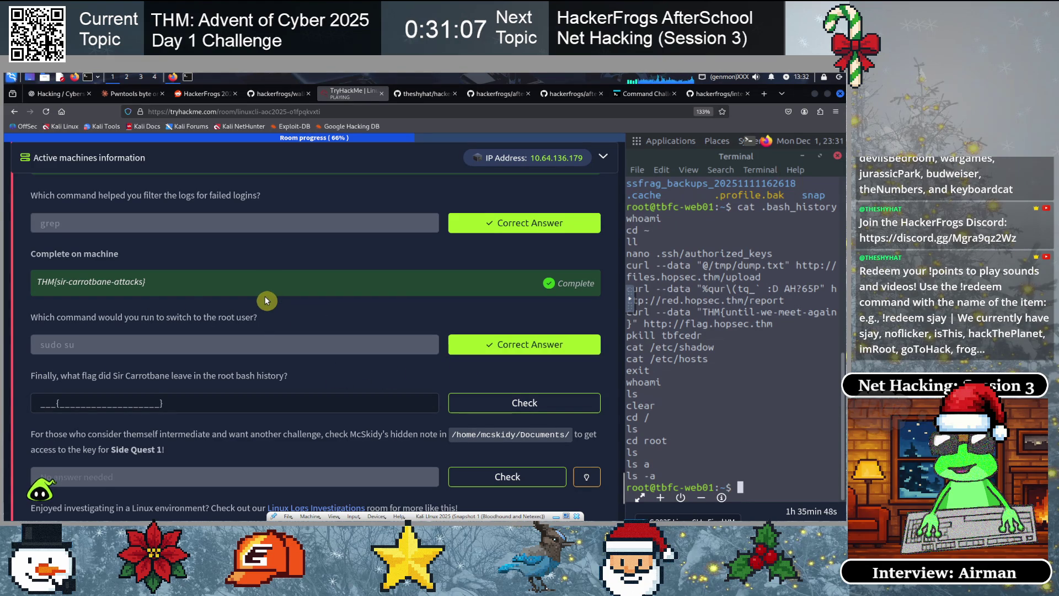
scroll(265, 296, down, 1)
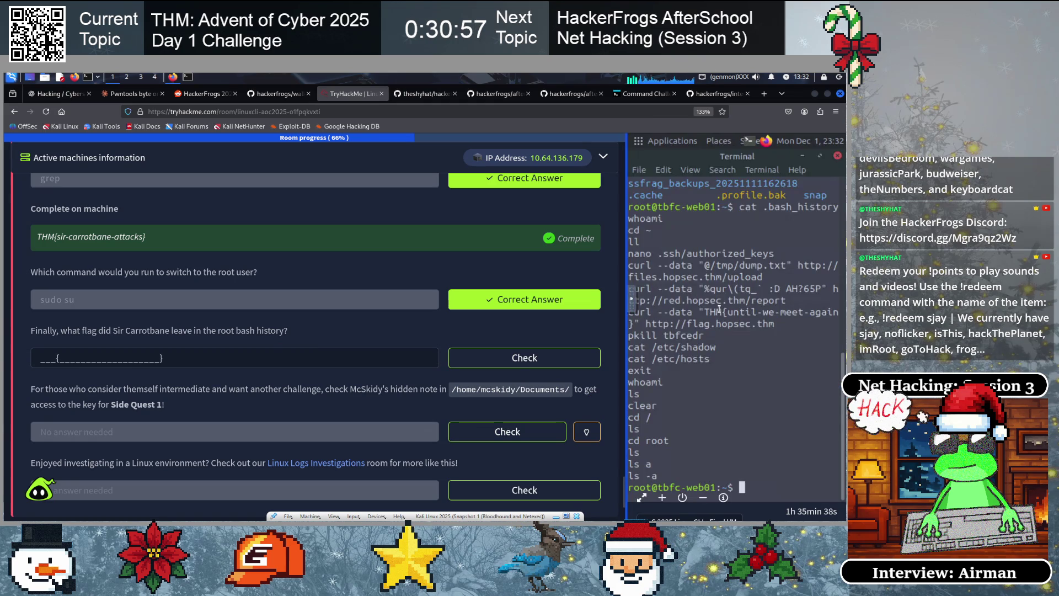
drag(626, 274, 395, 270)
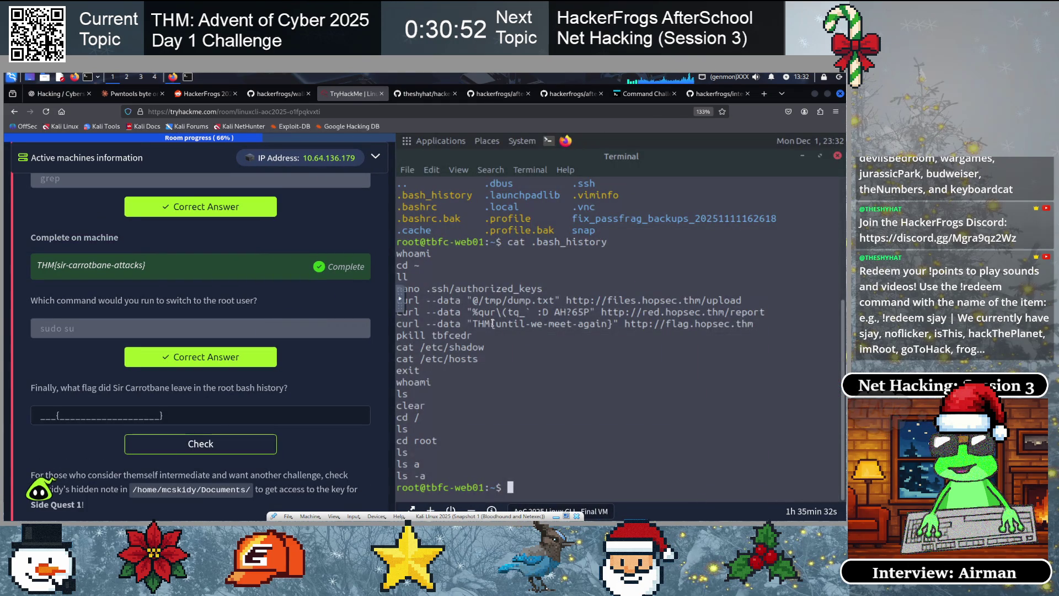
Copy THM{until-we-meet-again} from the terminal and submit it as the flag answer
drag(472, 323, 613, 324)
right_click(588, 326)
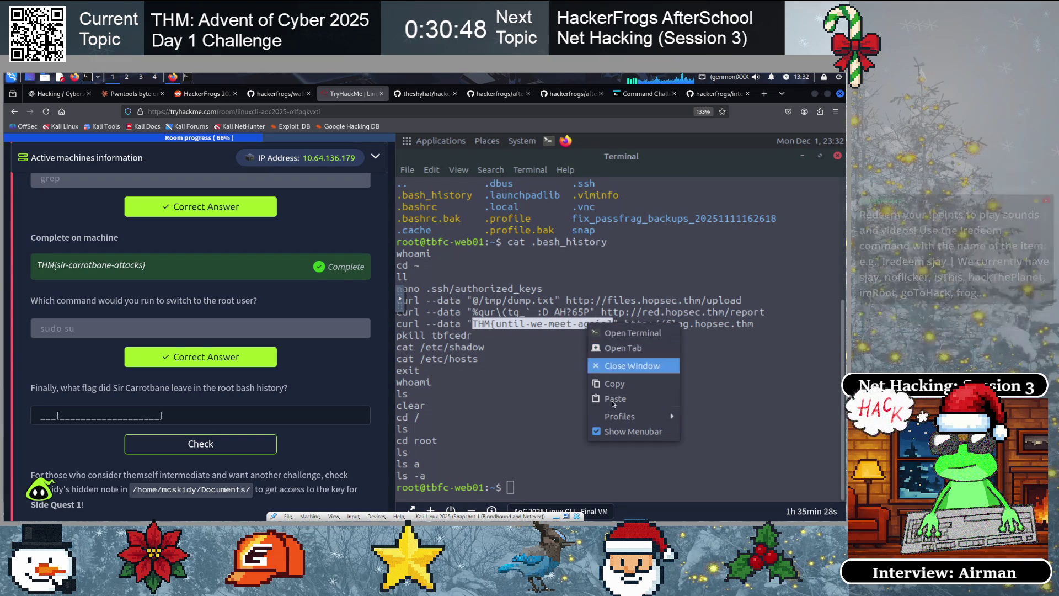
click(615, 384)
click(119, 411)
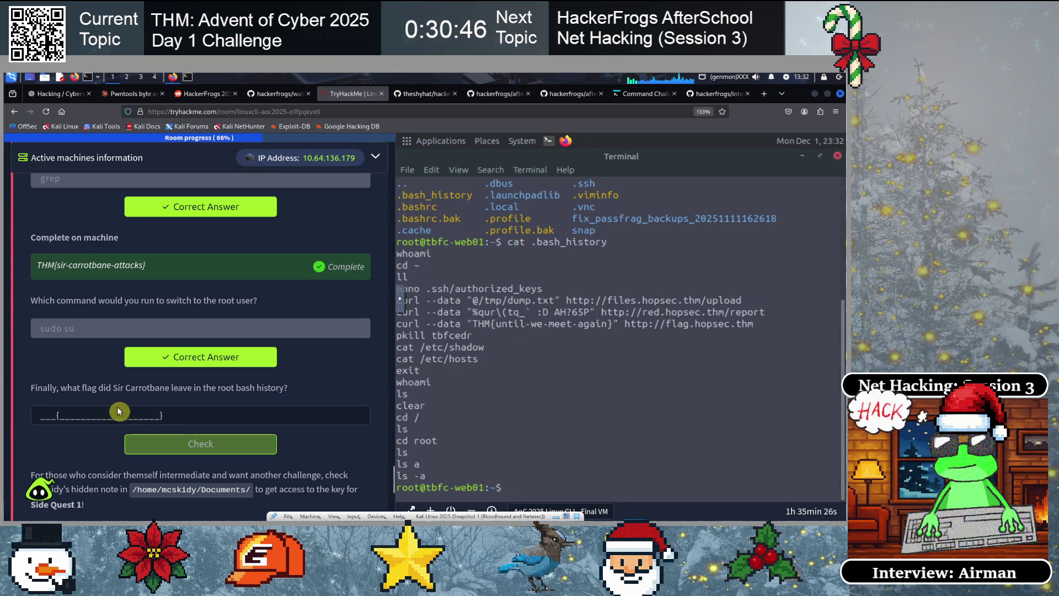
key(ctrl+v)
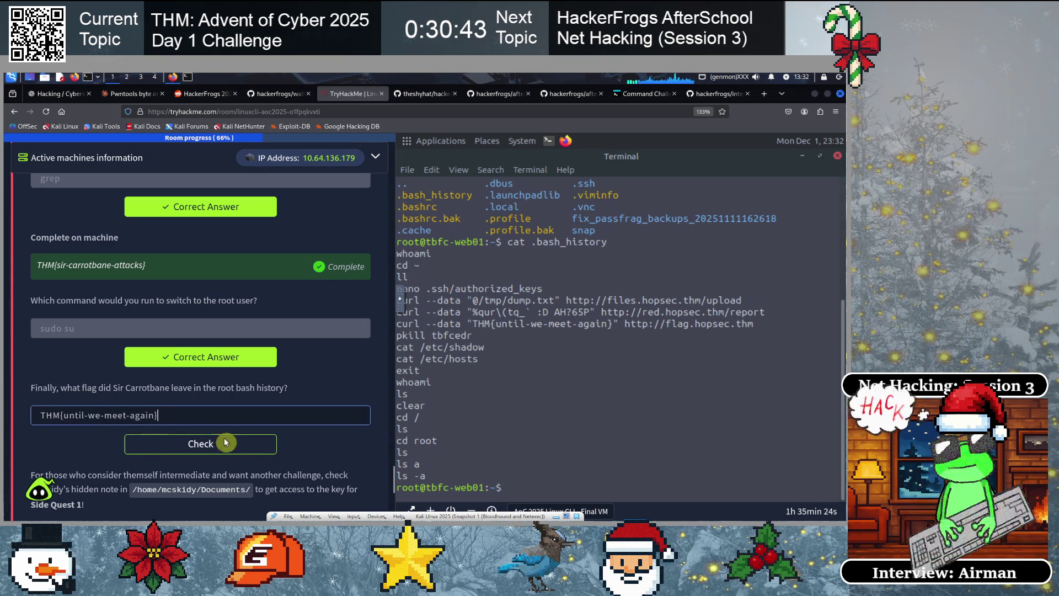
click(226, 442)
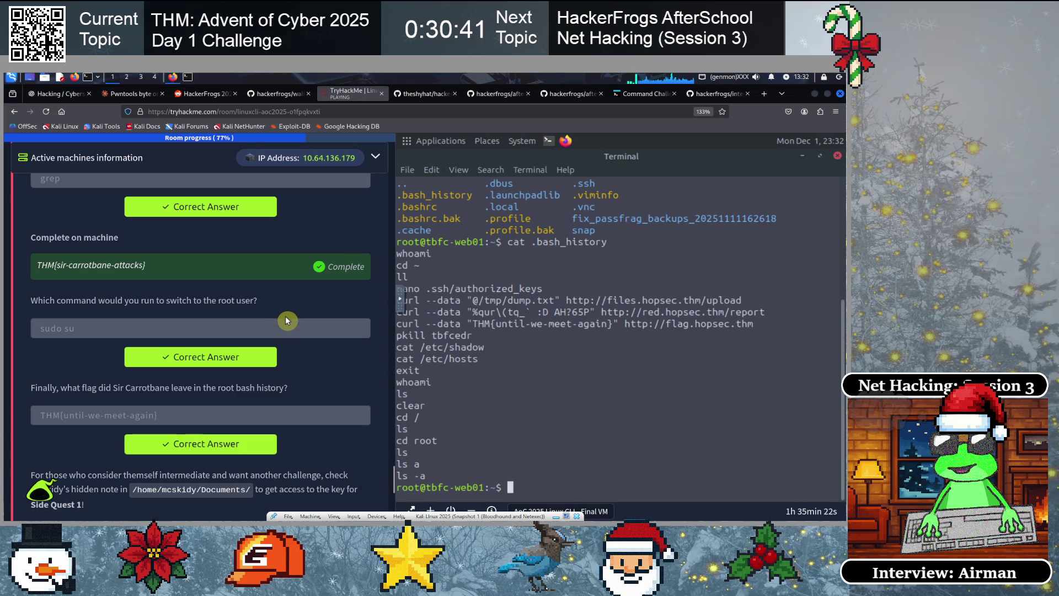
scroll(161, 330, down, 3)
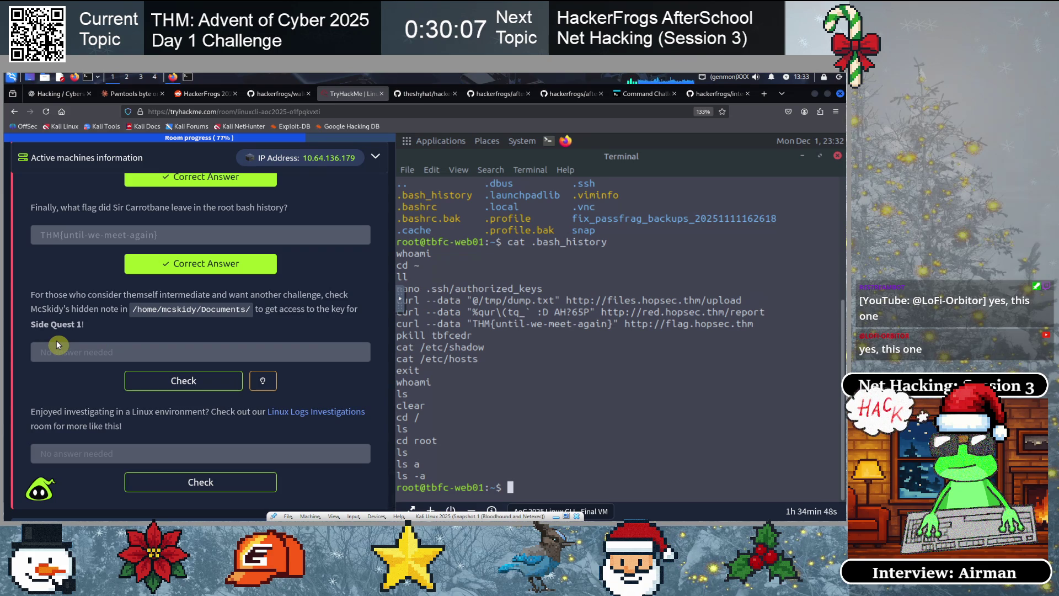
Complete the Side Quest task and the room's final task
click(185, 381)
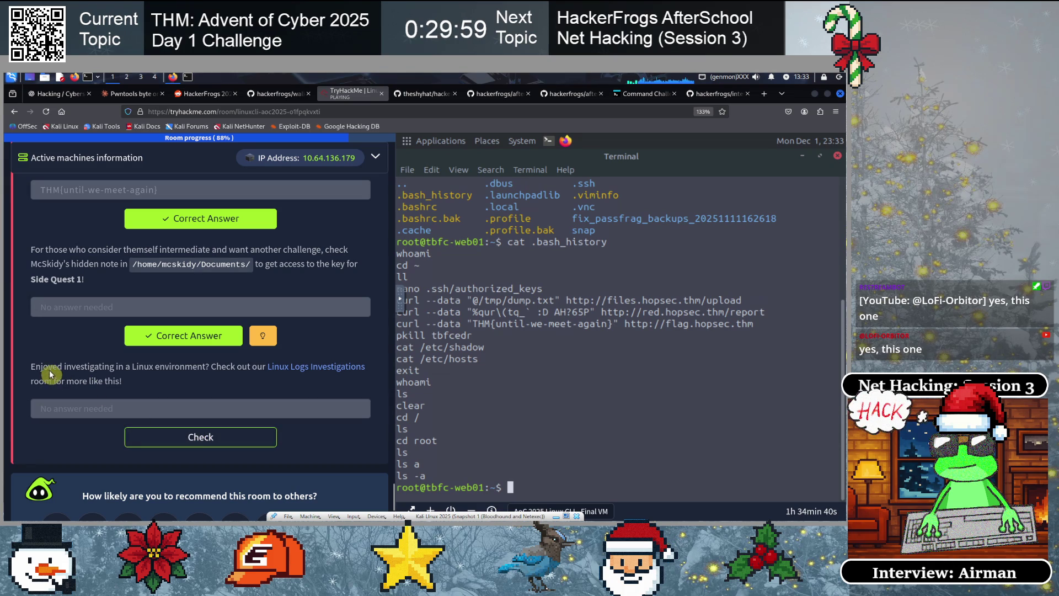
click(207, 443)
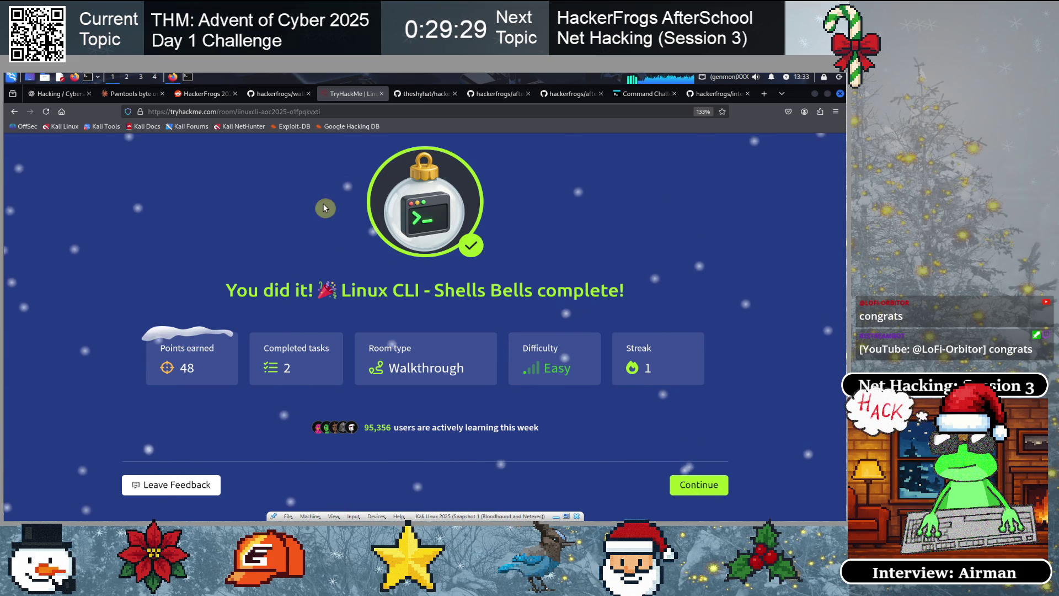
Reload the room page, scroll to the task list, and open the VM full screen
click(45, 112)
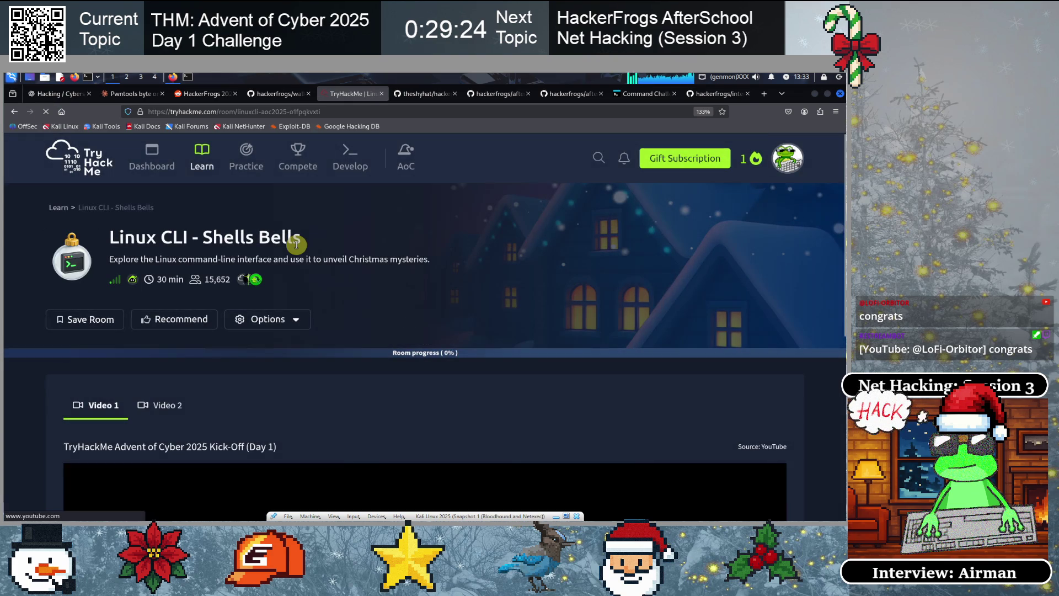
scroll(381, 335, down, 5)
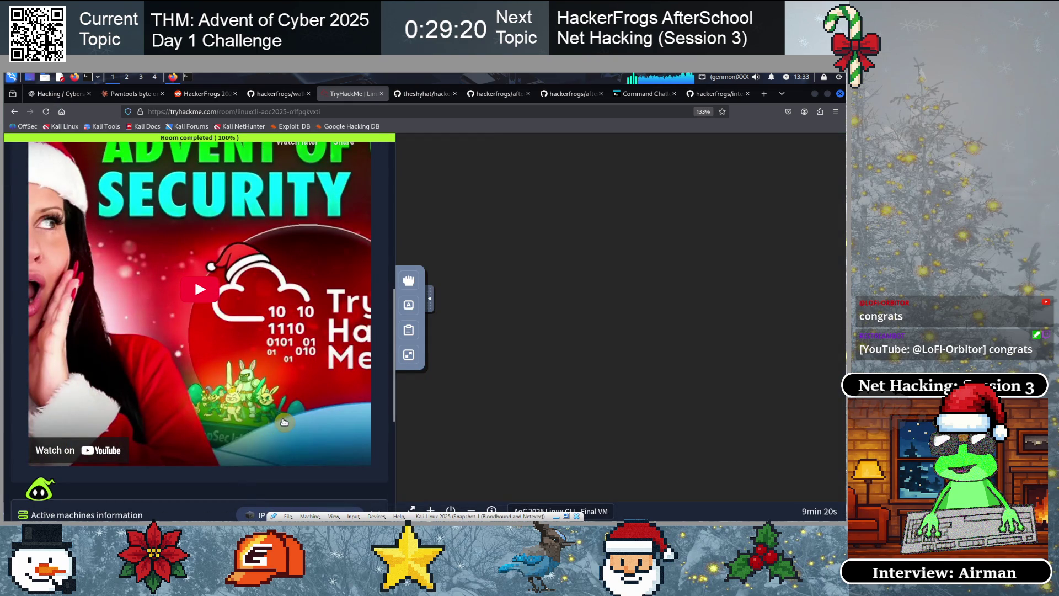
scroll(286, 439, down, 3)
scroll(286, 439, down, 3)
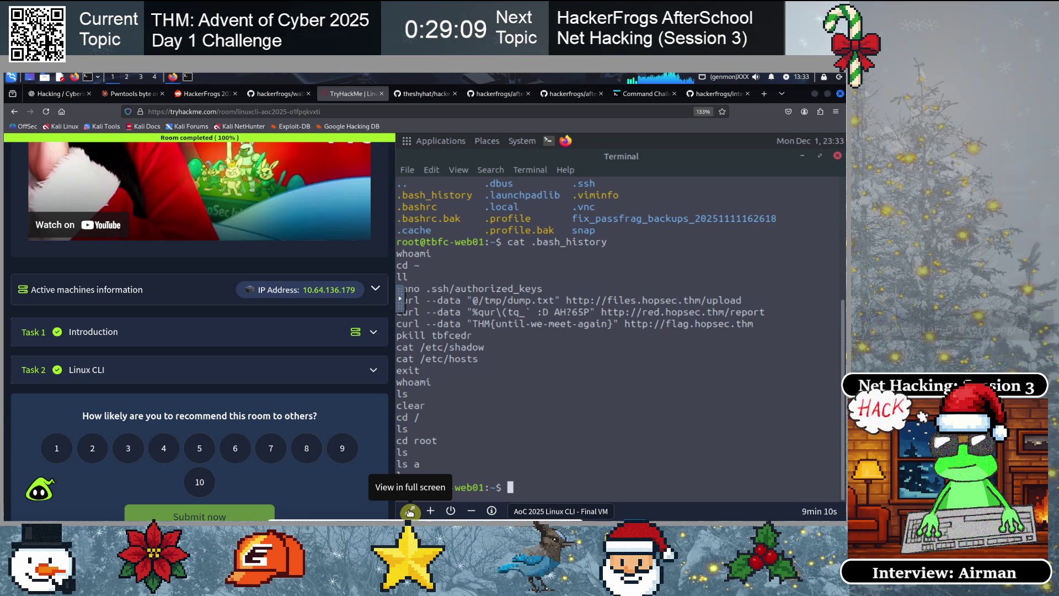
click(409, 511)
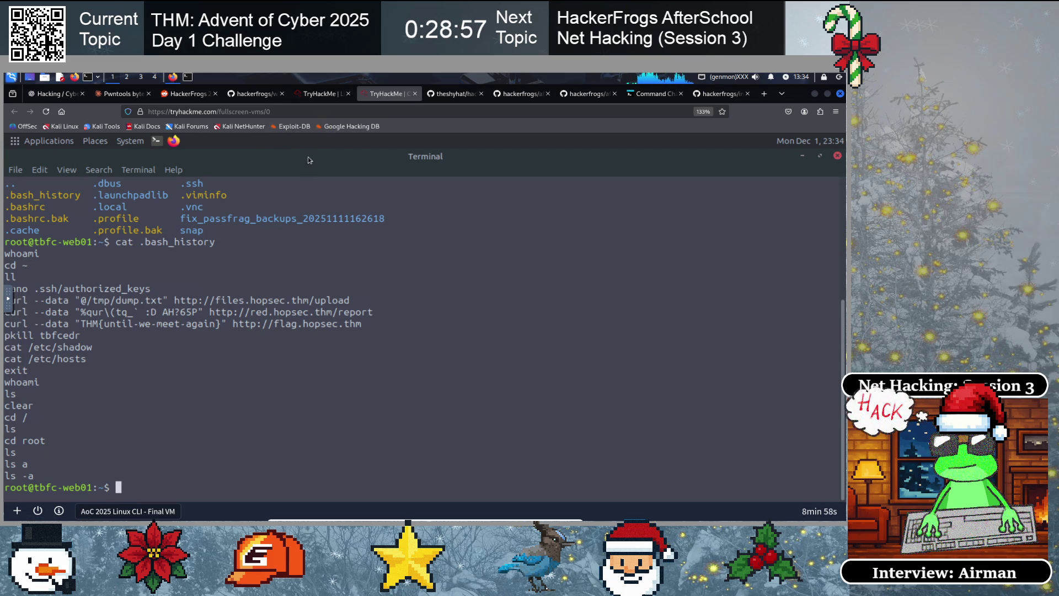
Restore, move and widen the terminal window, and enlarge its text
double_click(361, 156)
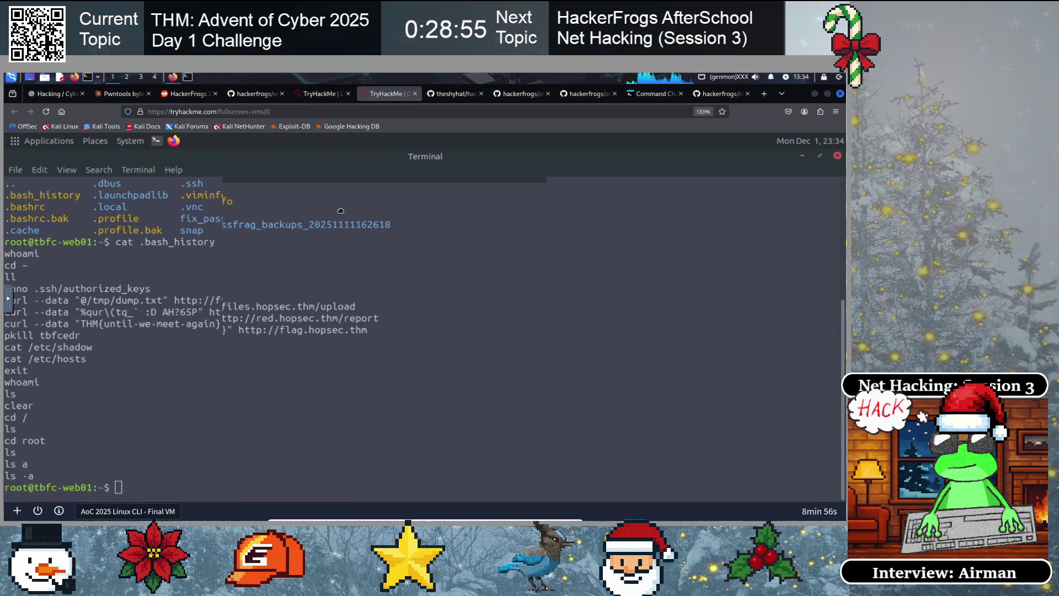
mouse_move(456, 218)
mouse_down()
mouse_move(402, 180)
mouse_move(272, 171)
mouse_move(300, 168)
mouse_move(274, 161)
mouse_up()
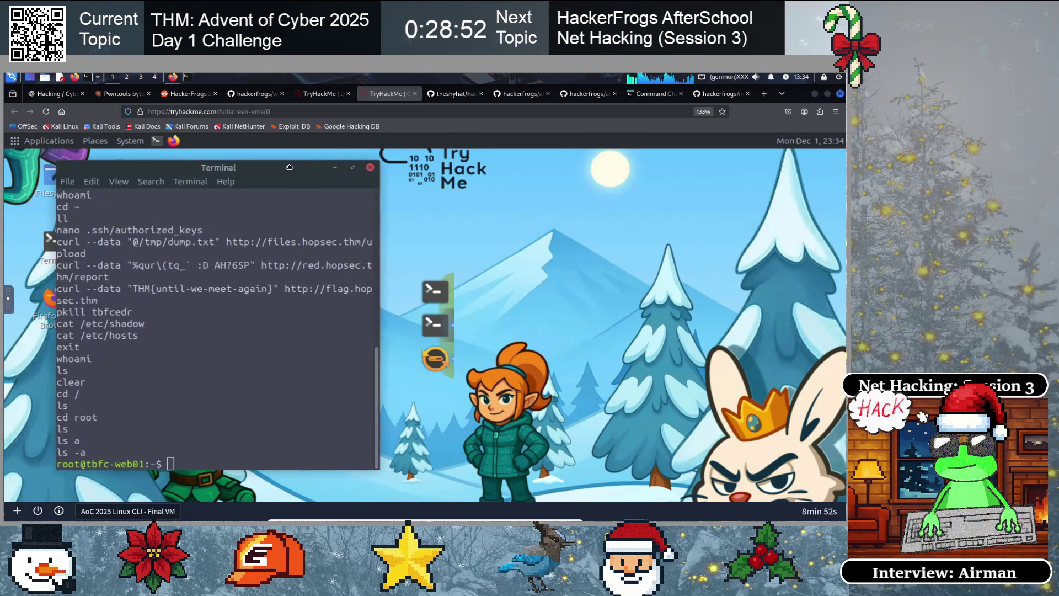
drag(373, 251, 612, 260)
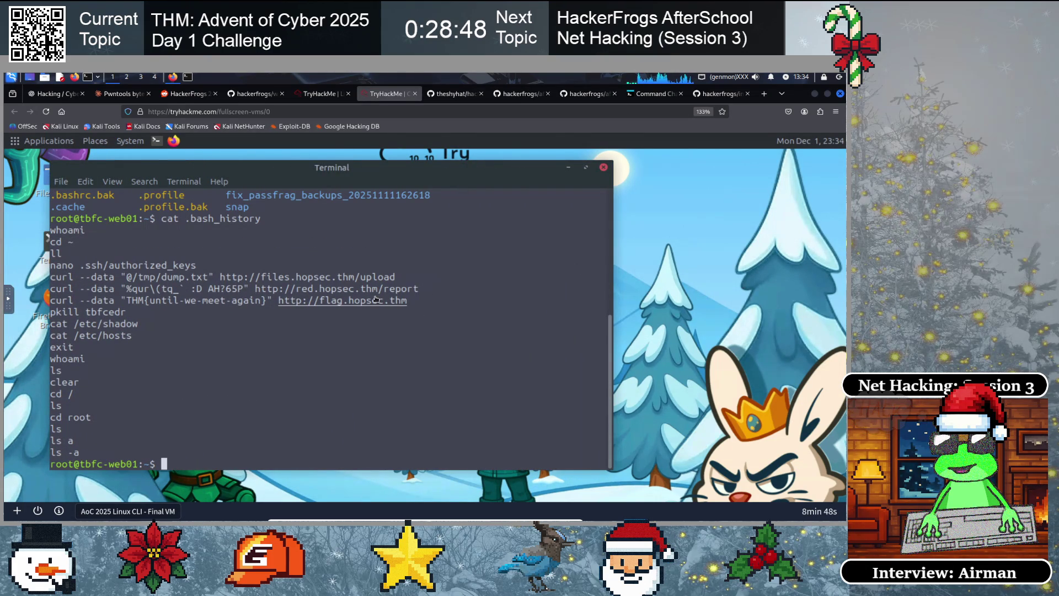
key(ctrl+plus)
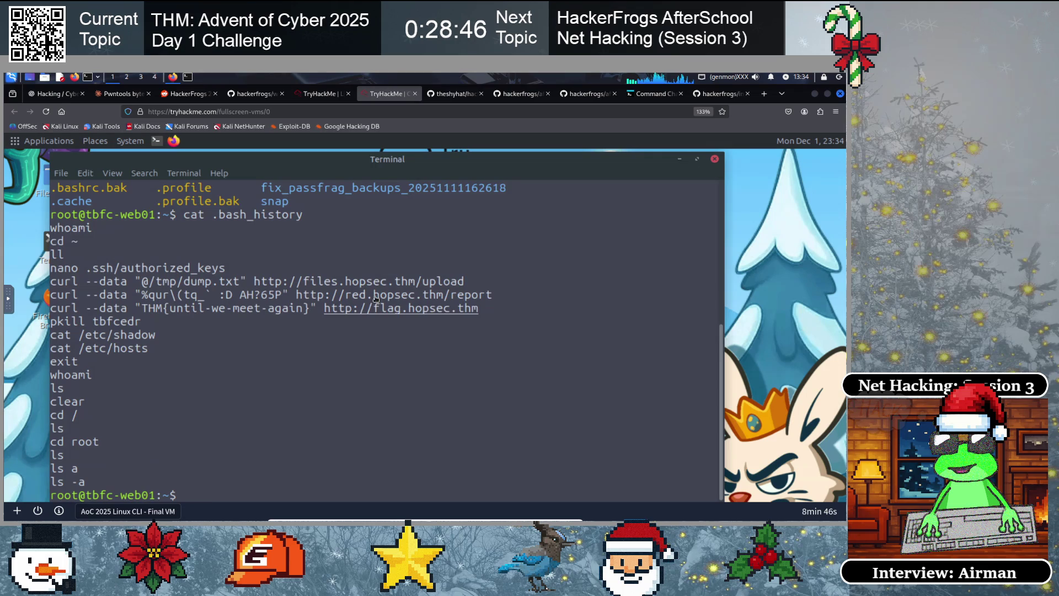
text(clear)
key(Return)
text(ls)
key(Return)
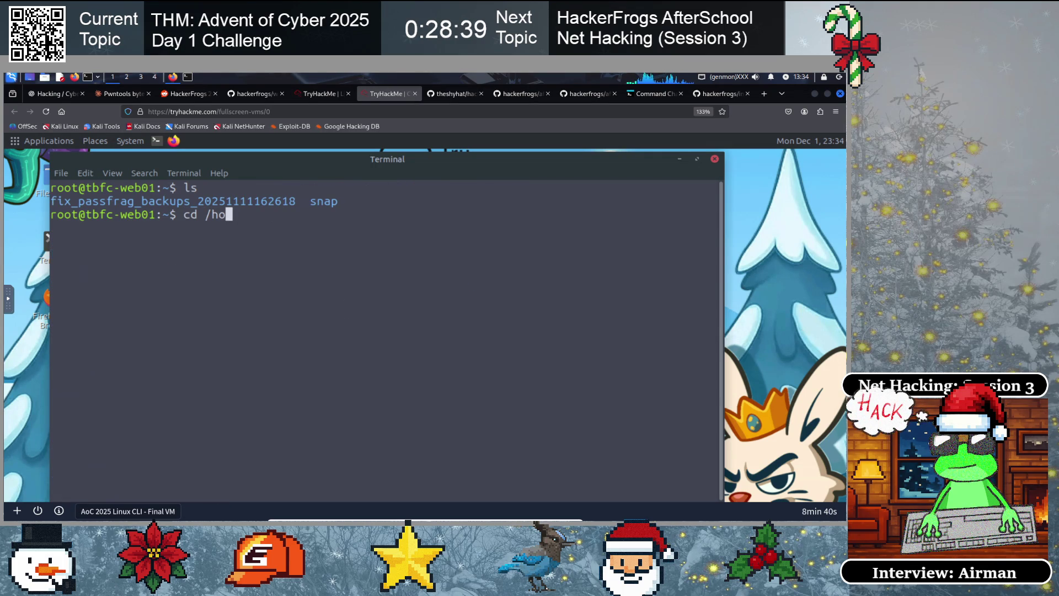
Return to the home directory with cd and switch to the mcskidy user
key(BackSpace)
key(BackSpace)
key(BackSpace)
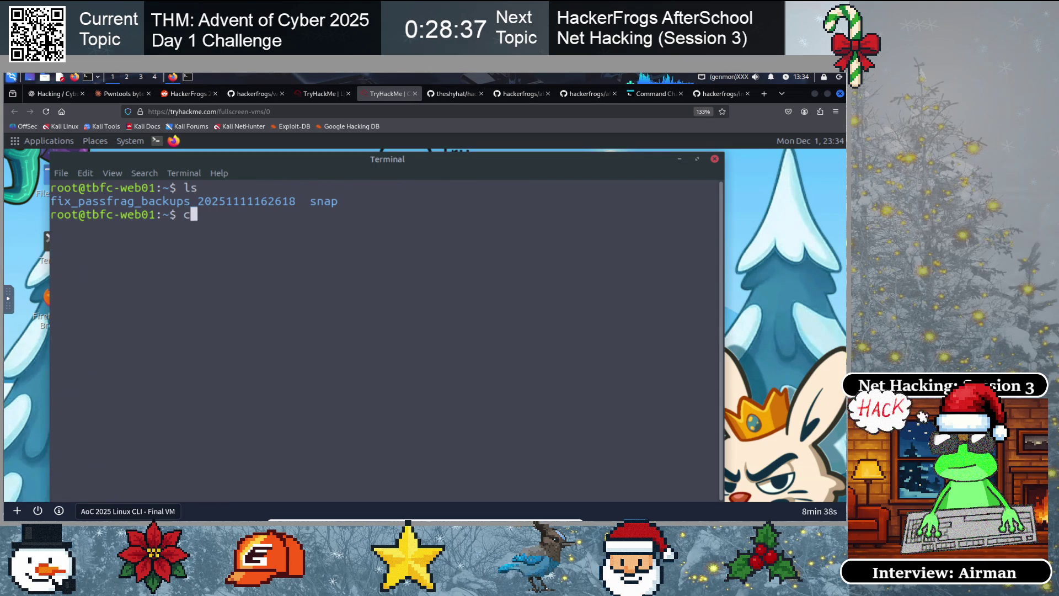
text(d)
key(Return)
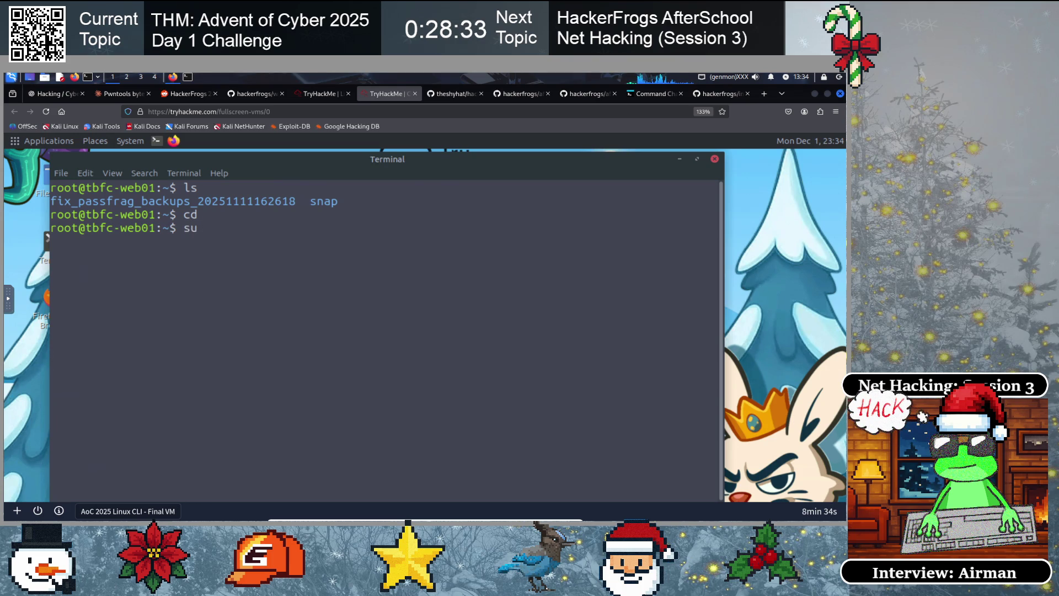
text(su mcskidy)
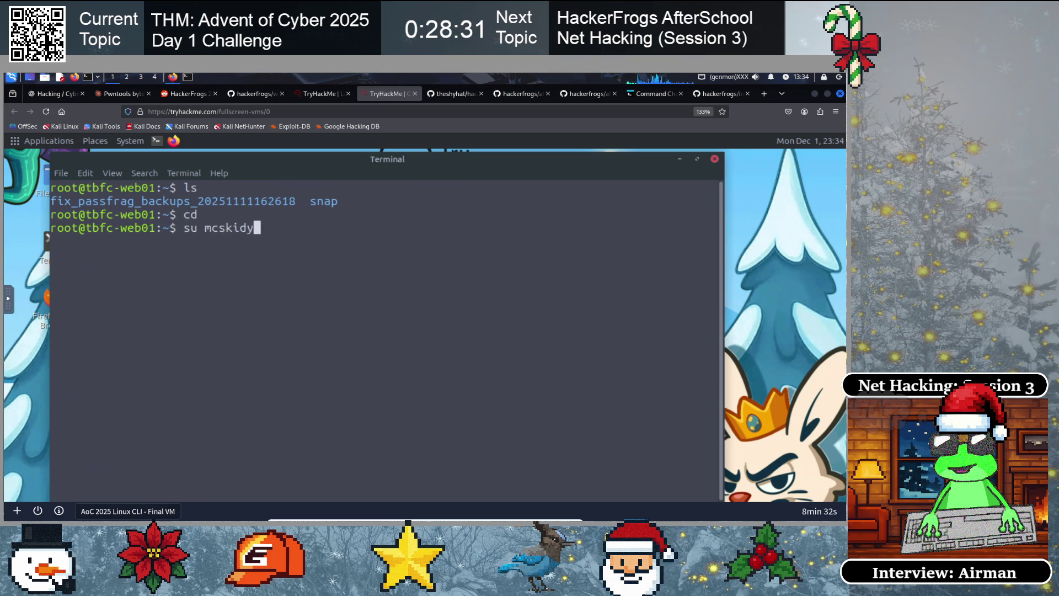
key(Return)
Clear the screen and list mcskidy's home: Desktop, Documents, Guides, README.txt and snap
text(clear)
key(Return)
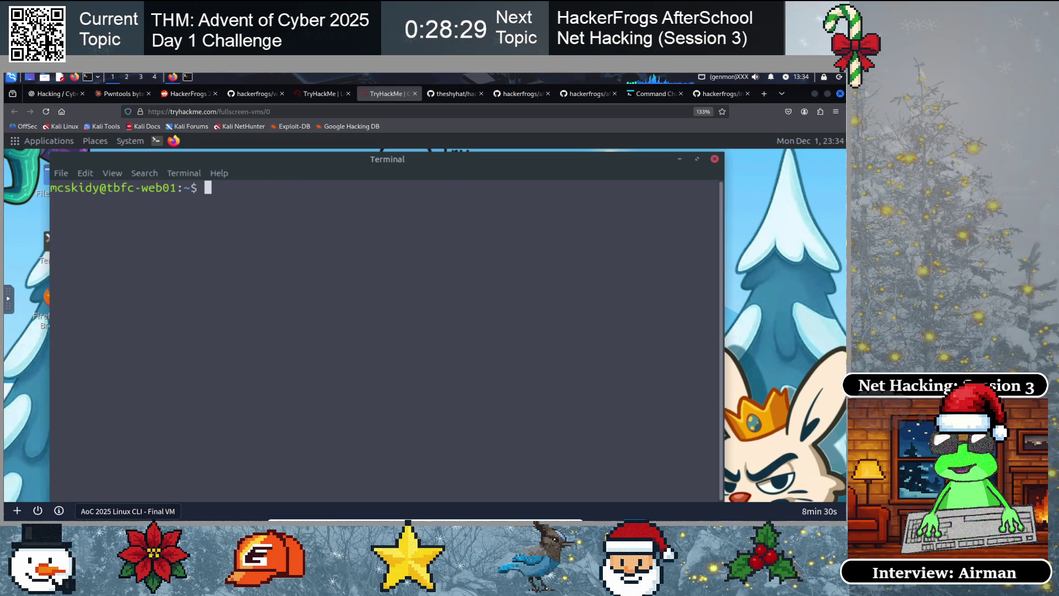
key(Return)
text(clear)
key(Return)
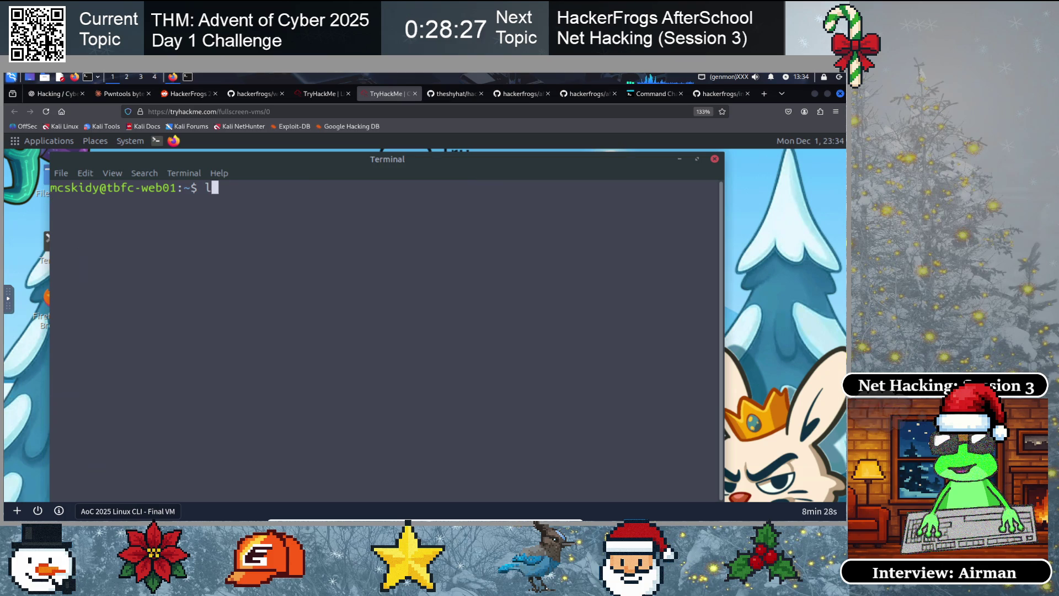
text(ls)
key(Return)
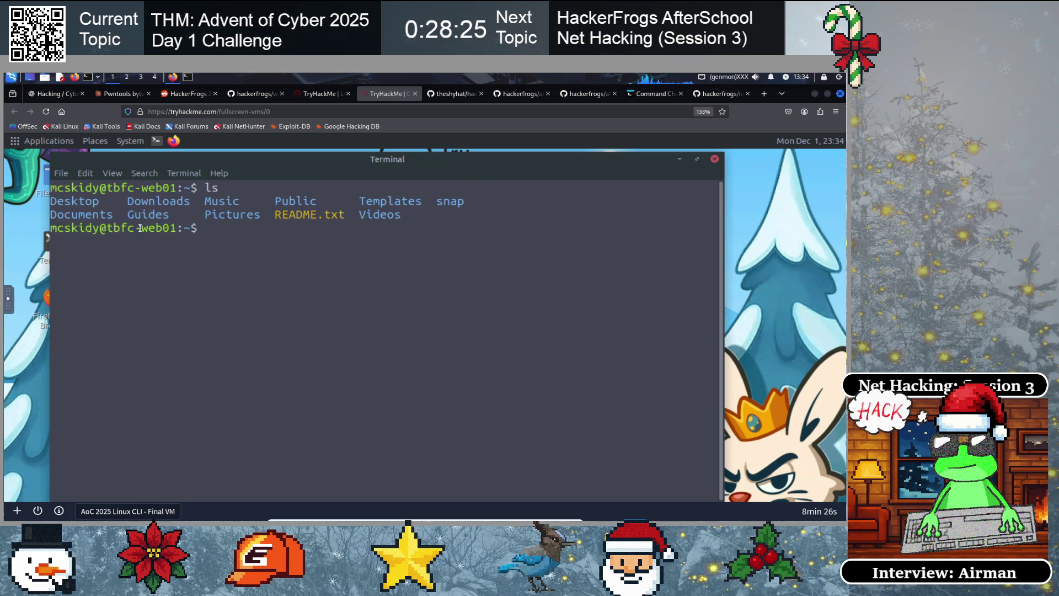
click(327, 95)
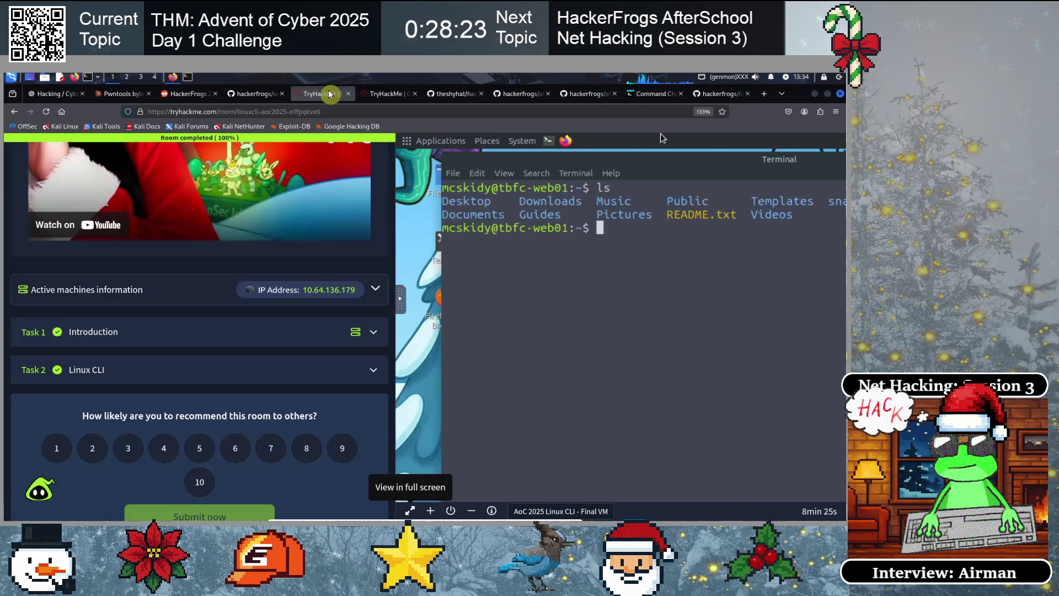
Widen the room page, expand the Linux CLI task and scroll to the hidden-note side-quest question
click(471, 510)
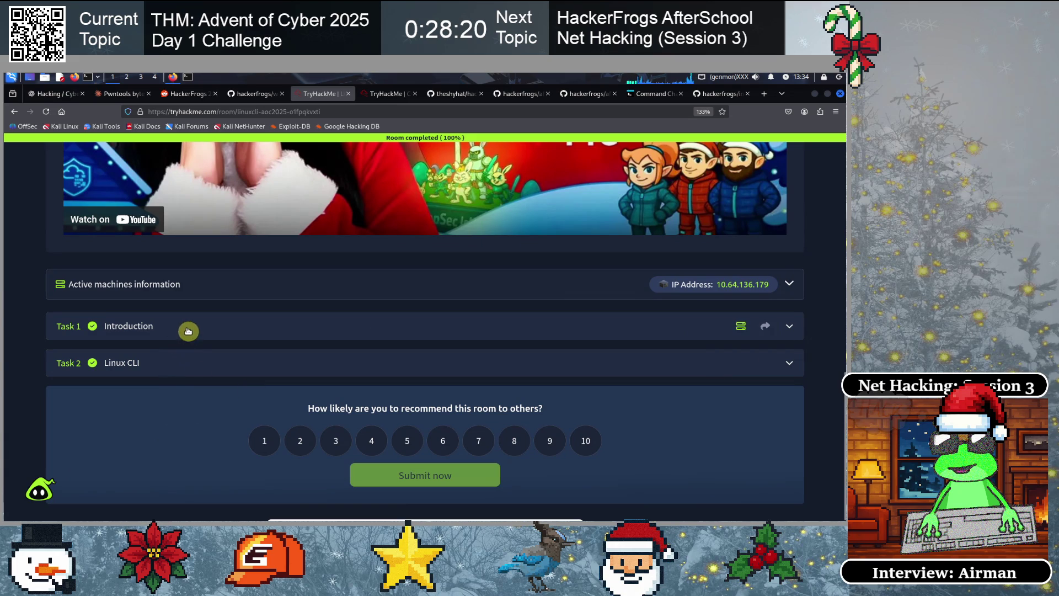
click(180, 372)
scroll(205, 388, down, 15)
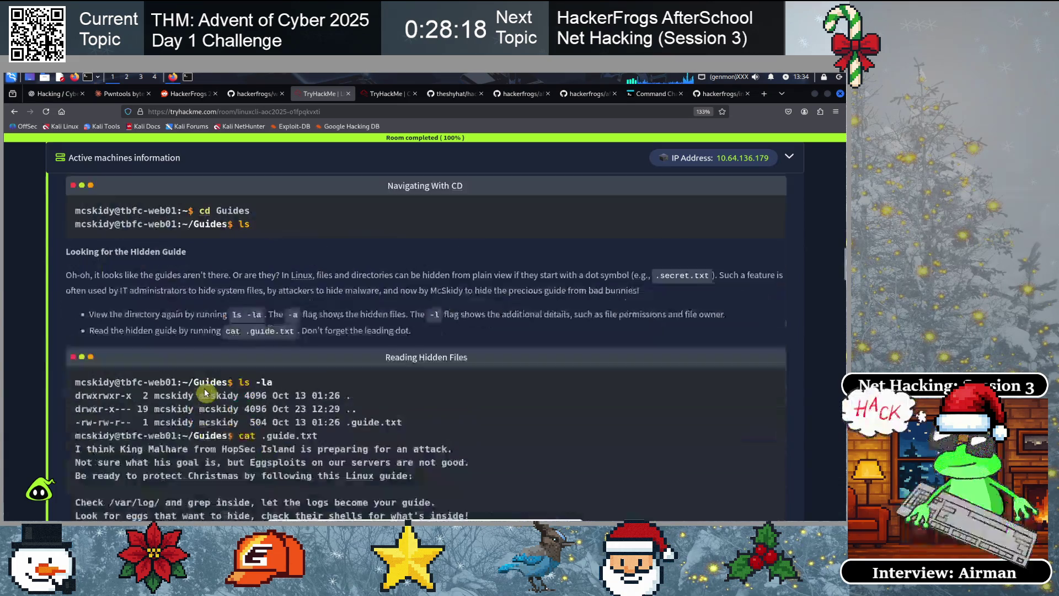
scroll(205, 389, down, 20)
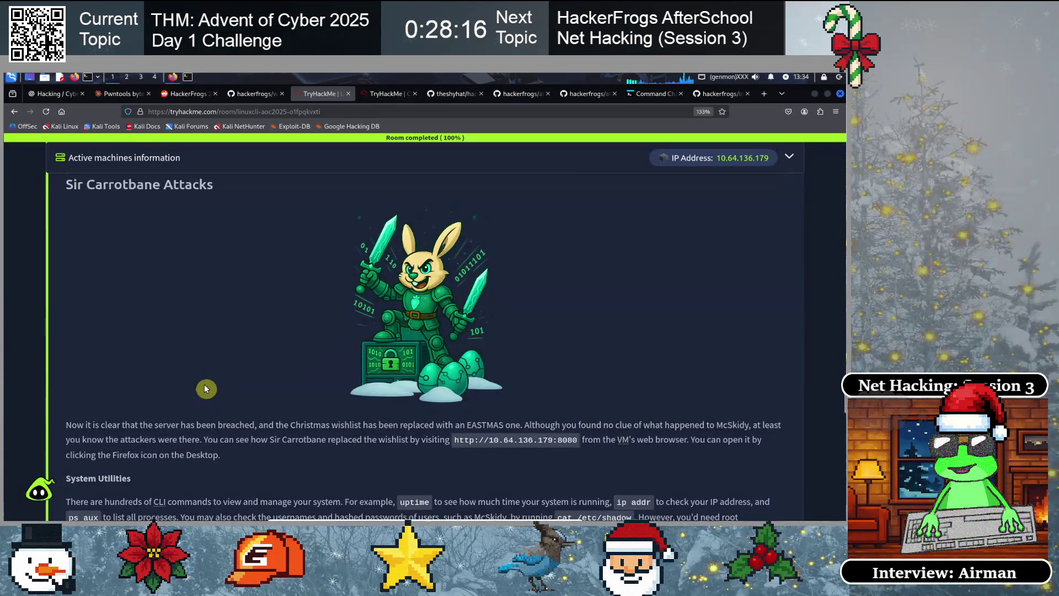
scroll(205, 386, down, 15)
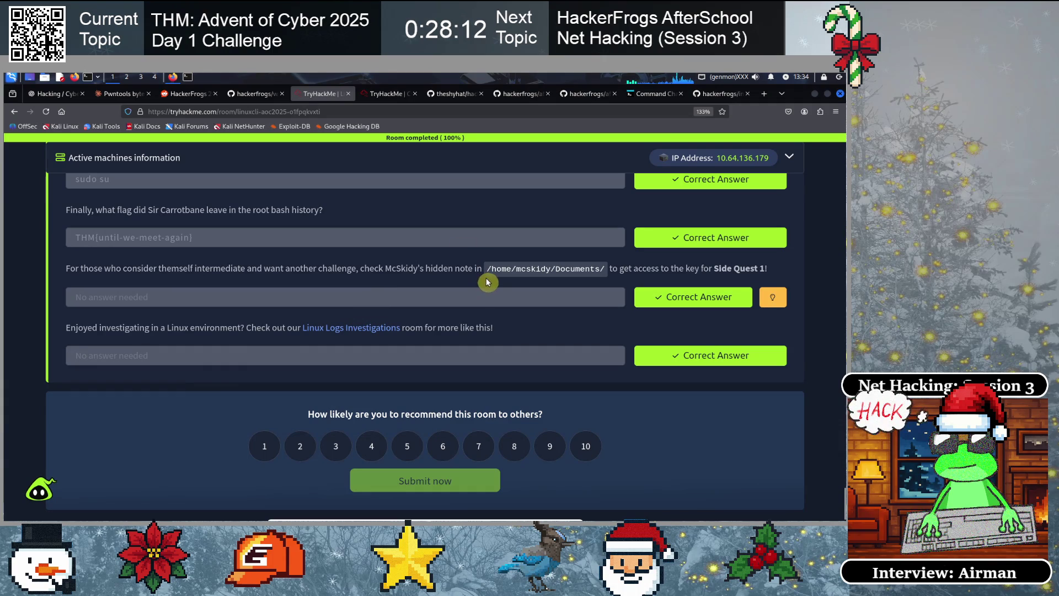
click(380, 94)
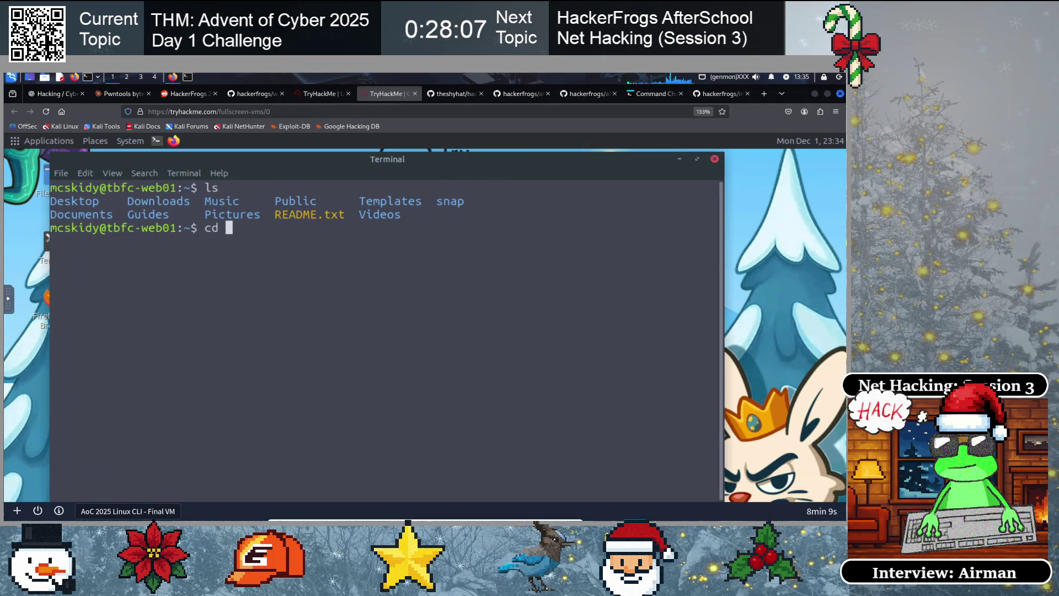
Move into ~/Documents and cat read-me-please.txt, showing McSkidy's three easter-egg clues
key(BackSpace)
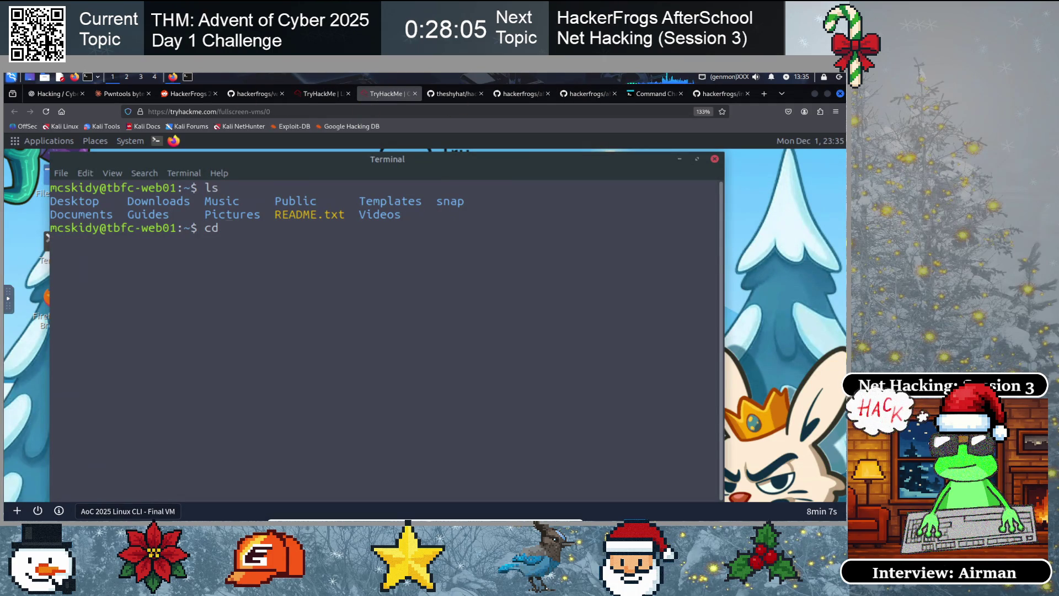
text(Docu)
key(Tab)
key(Return)
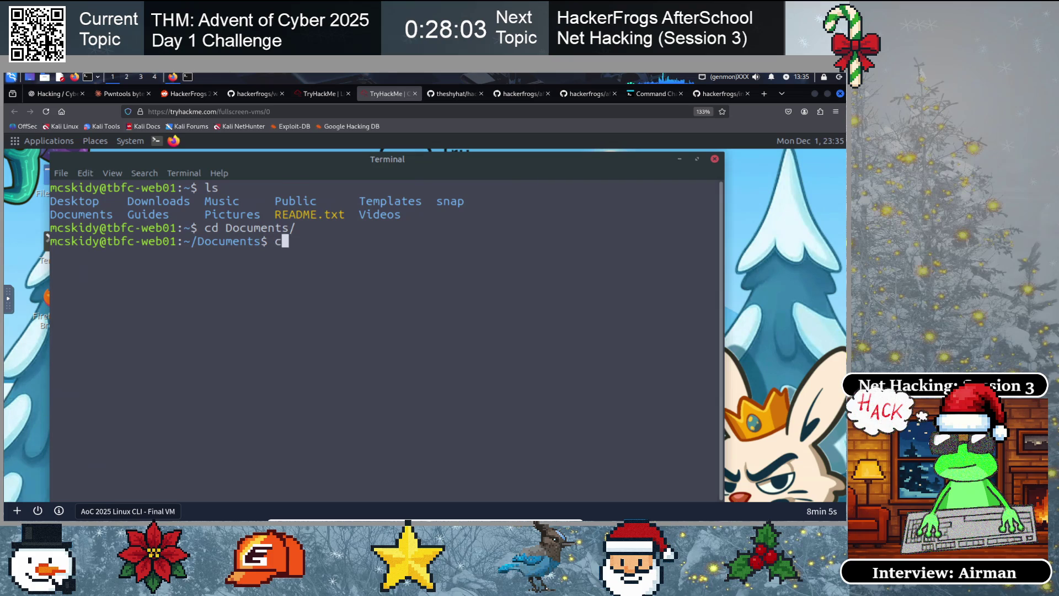
text(lear)
key(Return)
text(ls)
key(Return)
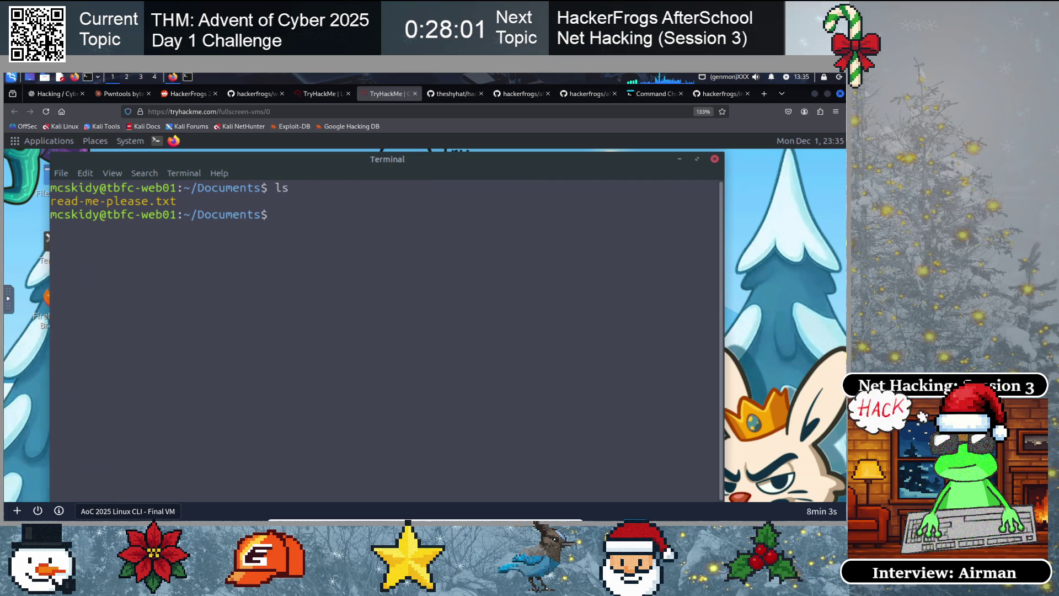
text(cat rea)
key(Tab)
key(Return)
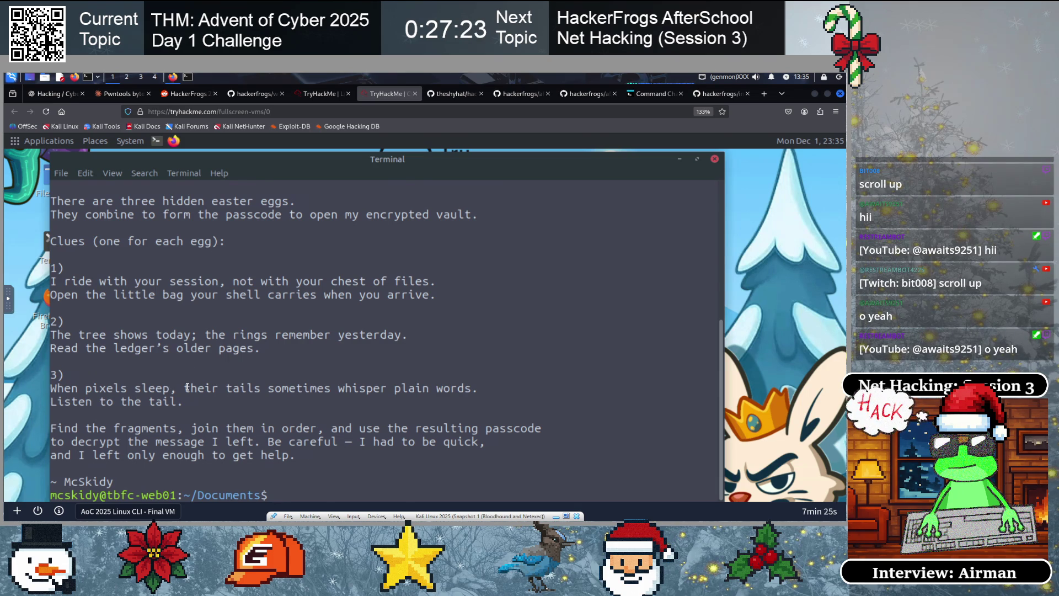
scroll(187, 387, up, 6)
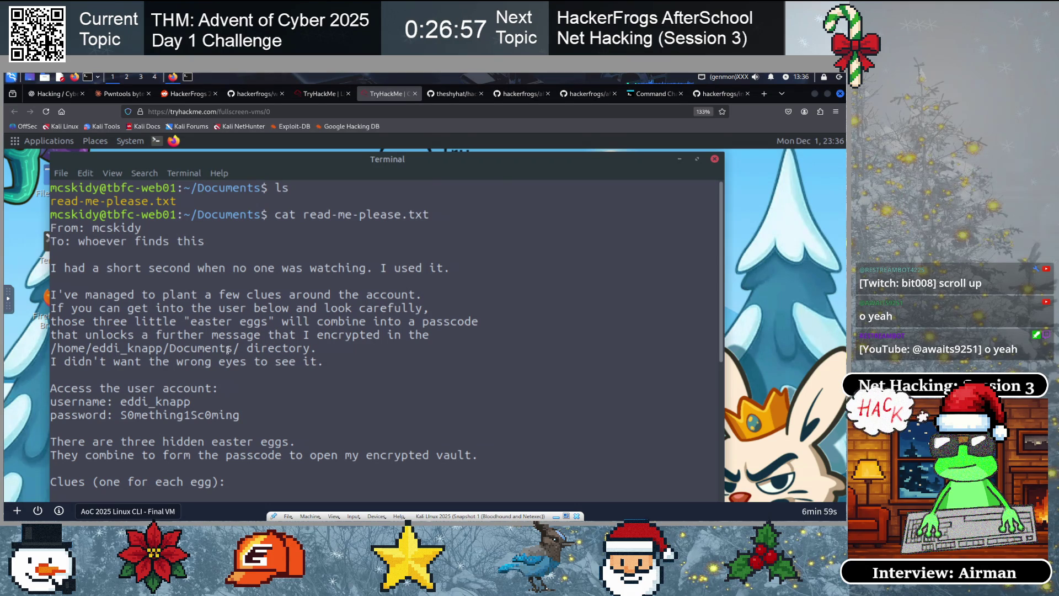
Copy the encrypted-vault directory path and the account password from McSkidy's note
mouse_move(238, 348)
mouse_down()
mouse_move(54, 335)
mouse_move(50, 348)
mouse_up()
right_click(110, 353)
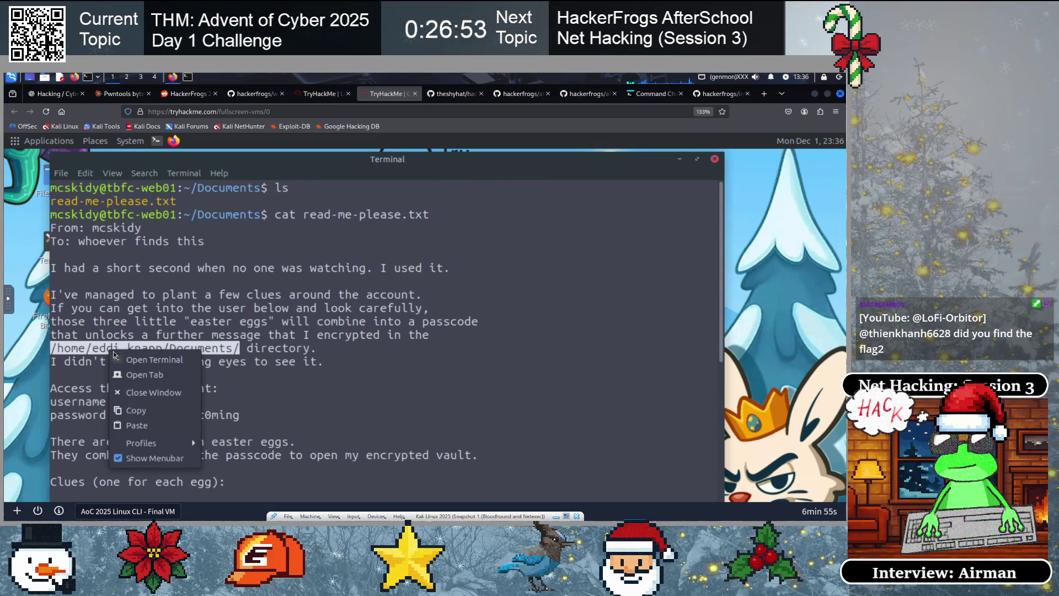
click(136, 411)
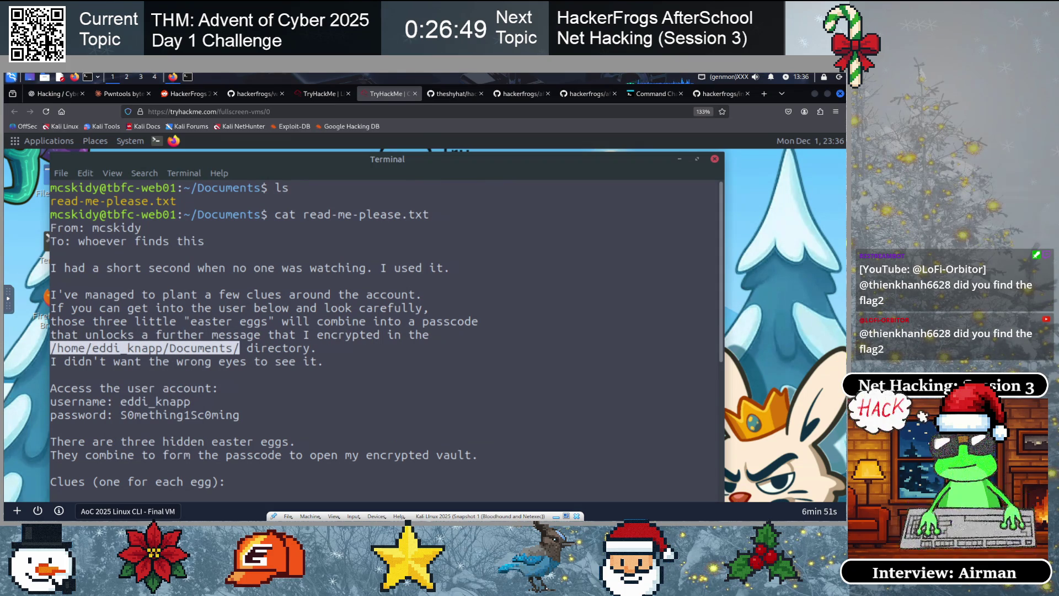
click(252, 367)
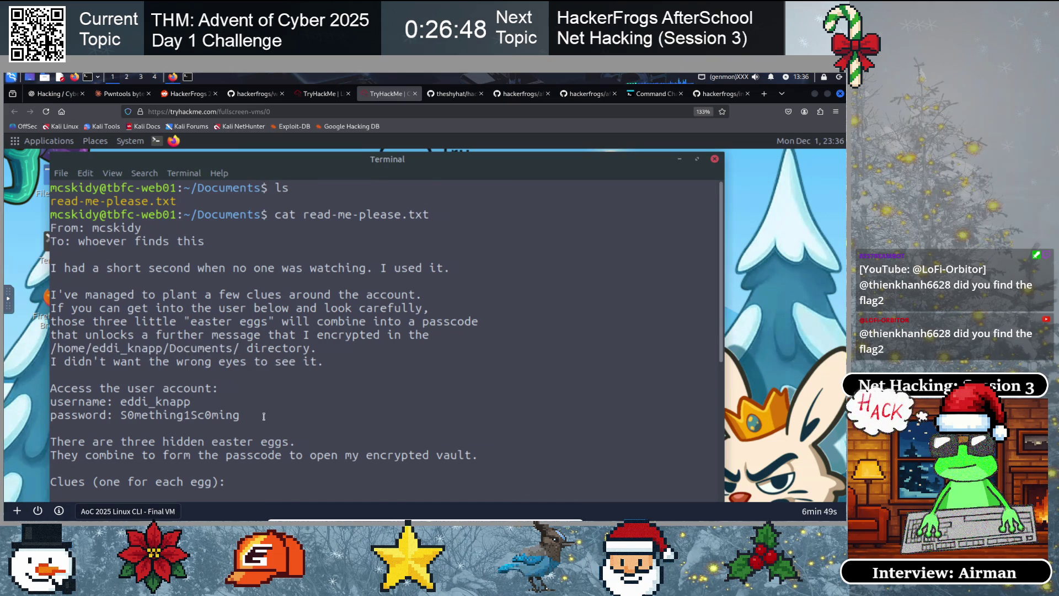
scroll(251, 366, down, 1)
scroll(251, 367, down, 1)
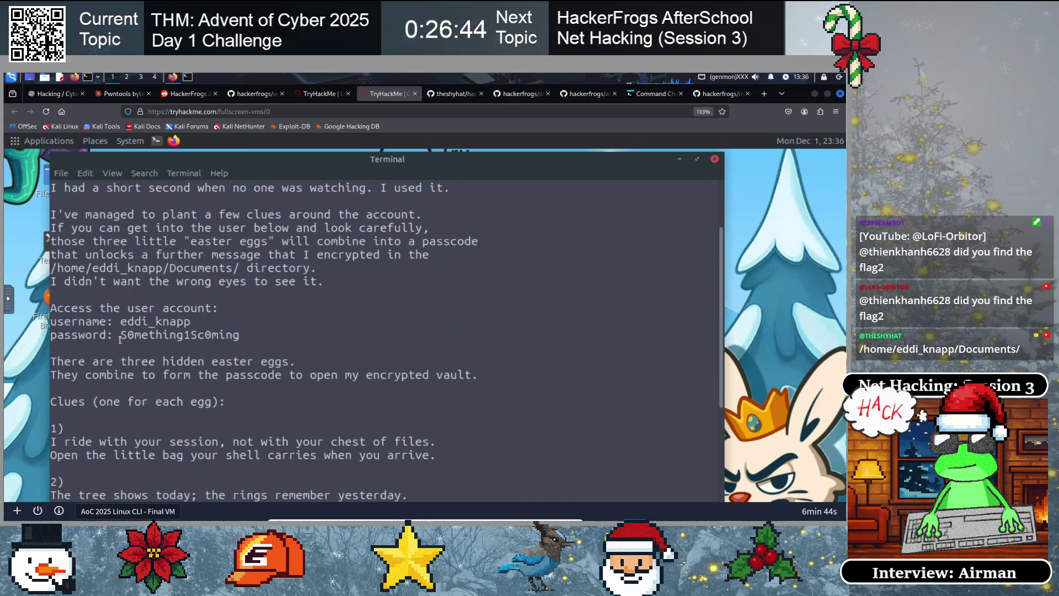
drag(238, 334, 126, 336)
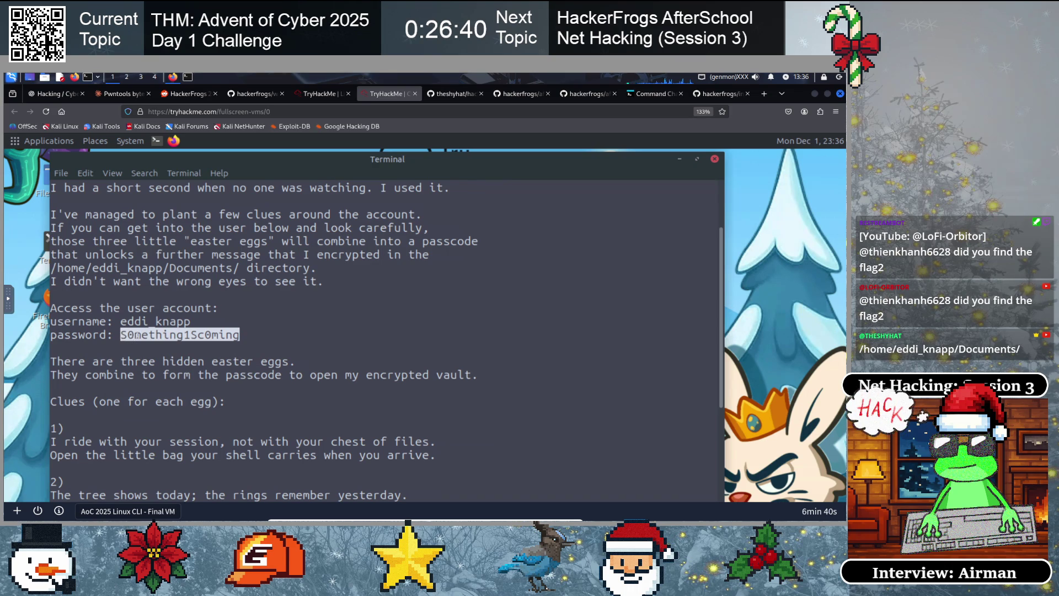
right_click(138, 334)
click(168, 392)
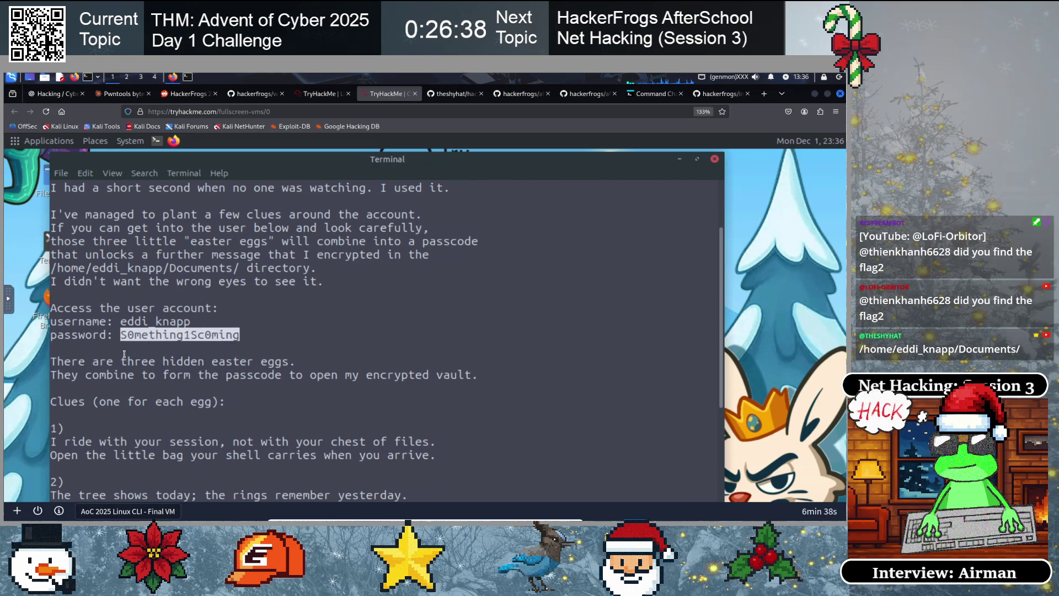
click(124, 328)
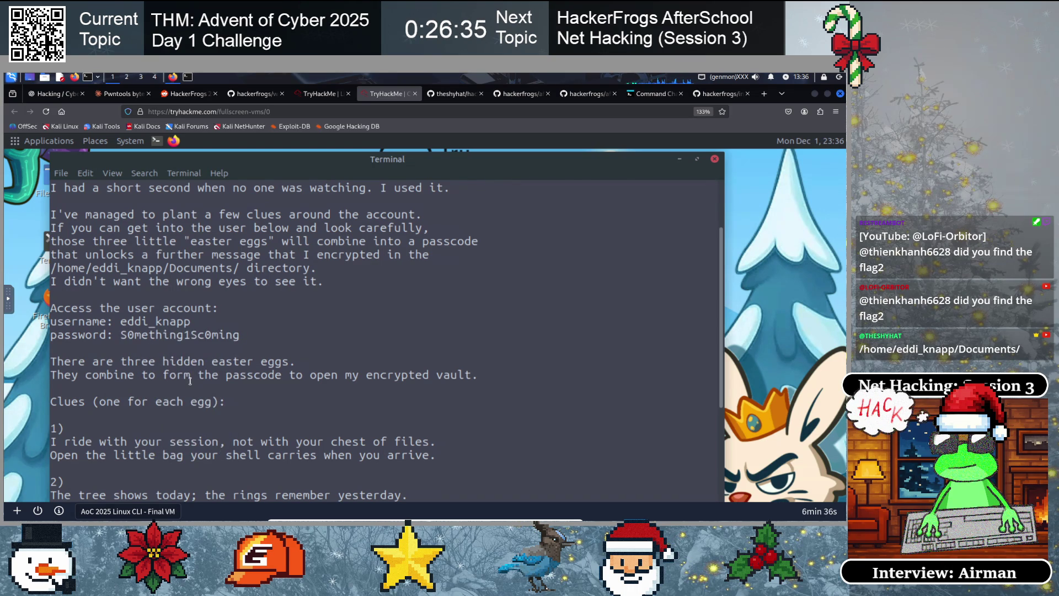
Enter su with the user account named in the note
scroll(190, 381, down, 4)
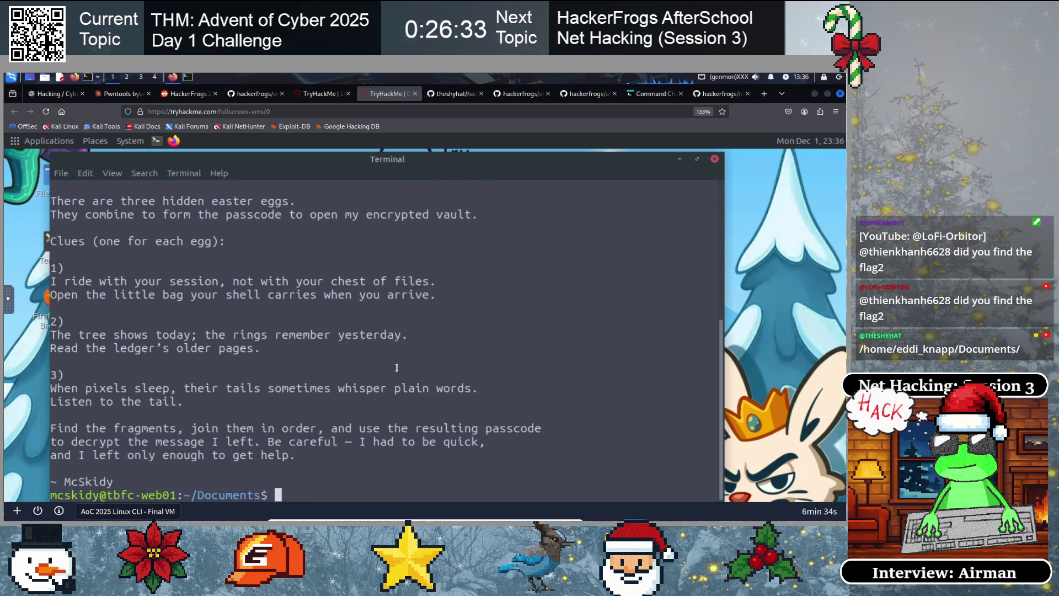
text(su )
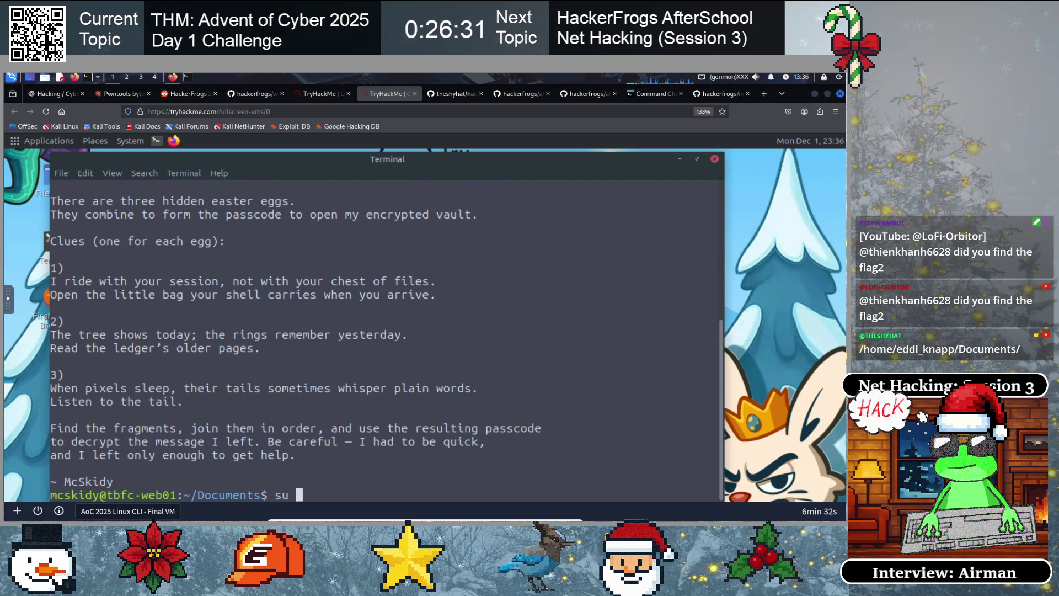
text(eddi_nm)
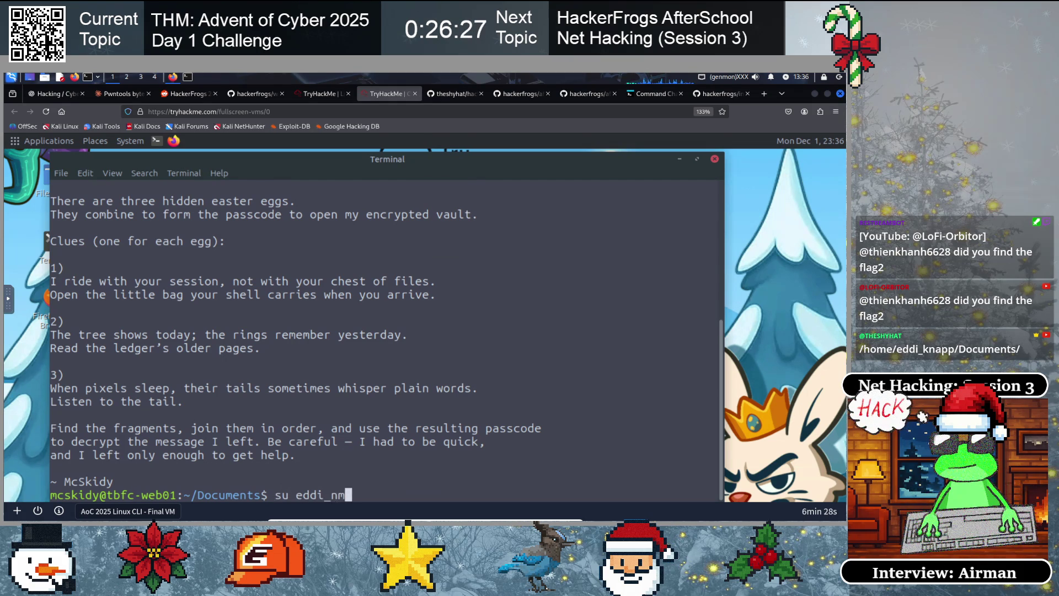
key(BackSpace)
key(BackSpace)
text(knapp)
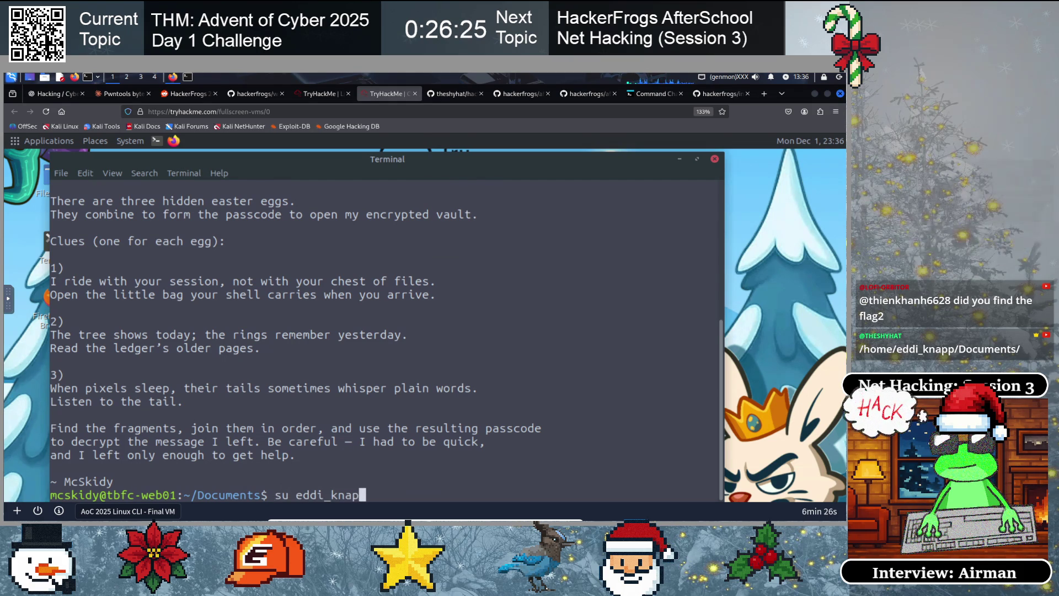
scroll(271, 361, up, 3)
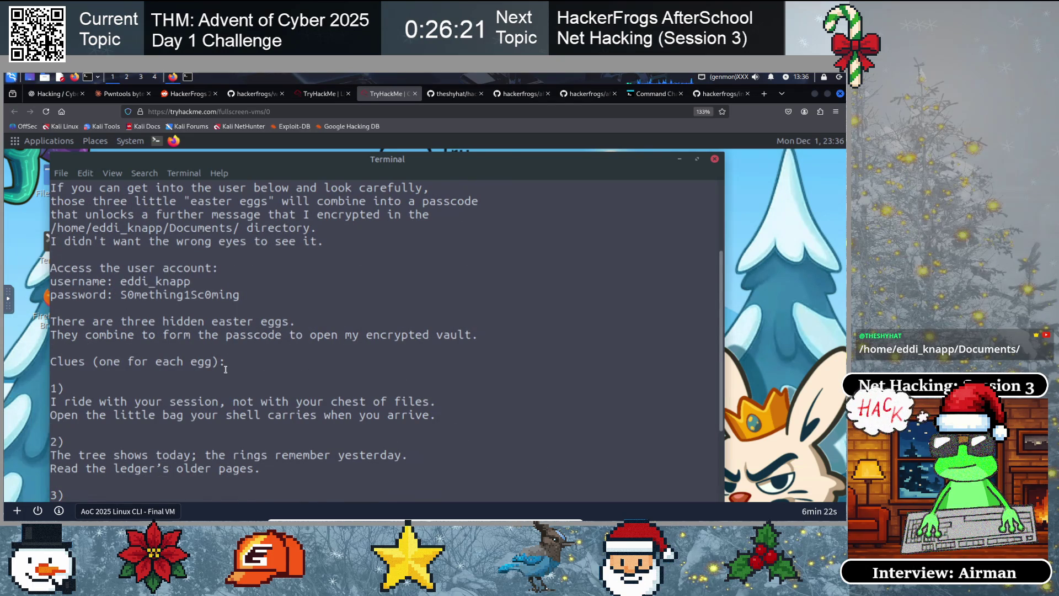
scroll(396, 405, down, 3)
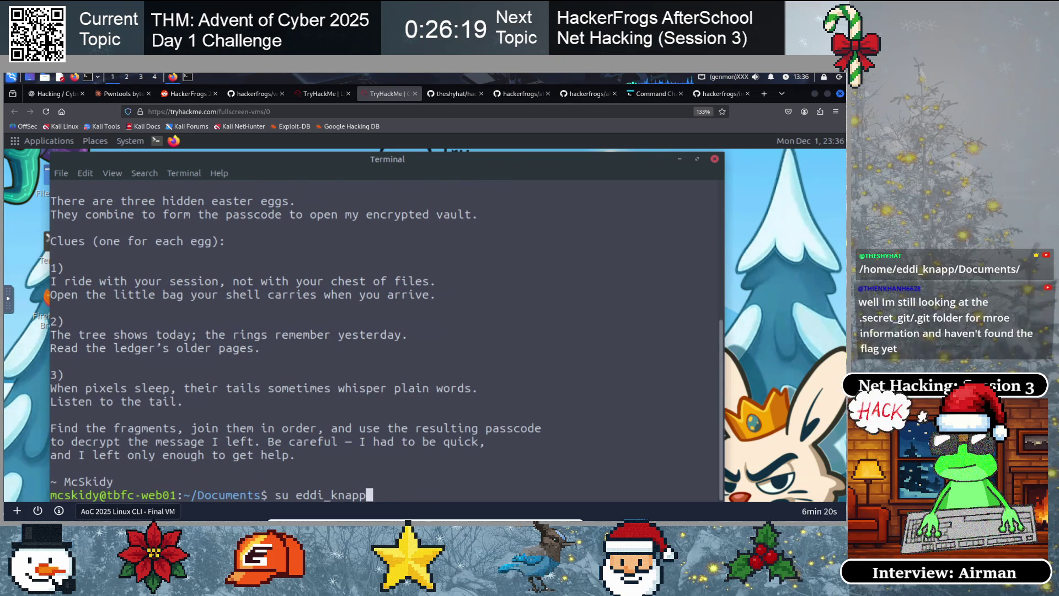
key(Return)
key(Return)
text(clear)
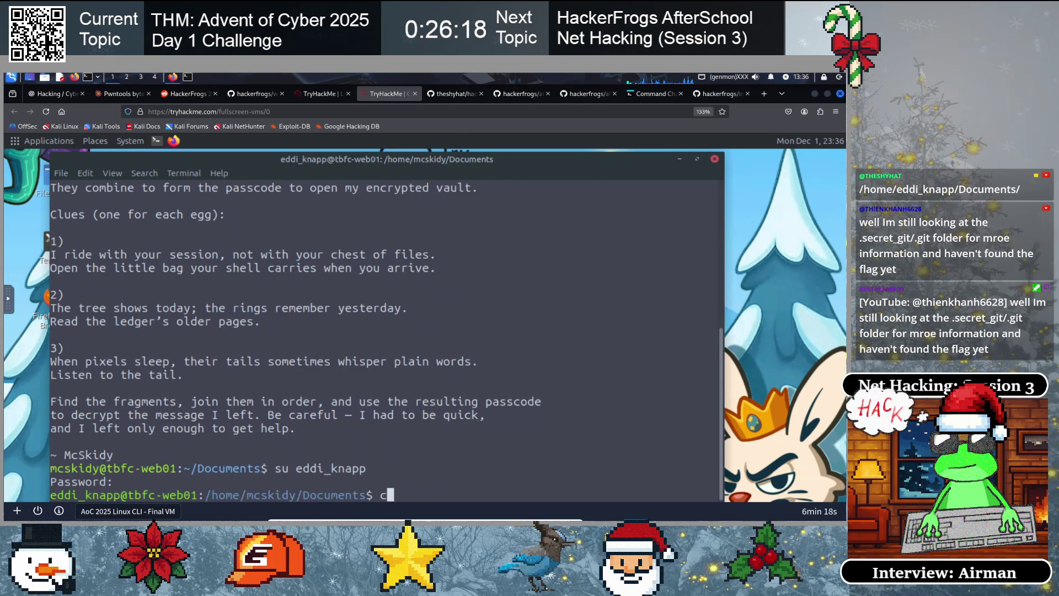
key(Return)
text(ls)
key(Return)
text(cat read-me-please.txt)
key(Return)
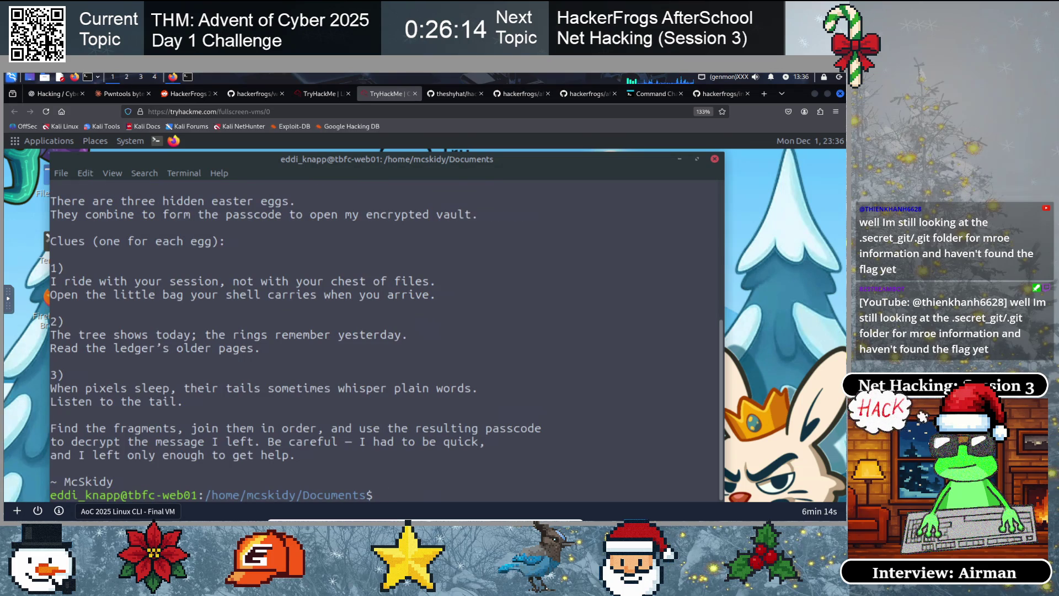
scroll(160, 350, up, 2)
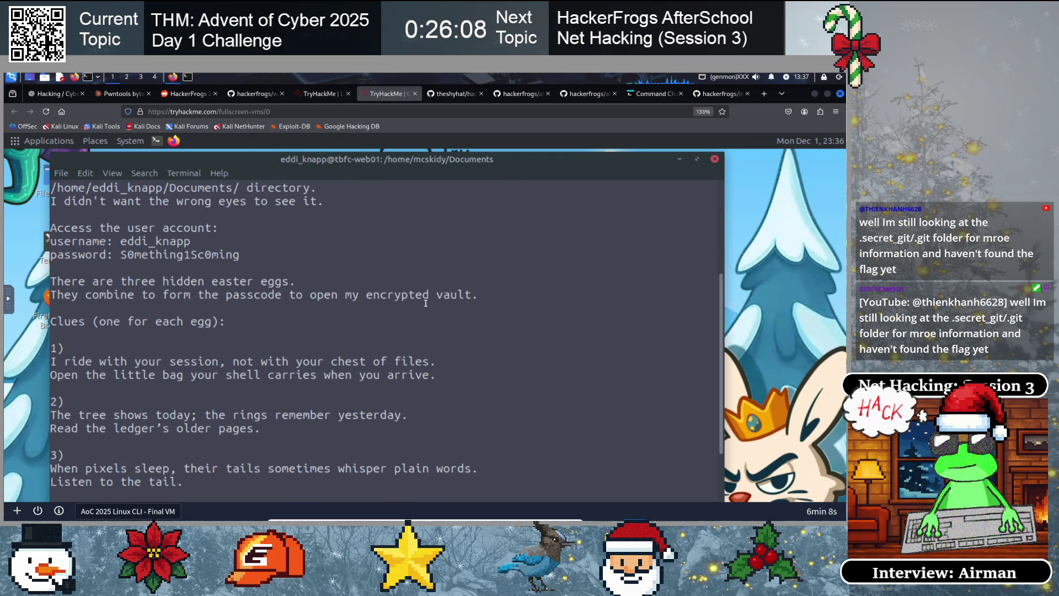
drag(470, 295, 289, 295)
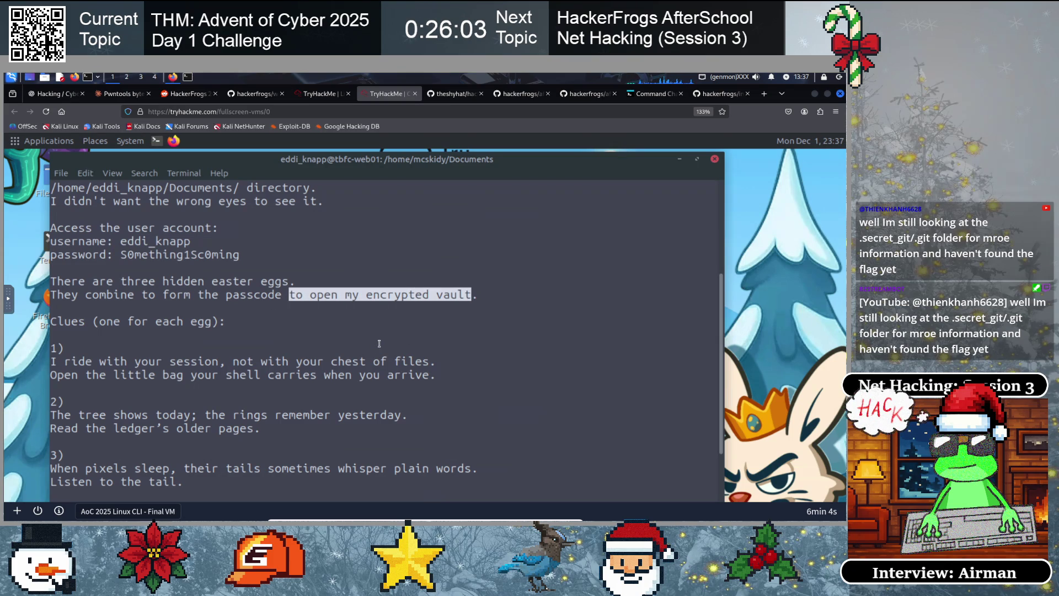
scroll(379, 343, down, 2)
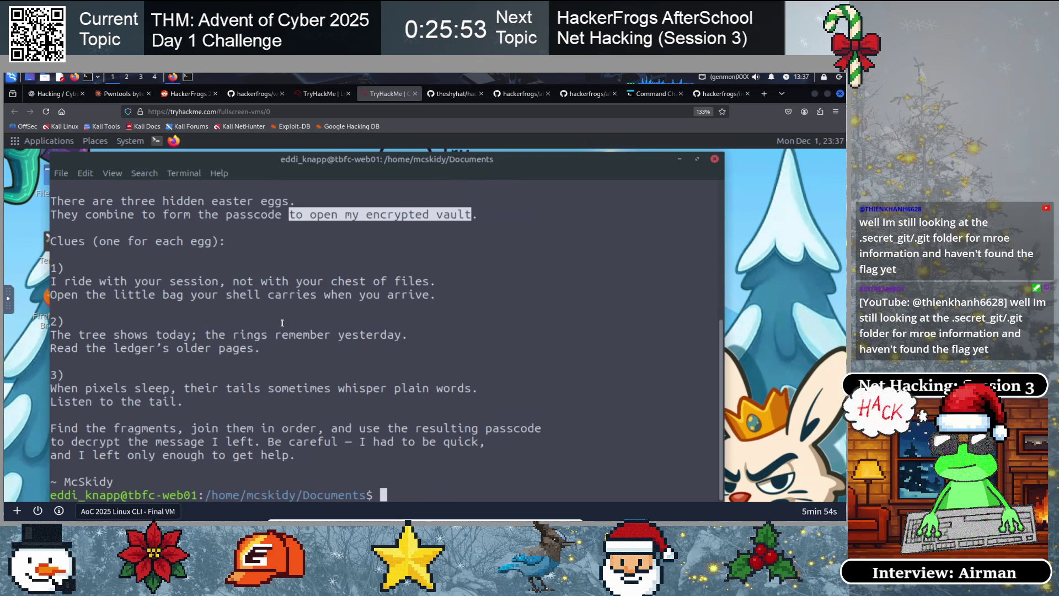
click(263, 366)
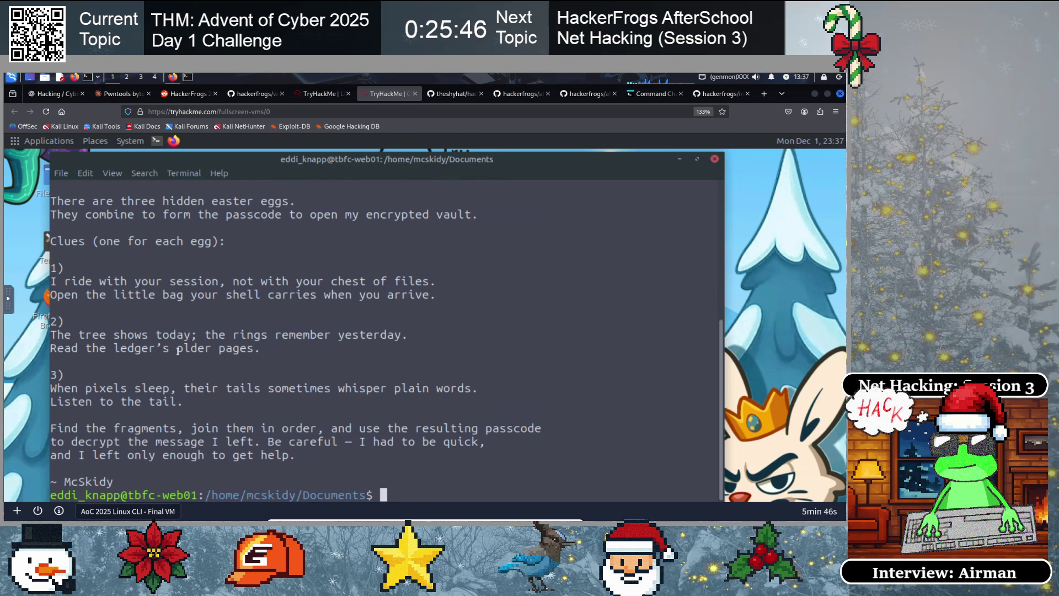
drag(92, 348, 227, 349)
click(138, 361)
drag(84, 349, 261, 349)
click(90, 347)
mouse_move(89, 346)
mouse_down()
mouse_move(240, 336)
mouse_move(251, 348)
mouse_up()
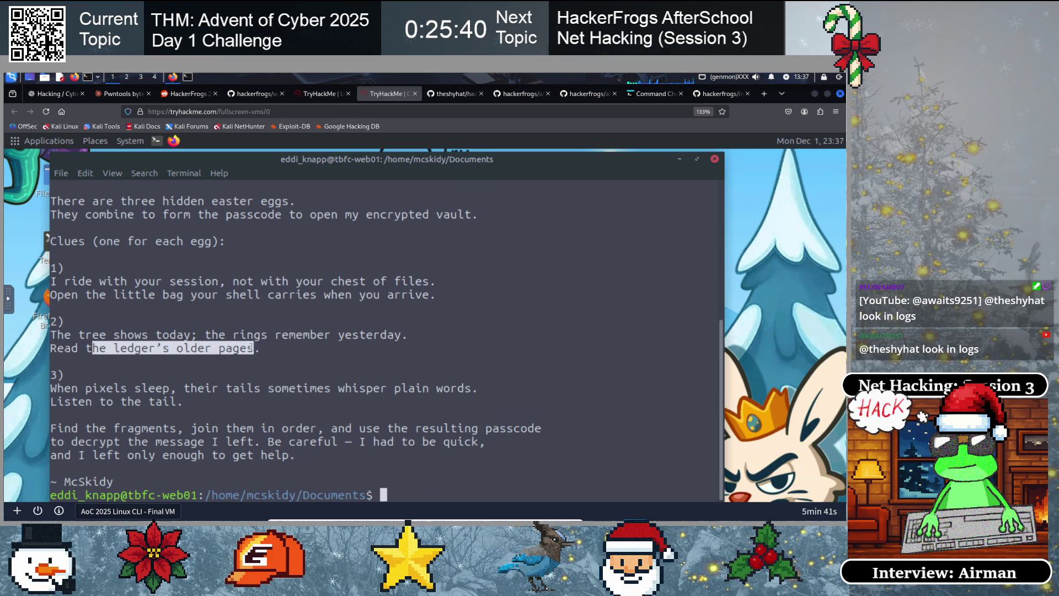
click(169, 357)
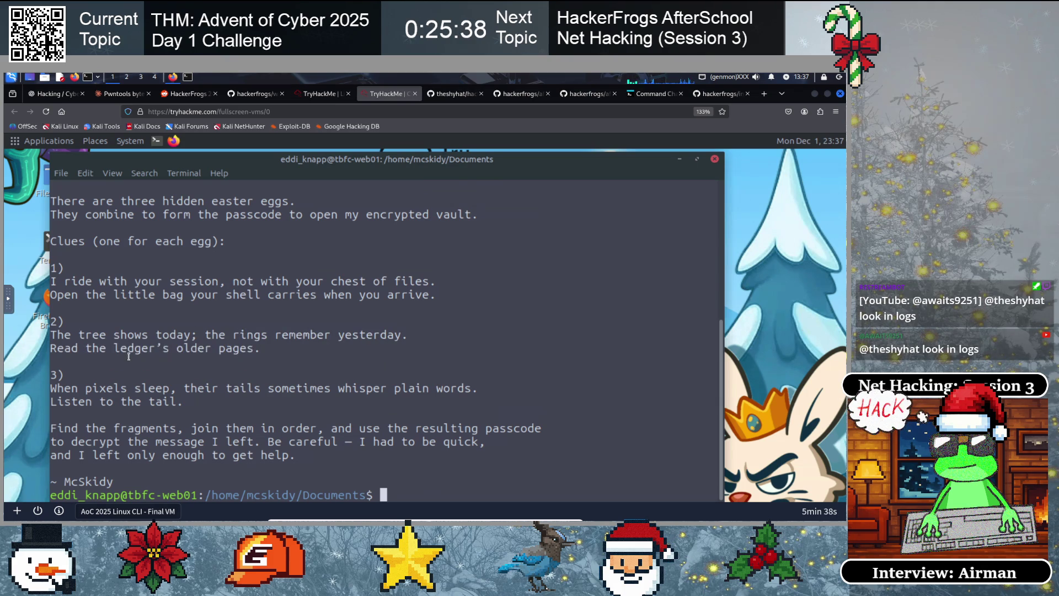
drag(112, 348, 240, 347)
click(94, 337)
drag(64, 335, 359, 335)
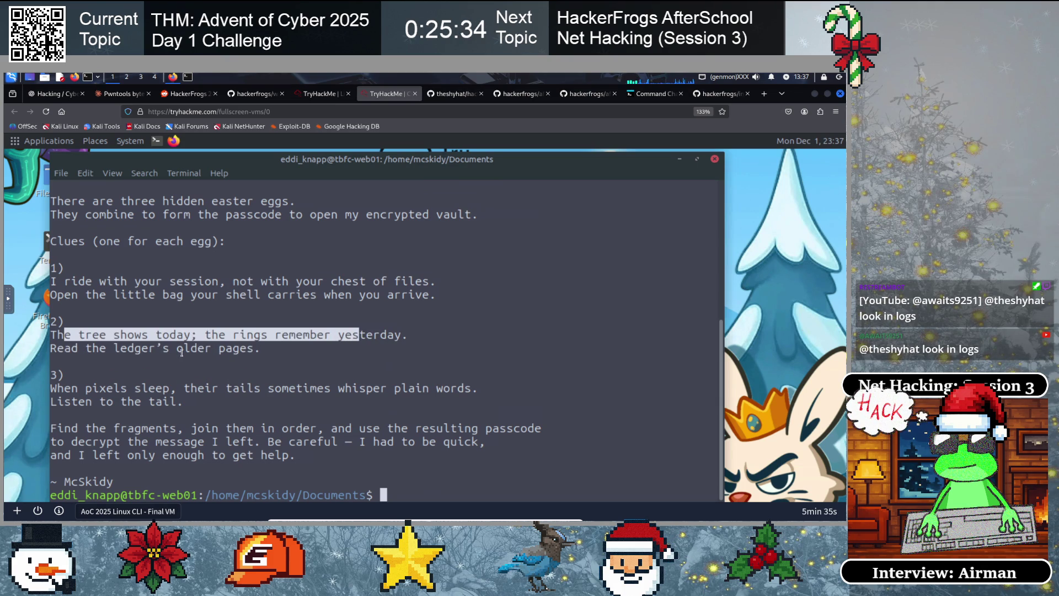
click(154, 347)
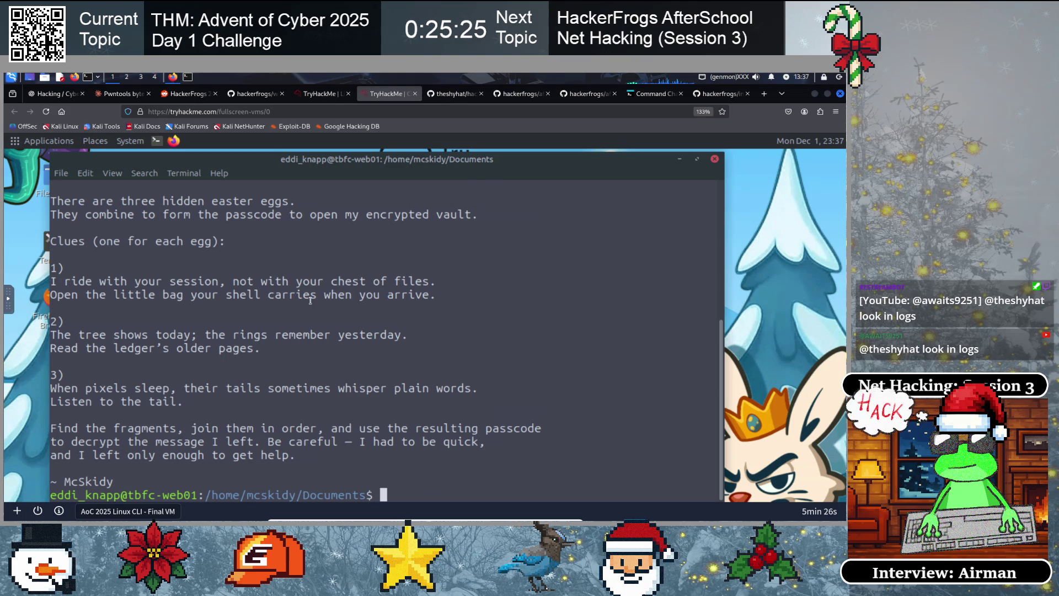
drag(69, 283, 406, 290)
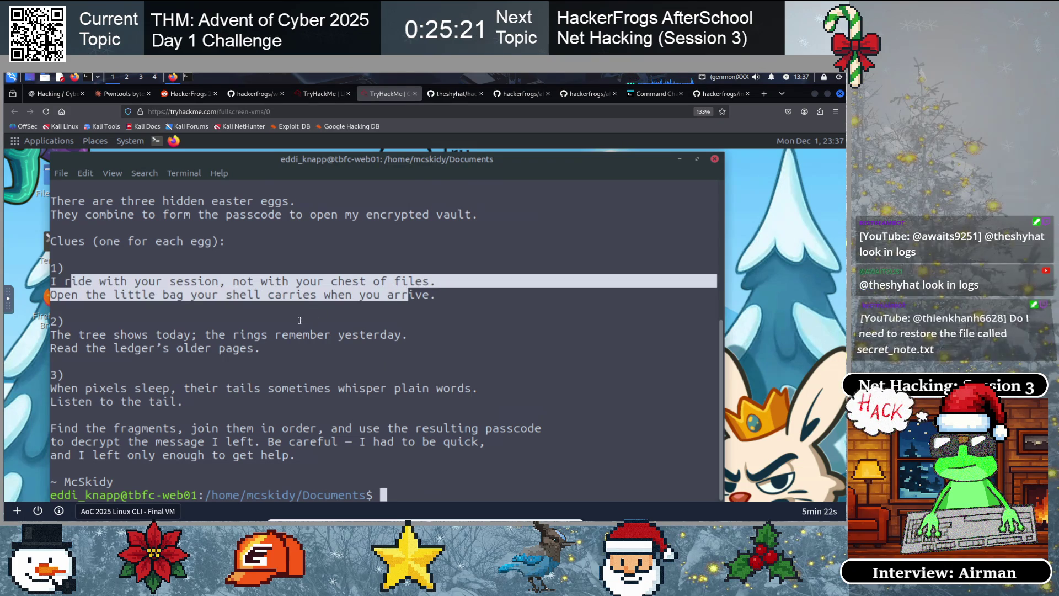
click(333, 338)
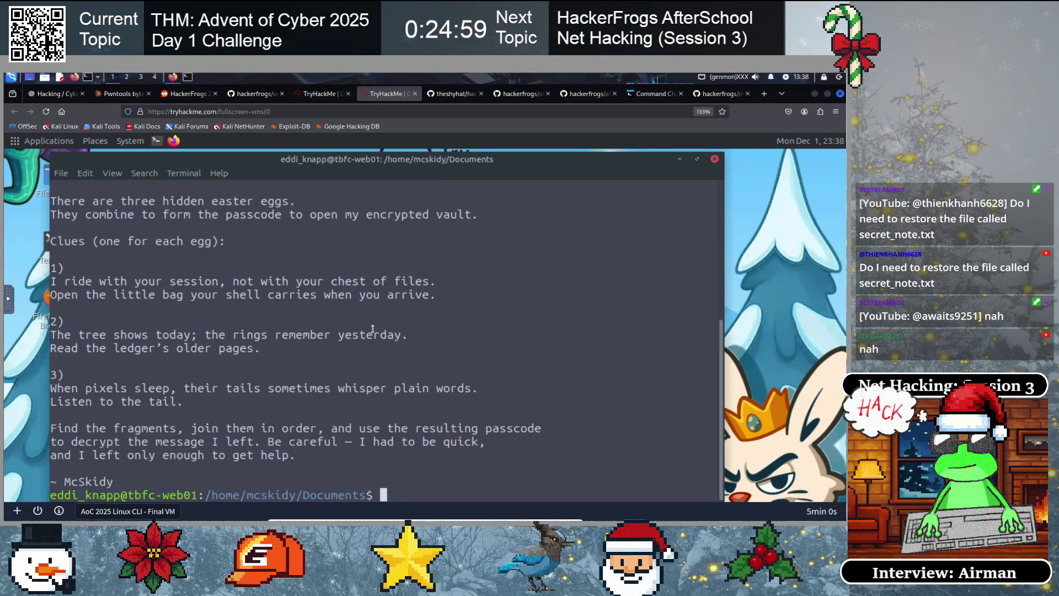
text(env)
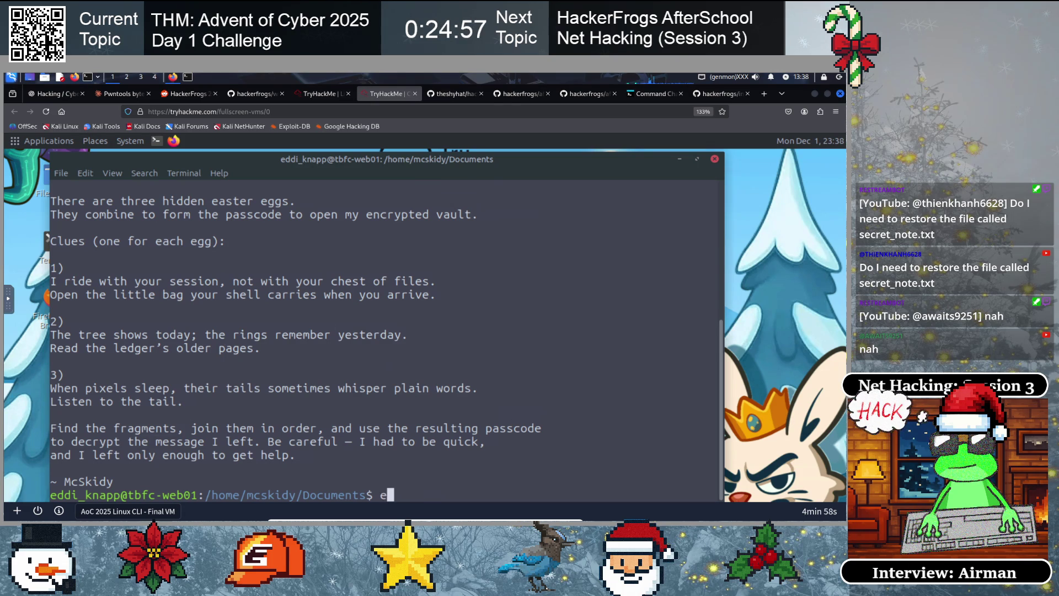
Run env and copy the PASSFRAG1 line from the environment variable listing
key(Return)
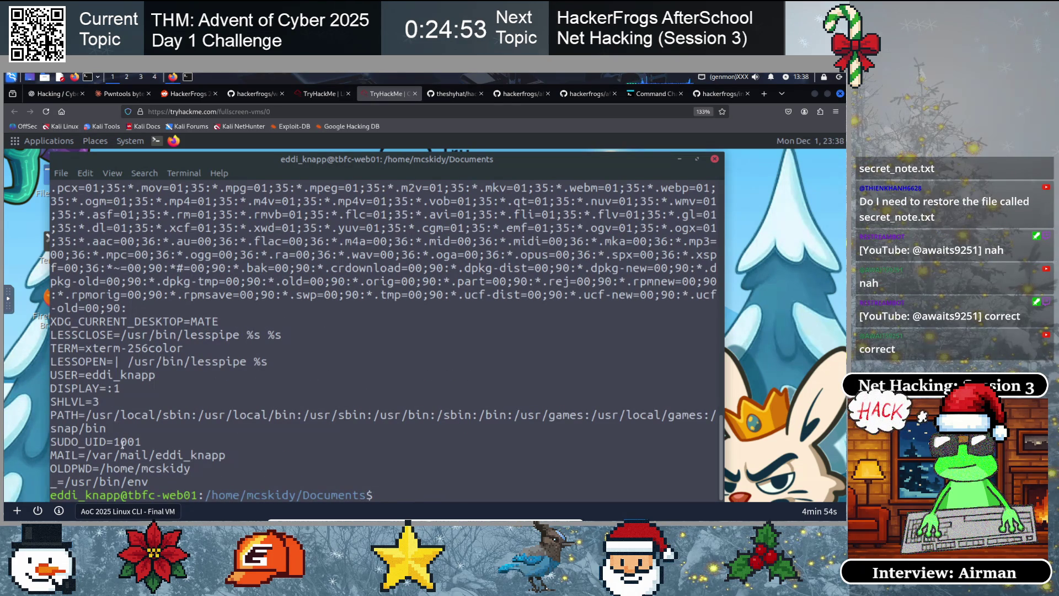
scroll(124, 457, up, 8)
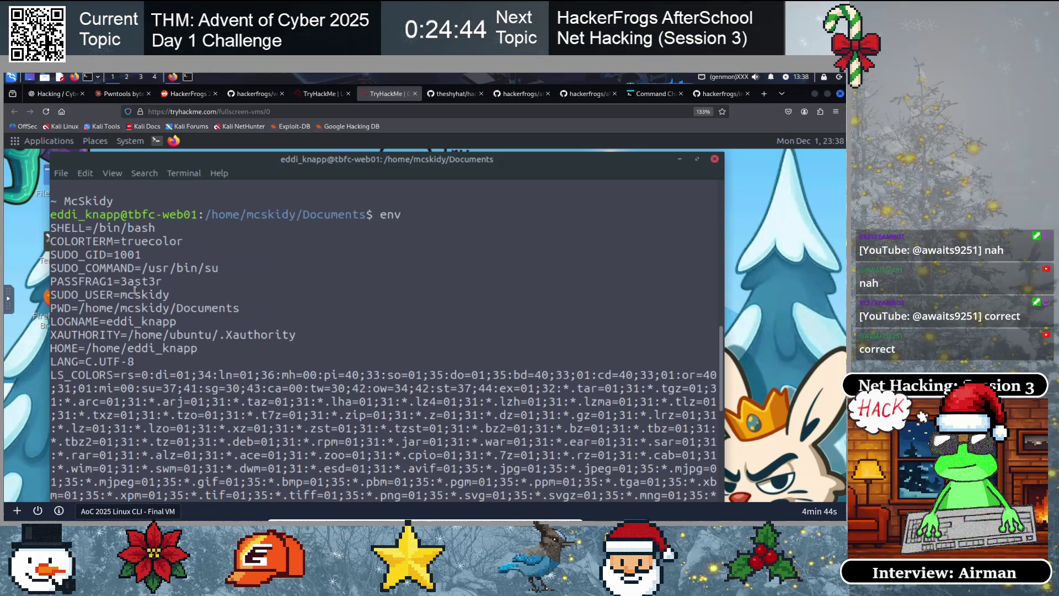
drag(162, 281, 49, 281)
right_click(62, 284)
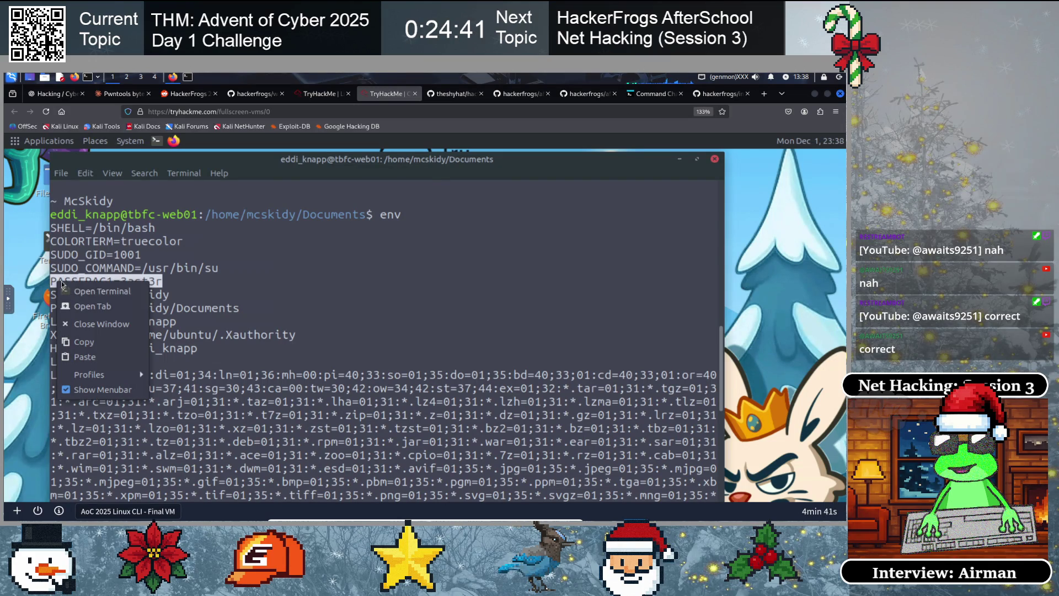
click(83, 342)
click(207, 312)
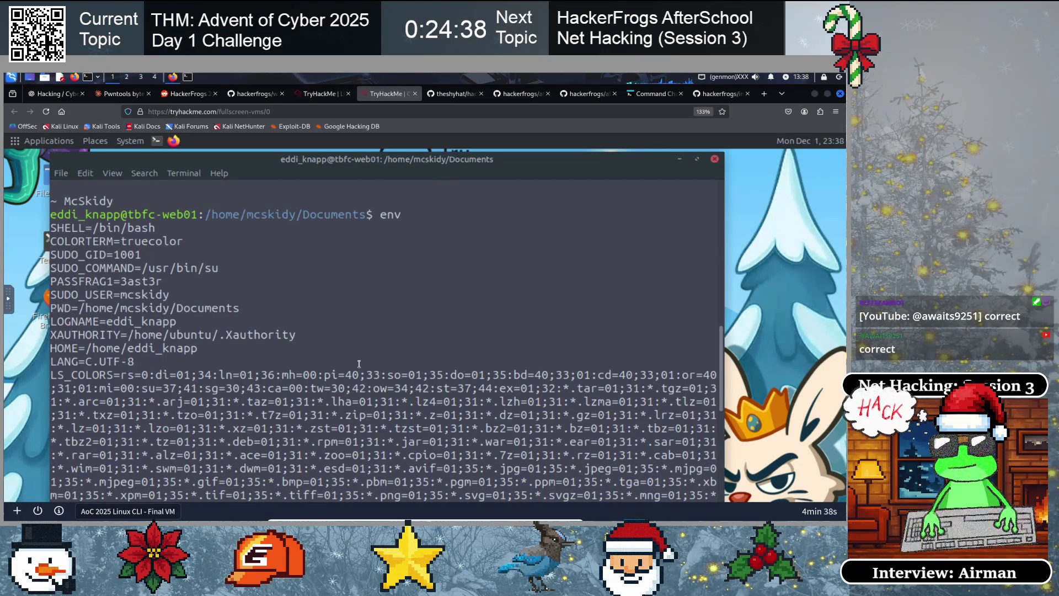
click(448, 93)
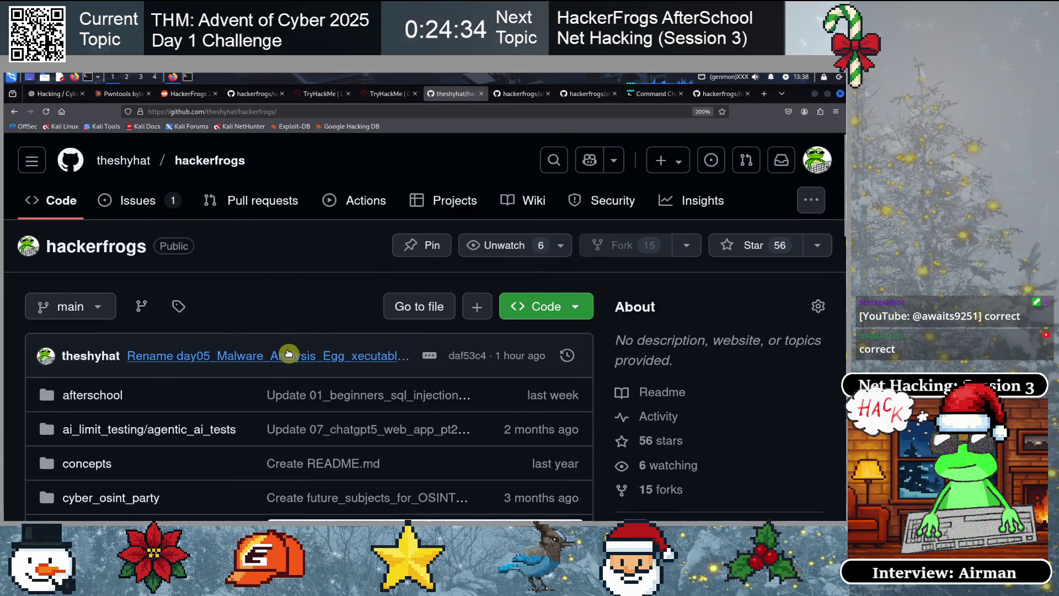
Browse the hackerfrogs repository to walkthroughs/tryhackme/advent_of_cyber/2025
scroll(285, 350, down, 5)
scroll(348, 346, down, 4)
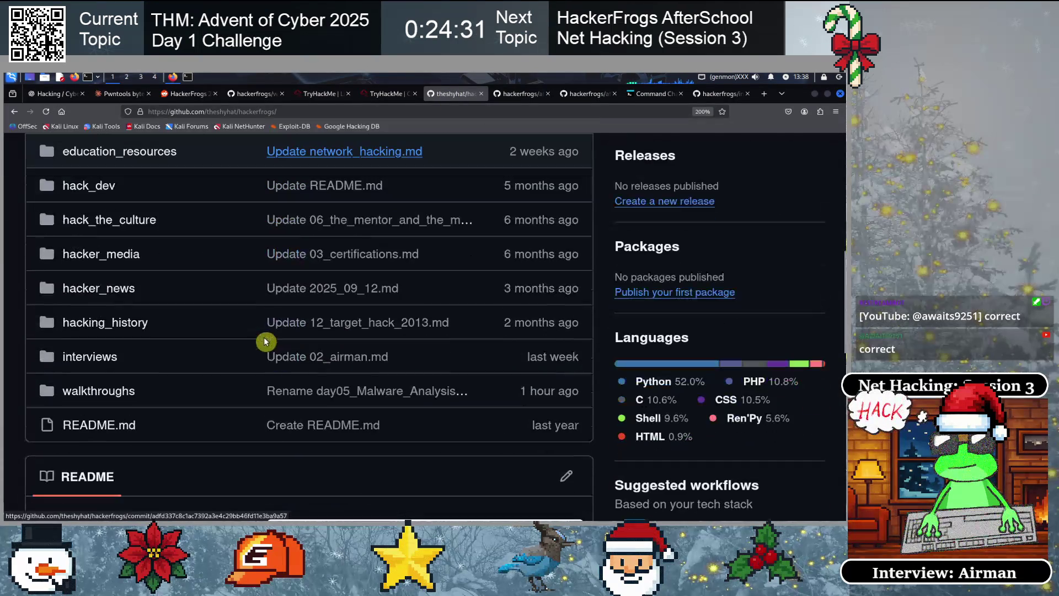
scroll(108, 322, up, 5)
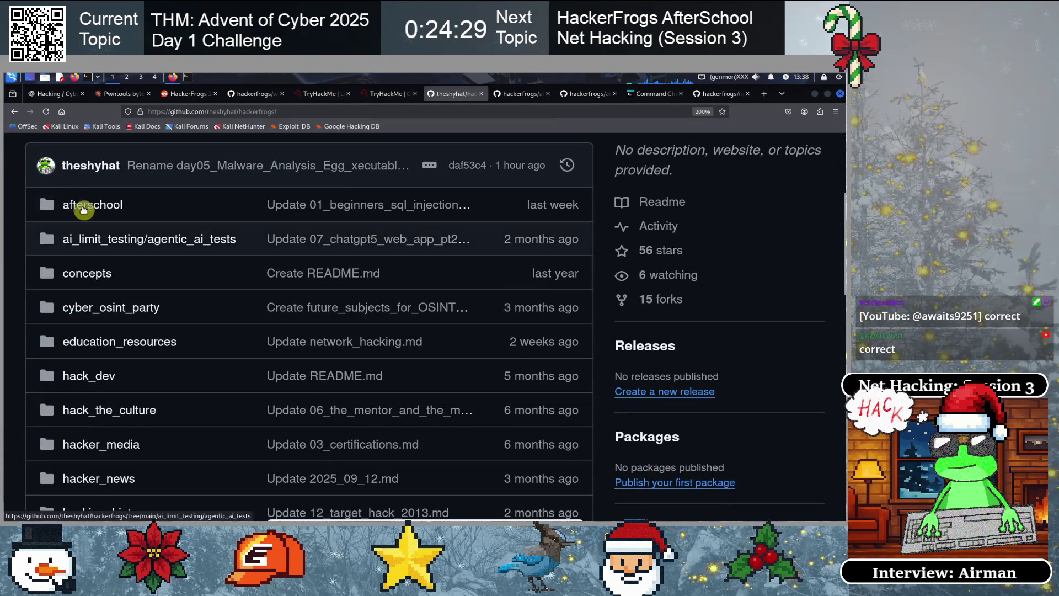
click(84, 207)
scroll(109, 373, down, 4)
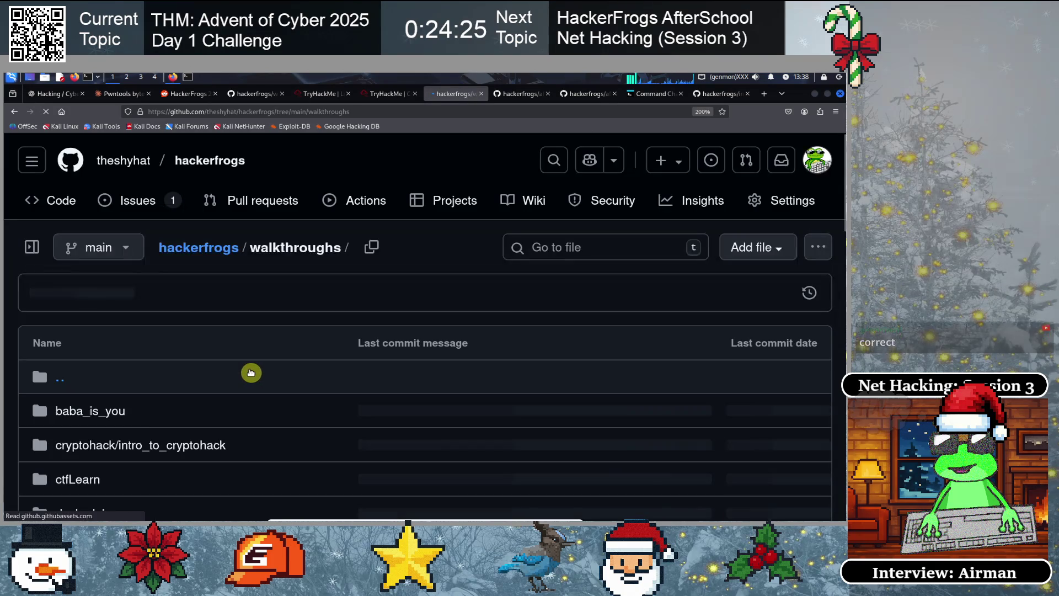
scroll(246, 374, down, 6)
scroll(241, 373, down, 4)
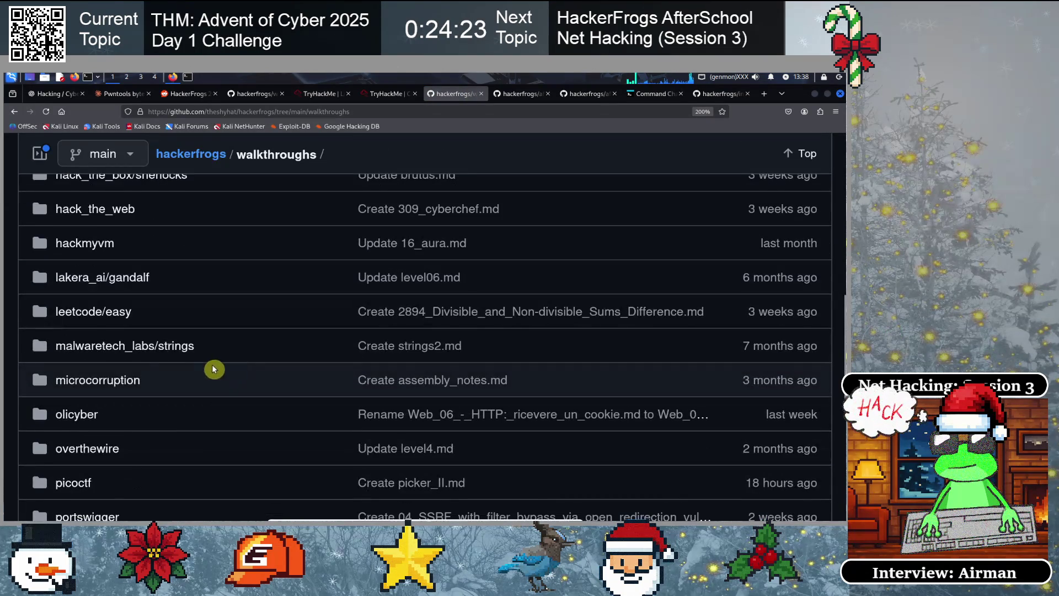
scroll(138, 430, down, 1)
scroll(135, 438, down, 6)
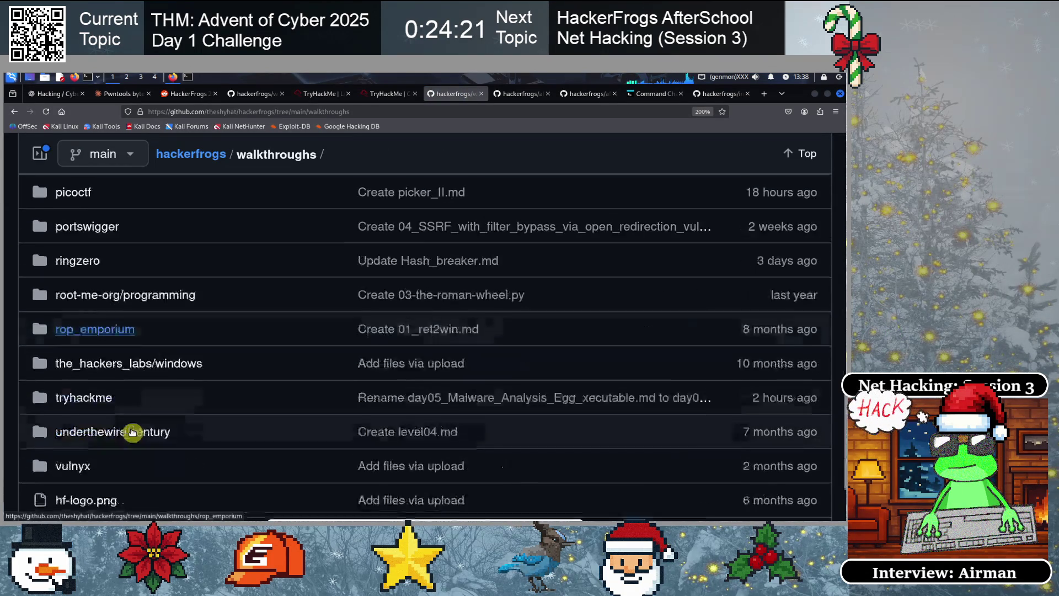
click(79, 310)
click(135, 380)
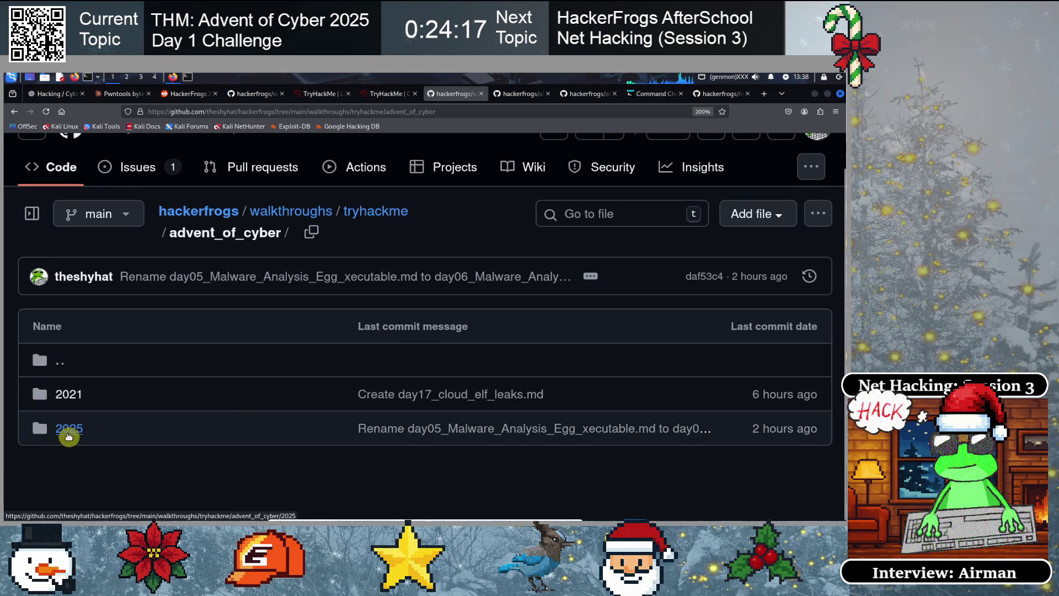
click(67, 430)
Start a new file in the 2025 folder via Add file > Create new file
scroll(266, 393, down, 2)
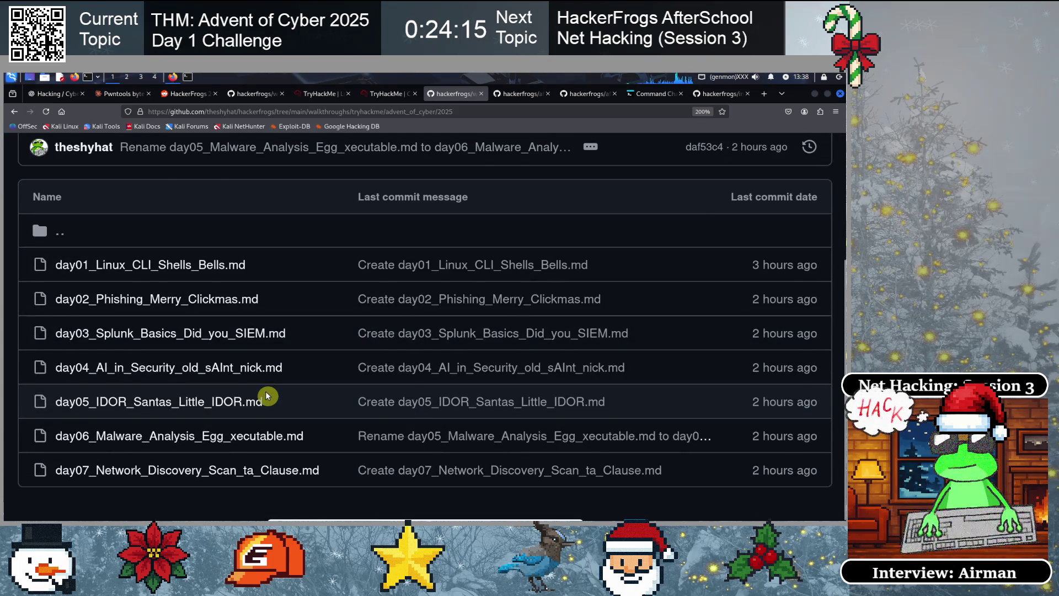
scroll(268, 394, up, 3)
scroll(399, 365, down, 2)
scroll(400, 365, up, 2)
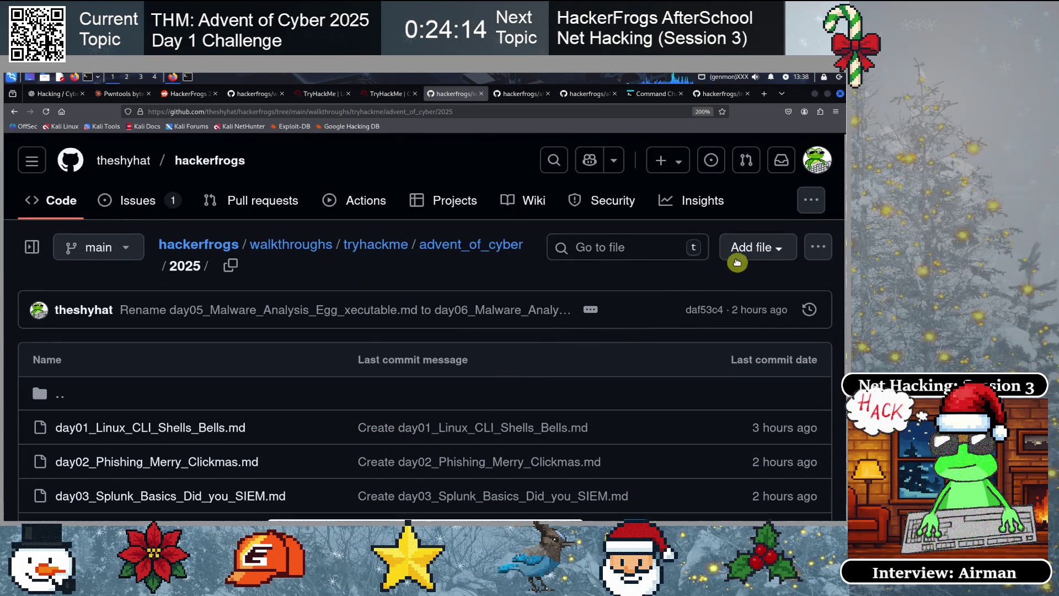
click(758, 257)
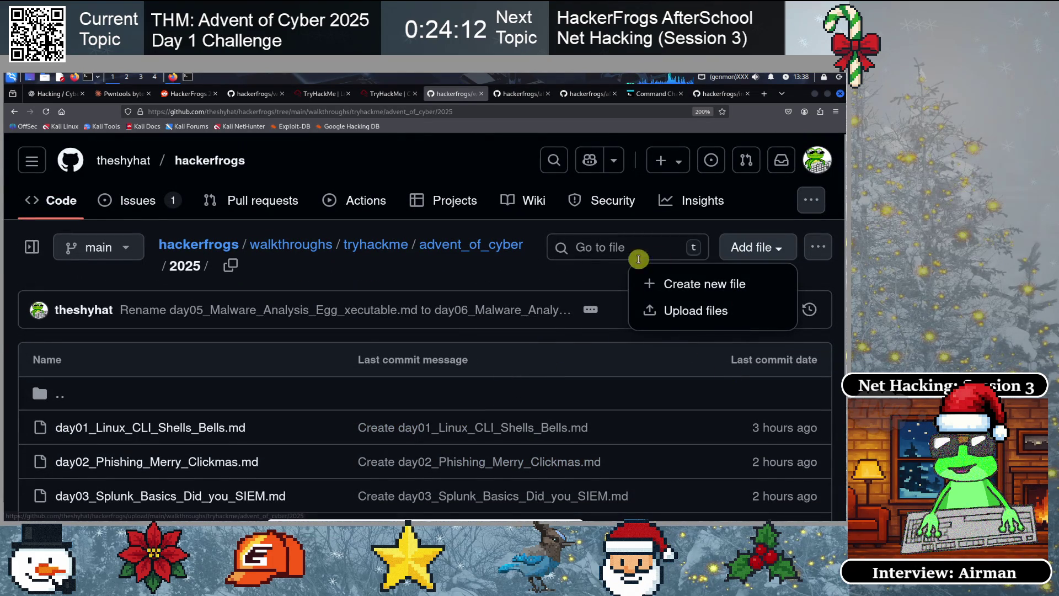
click(686, 287)
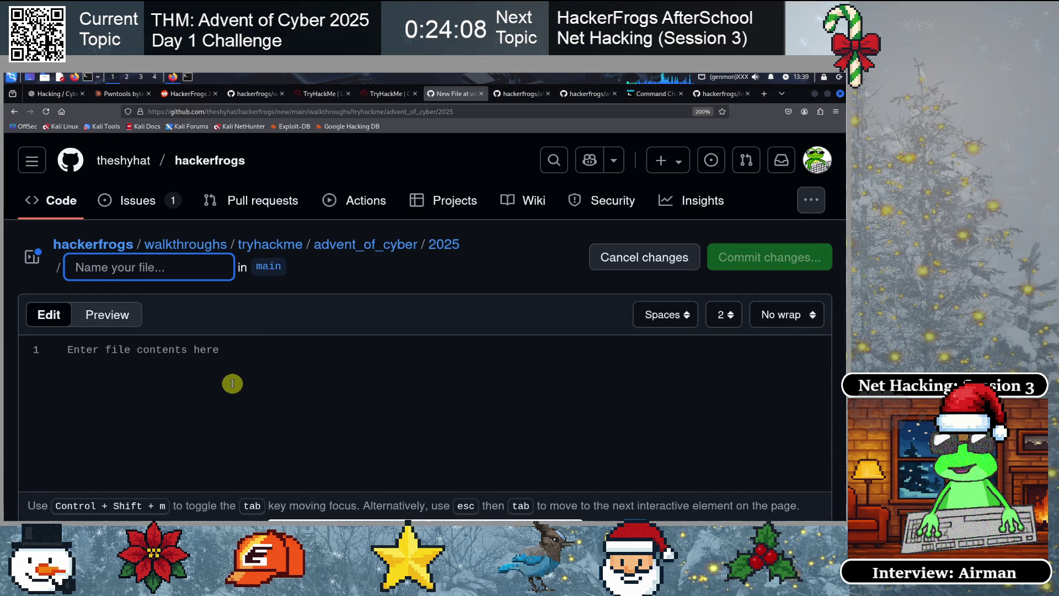
Name the file side01.md and add three '#' heading lines
text(side01_)
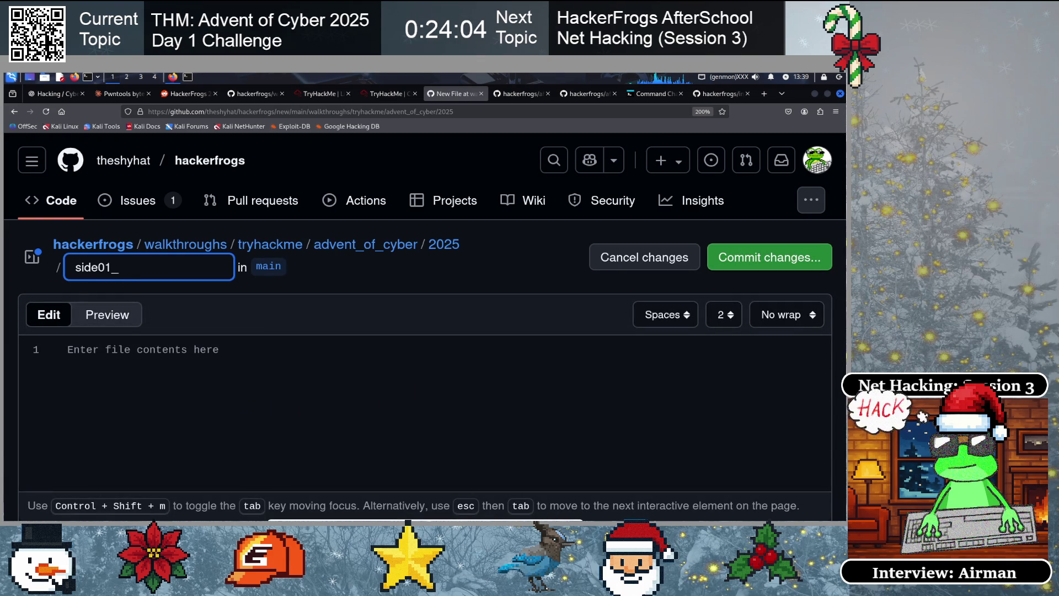
key(BackSpace)
text(.md)
click(147, 374)
text(#)
key(Return)
text(#)
key(Return)
text(#)
key(Return)
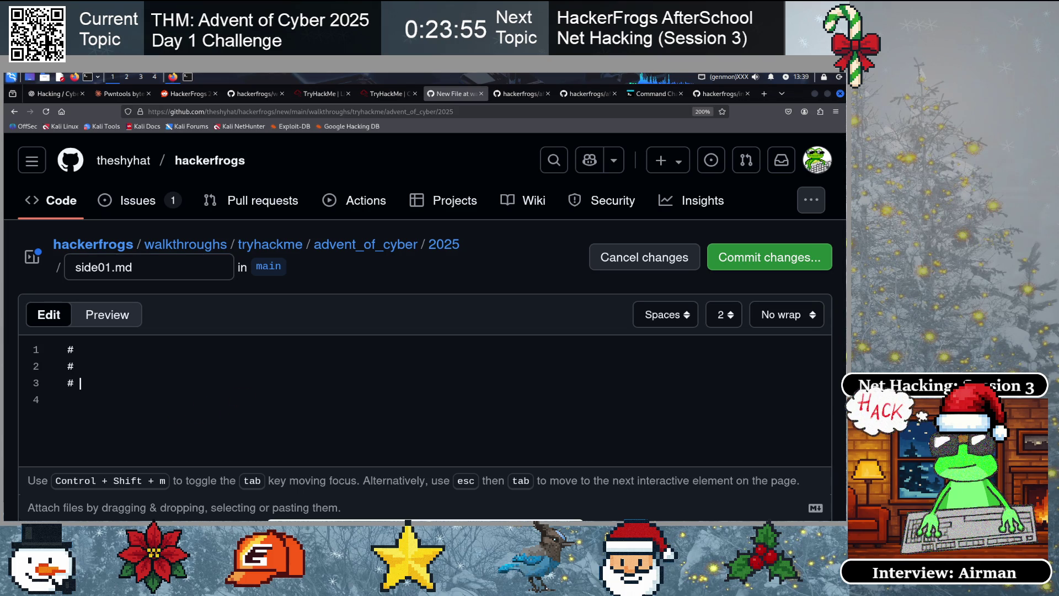
Fill the headings with 'URL' and 'from day 1', then 'Concept' with a note line
click(80, 349)
text(URL)
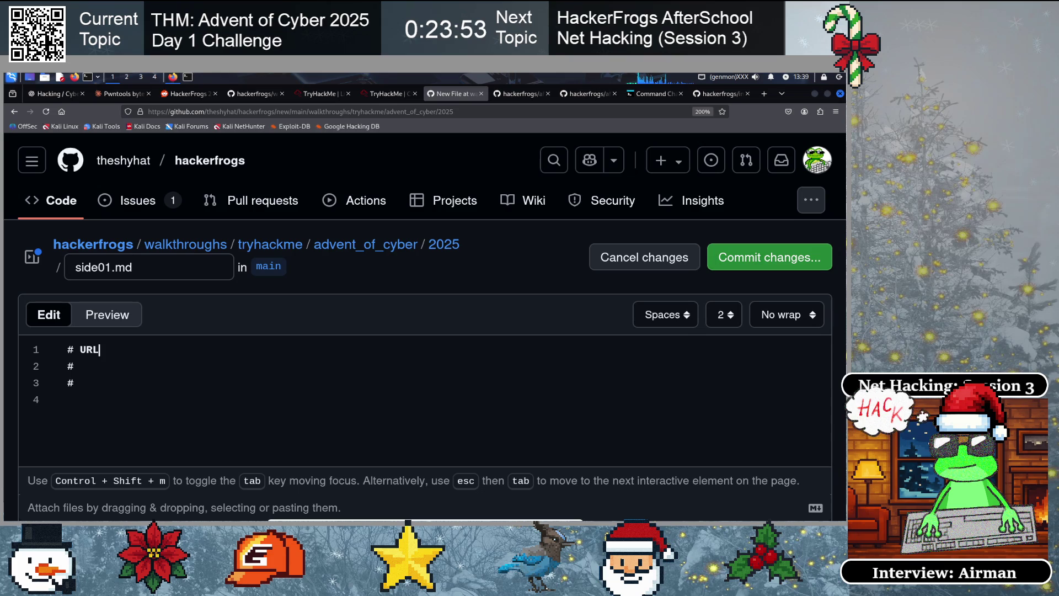
key(Return)
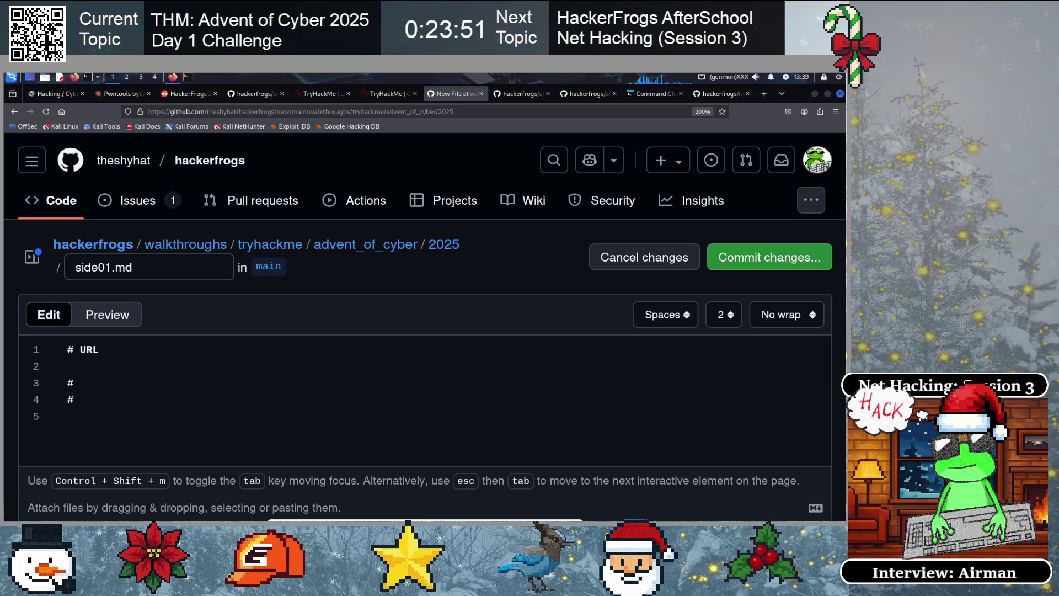
text(from)
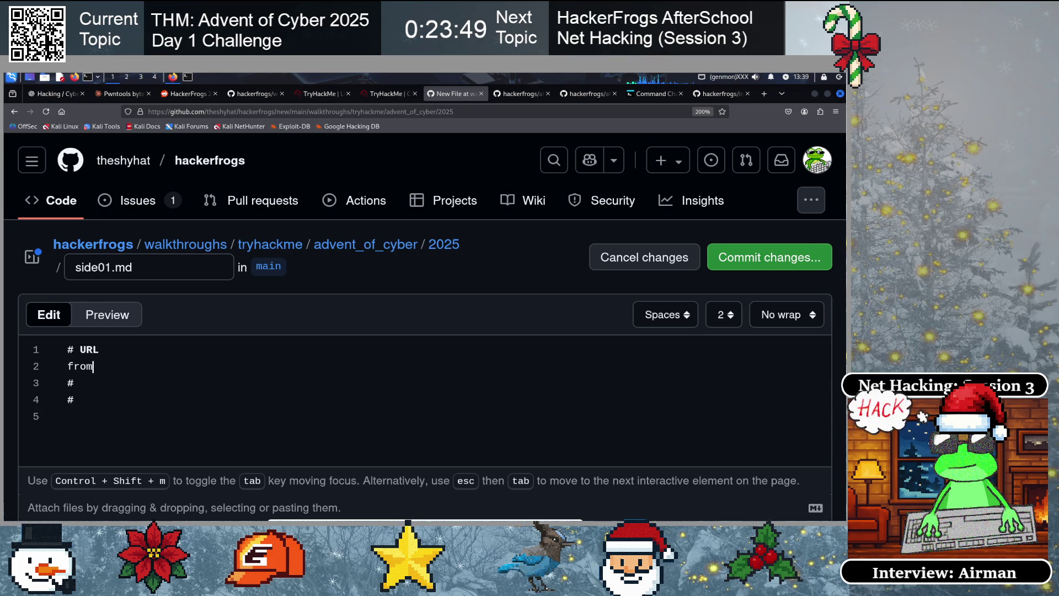
text( day 1)
click(74, 382)
text(Concept)
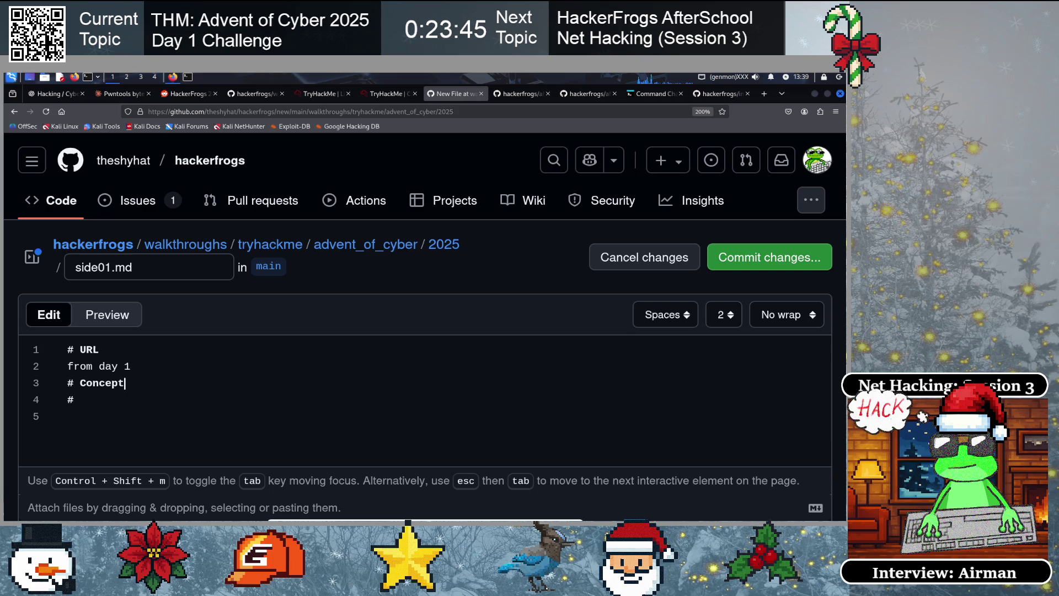
key(Return)
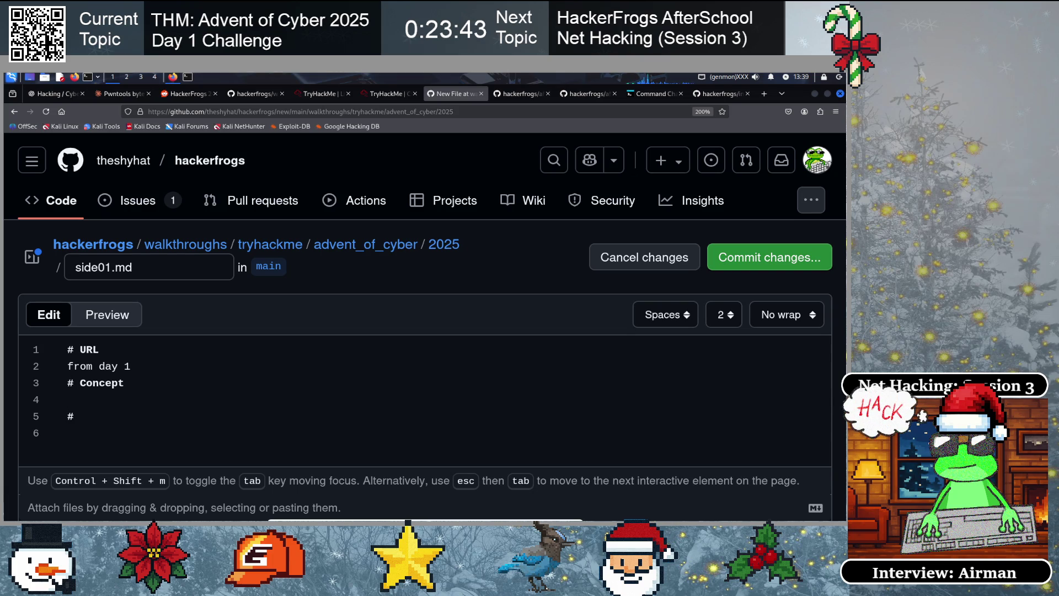
text(* hunting)
text(nd a Linux)
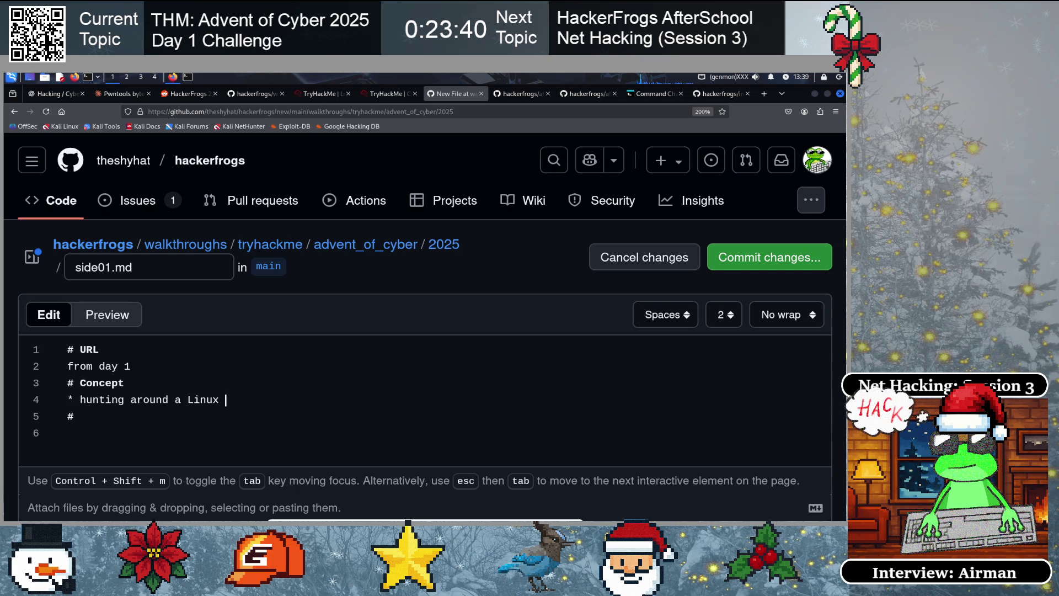
text(ystem)
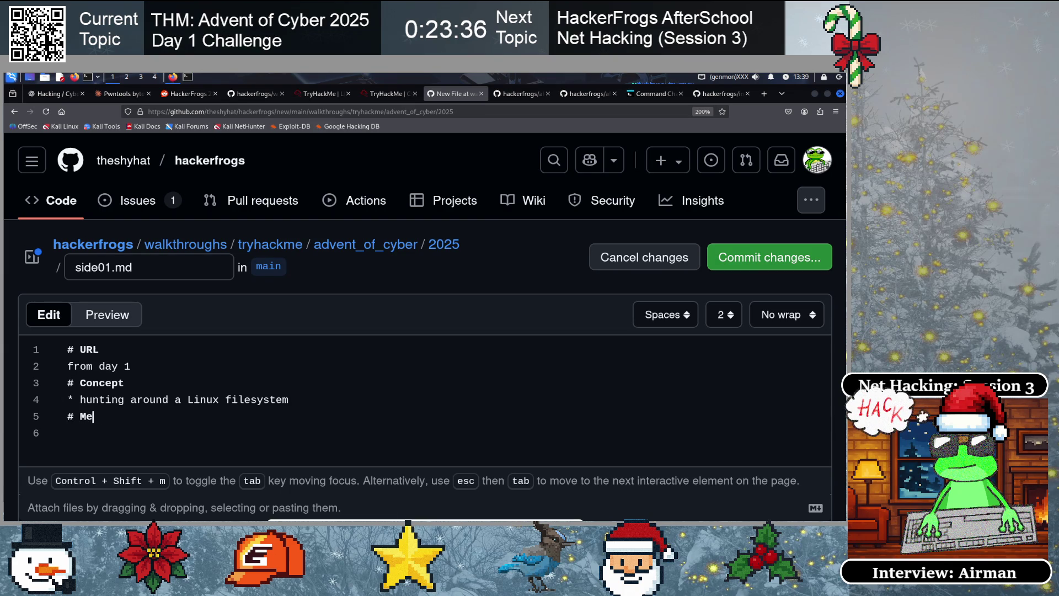
text(f)
Add the 'are given credentials' bullet with the username in backticks, fixing its spelling
key(Return)
key(Return)
key(Return)
key(Up)
key(Up)
text(are given credentials)
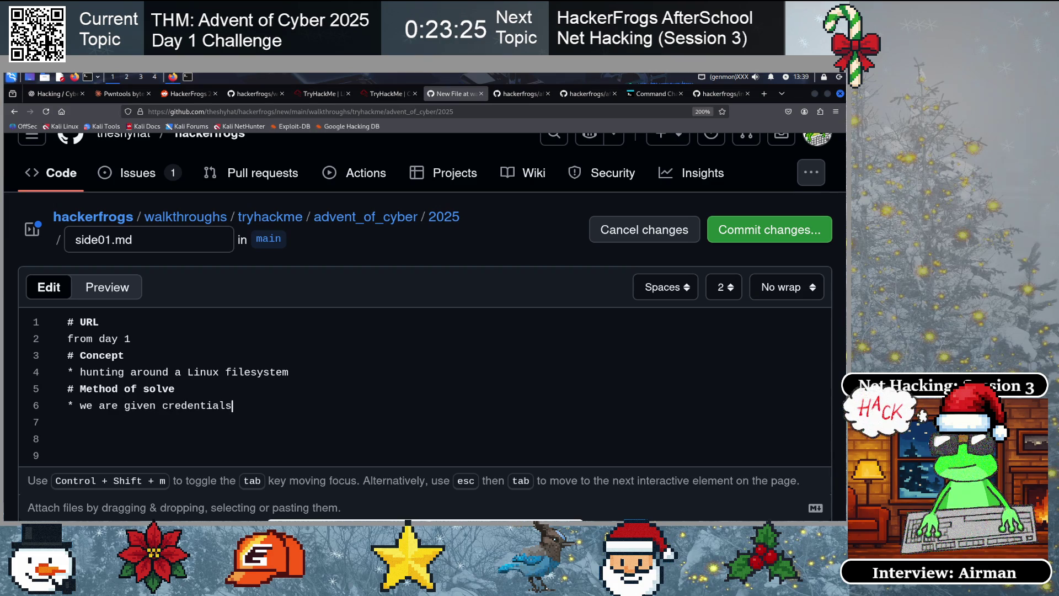
text( `)
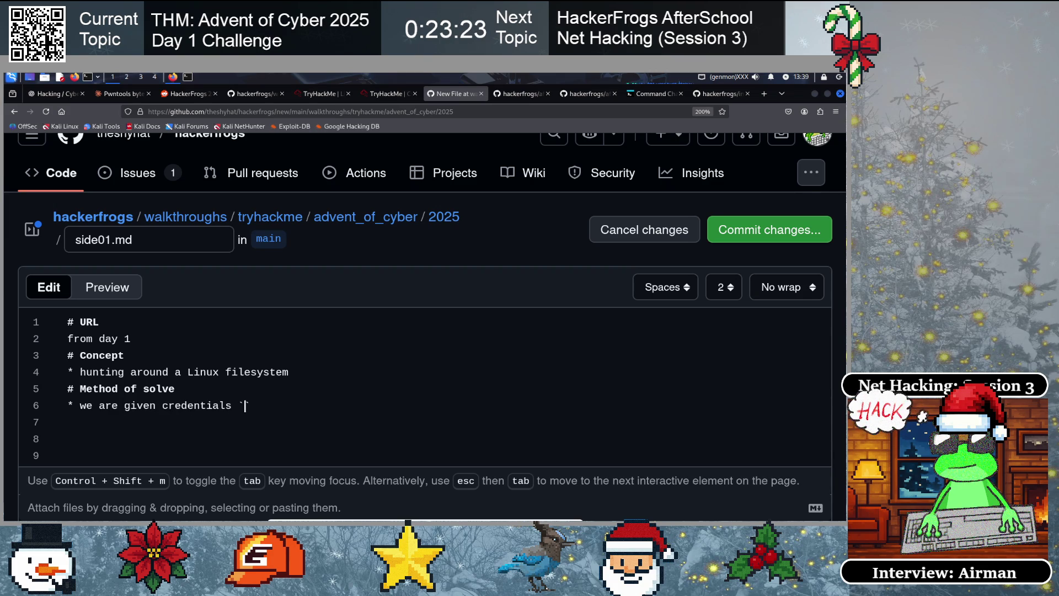
text(`)
key(Left)
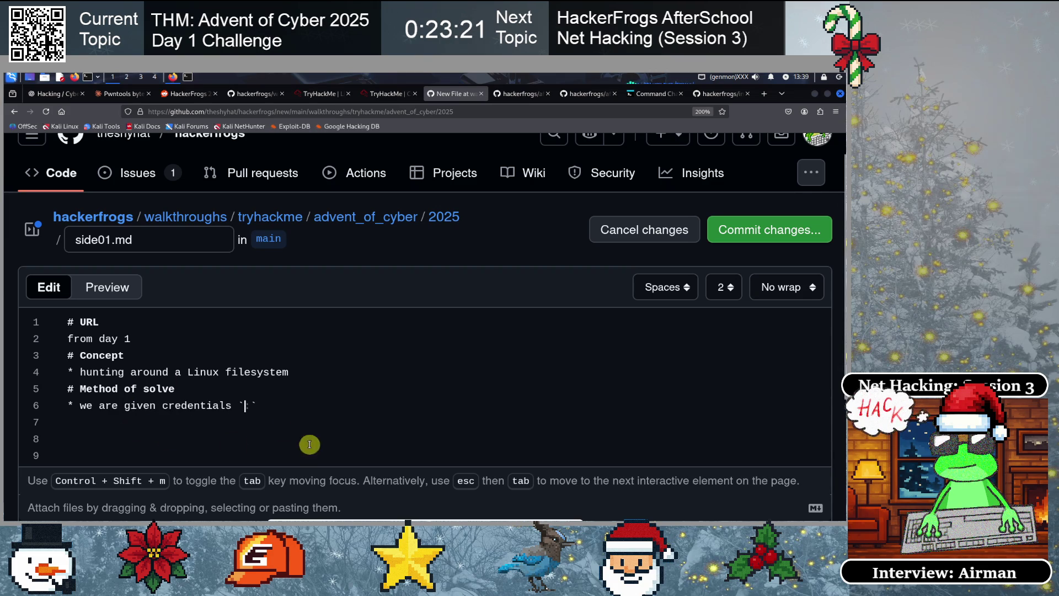
text(eddi_nma)
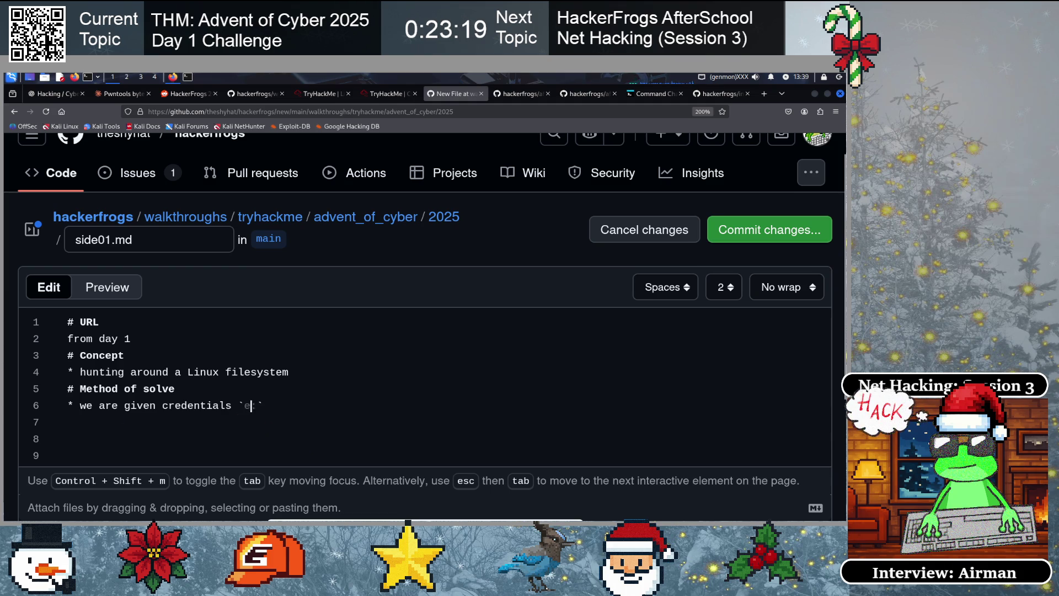
text(p:)
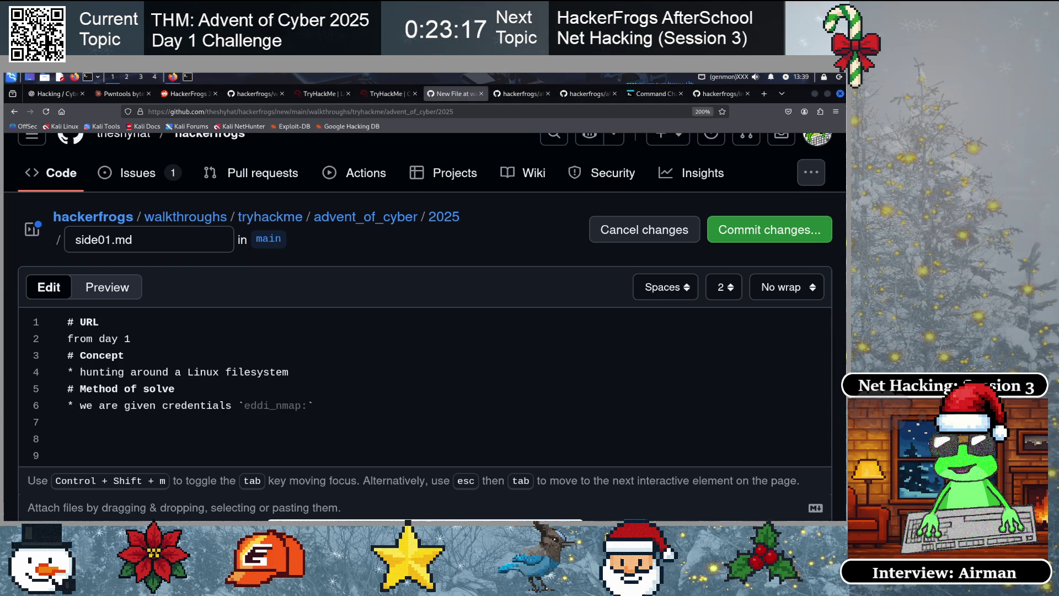
text(p)
key(Left)
key(Left)
key(Left)
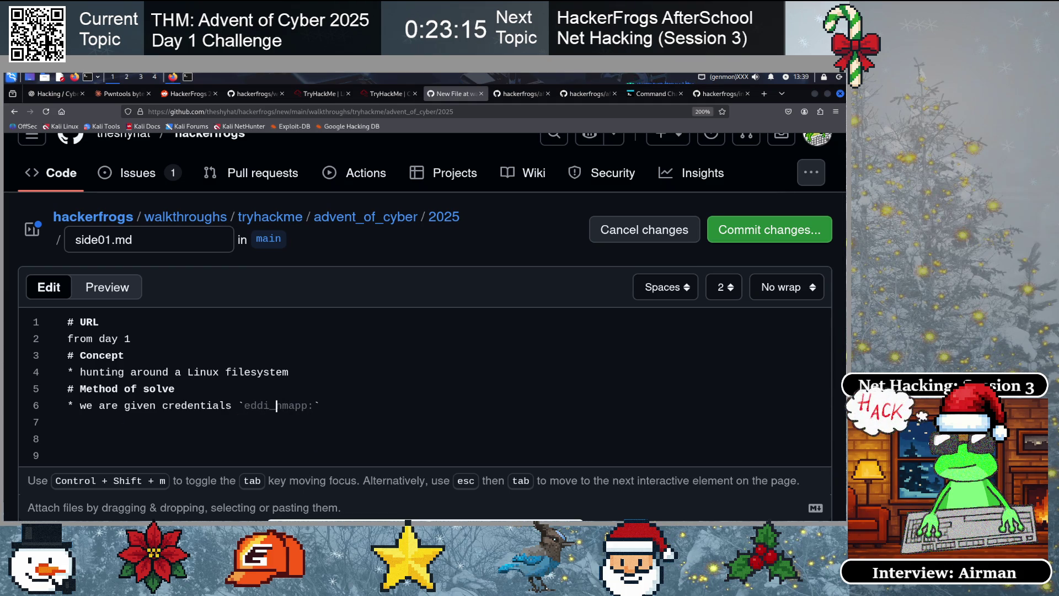
key(Right)
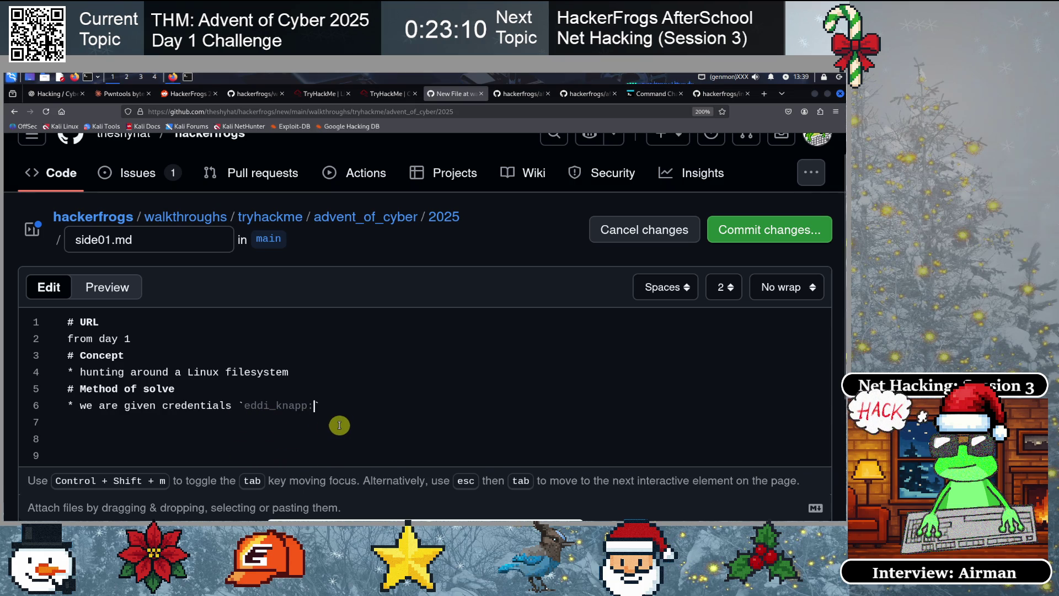
click(388, 94)
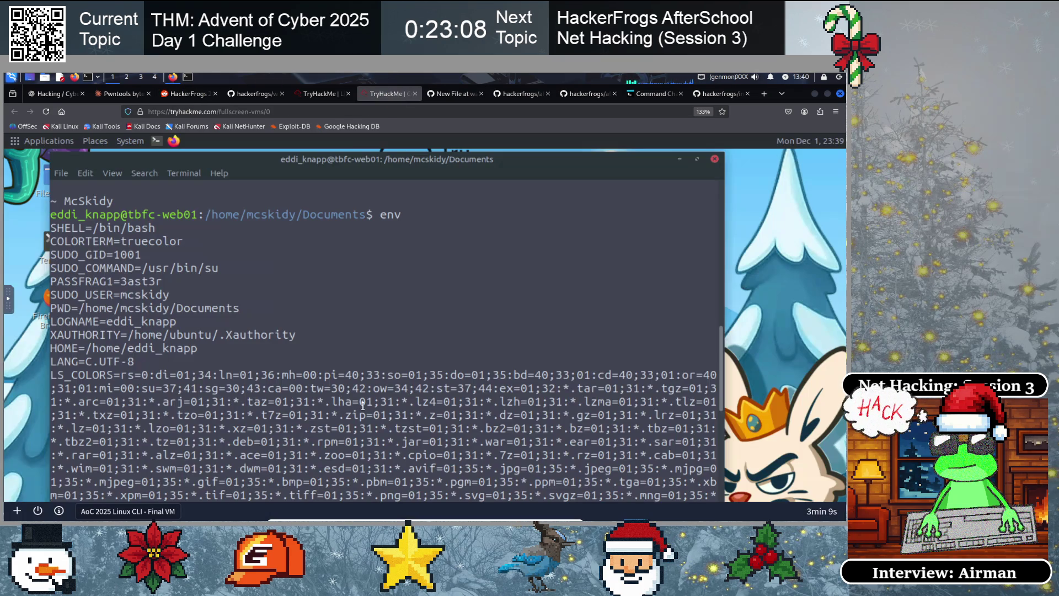
Copy the account password from McSkidy's note in the VM terminal
scroll(205, 318, up, 3)
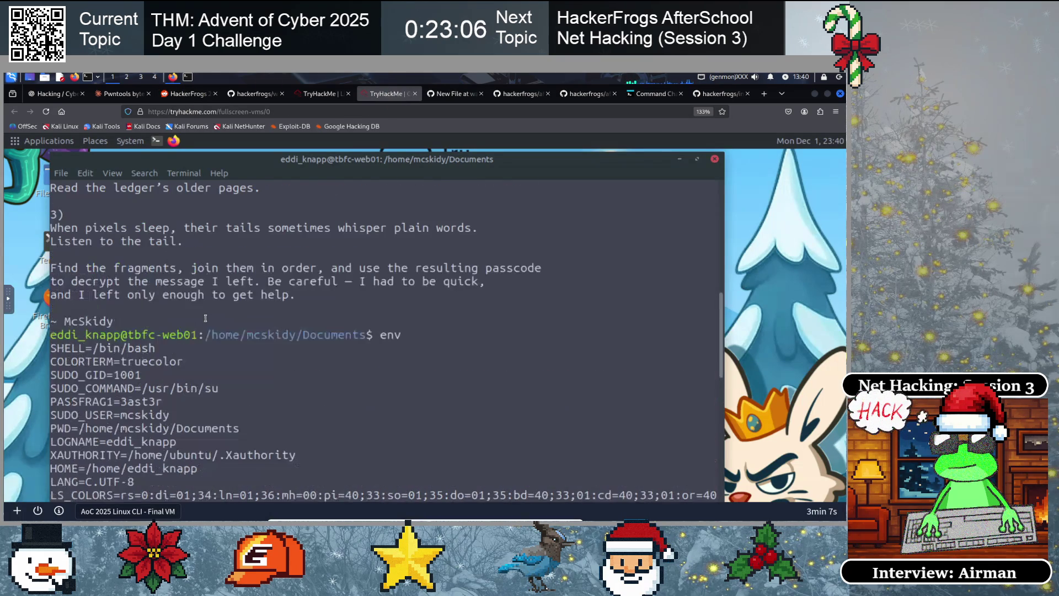
scroll(205, 318, up, 6)
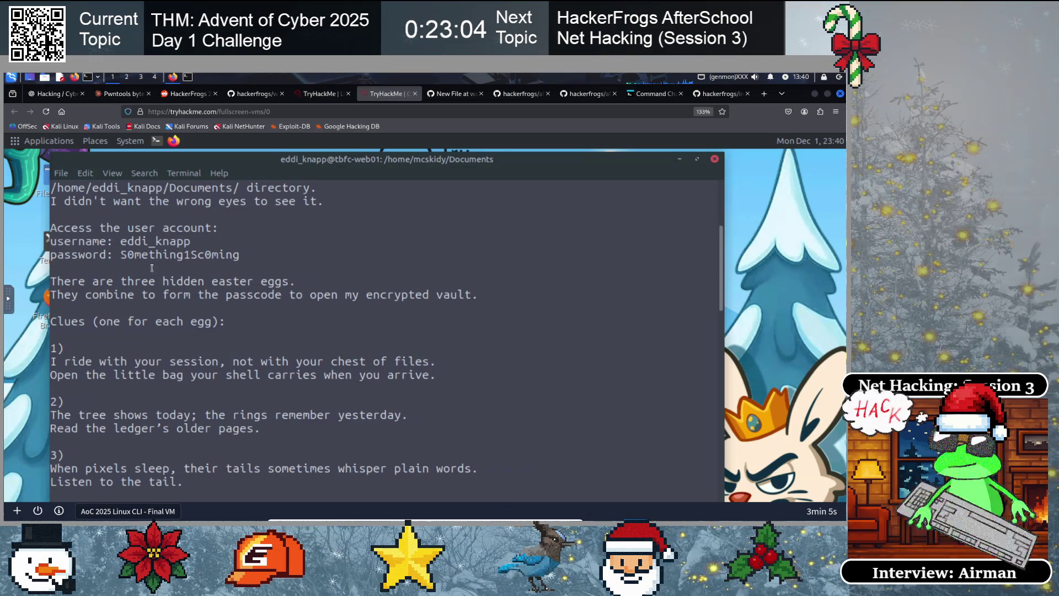
drag(120, 254, 231, 259)
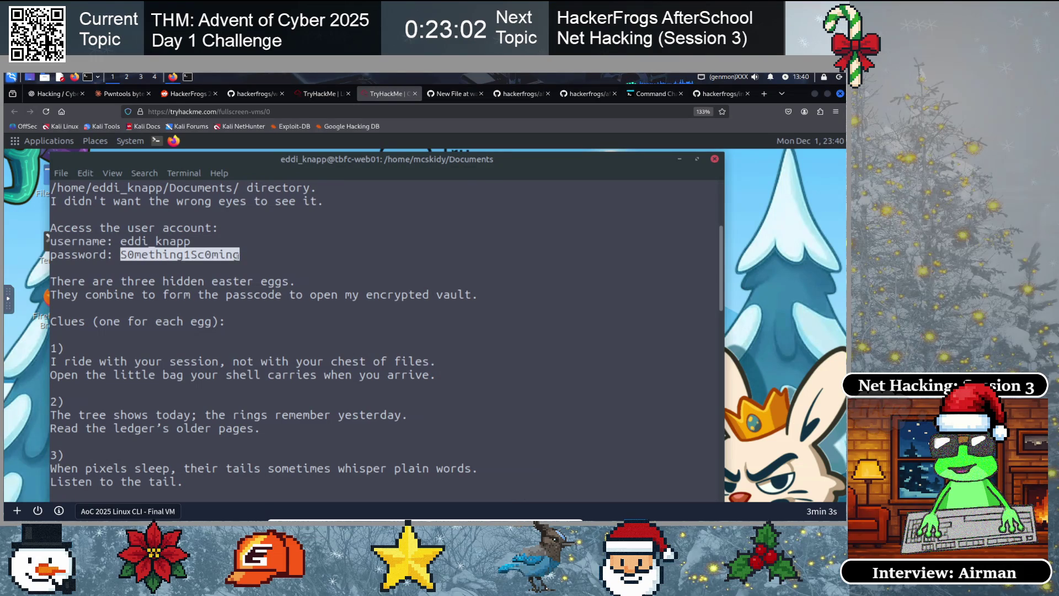
right_click(235, 255)
click(265, 313)
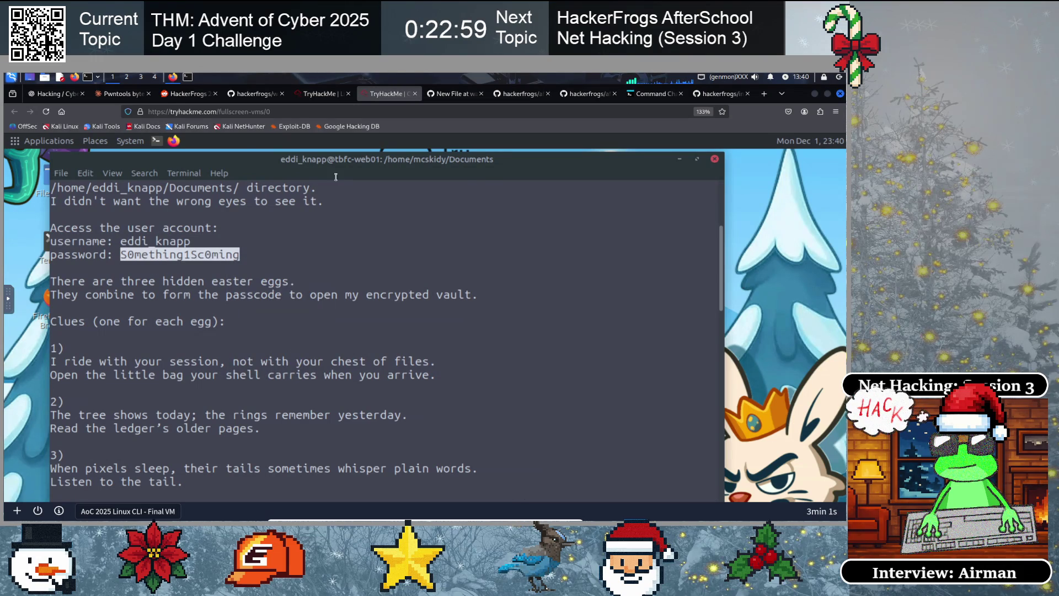
click(253, 94)
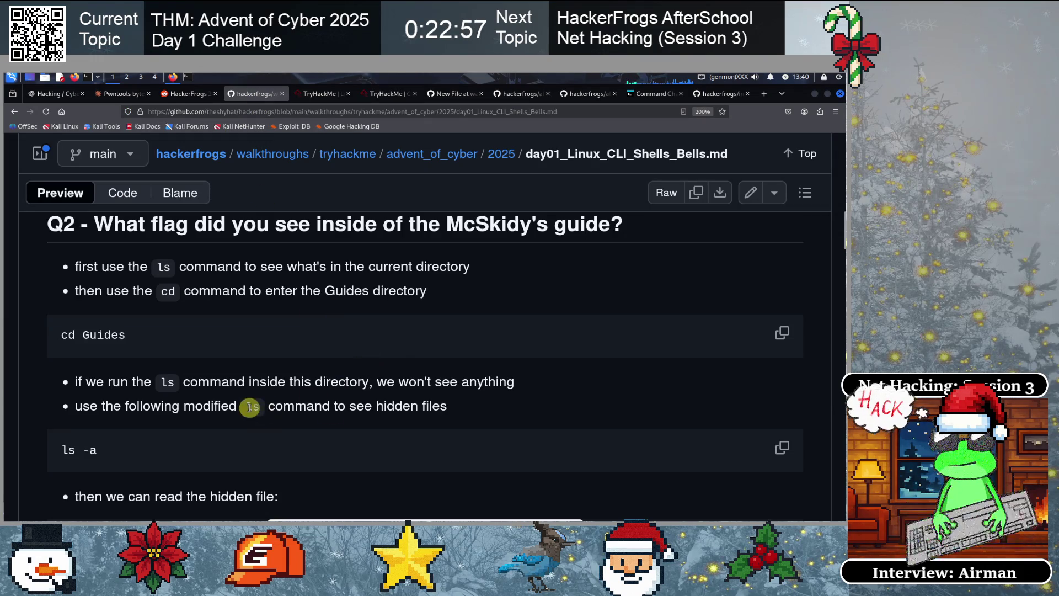
Paste the account password after the username in side01.md
click(447, 95)
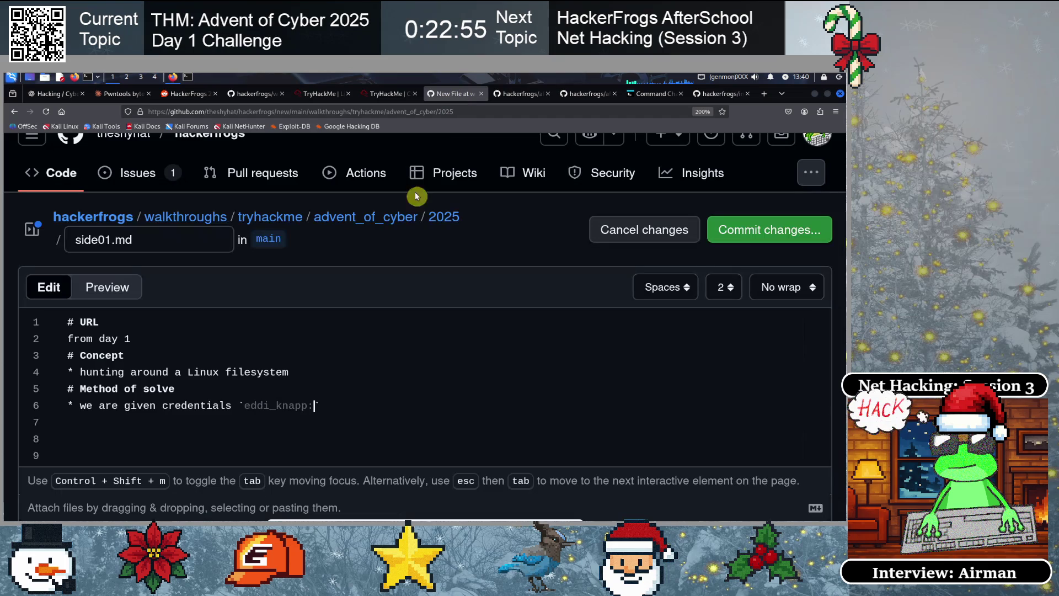
key(ctrl+v)
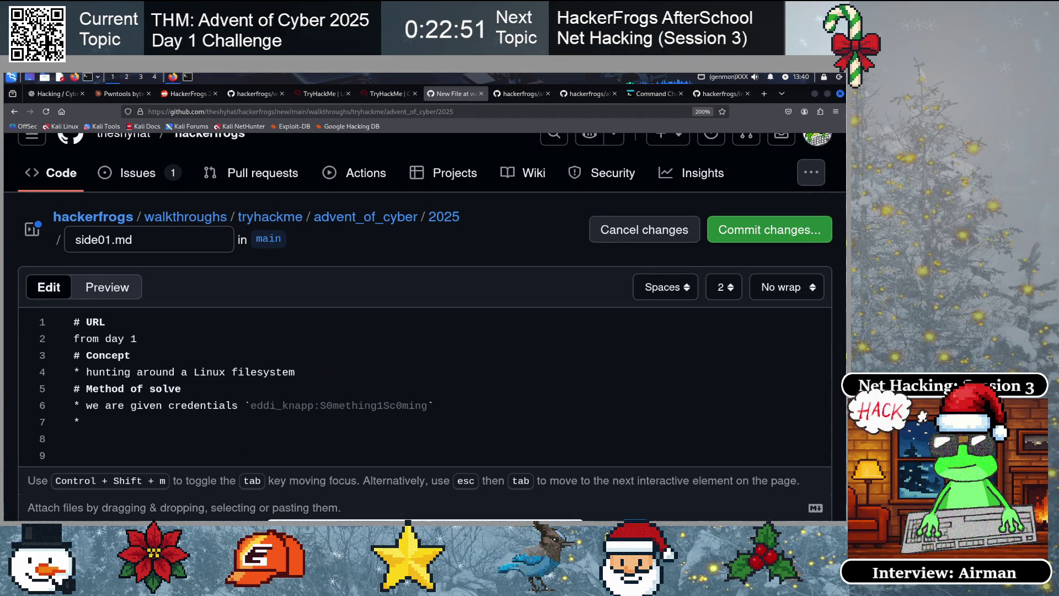
key(Return)
scroll(320, 400, down, 2)
Add bullets on using this account to find the password fragments and the given clues, plus a code fence
text(we are)
key(BackSpace)
key(BackSpace)
key(BackSpace)
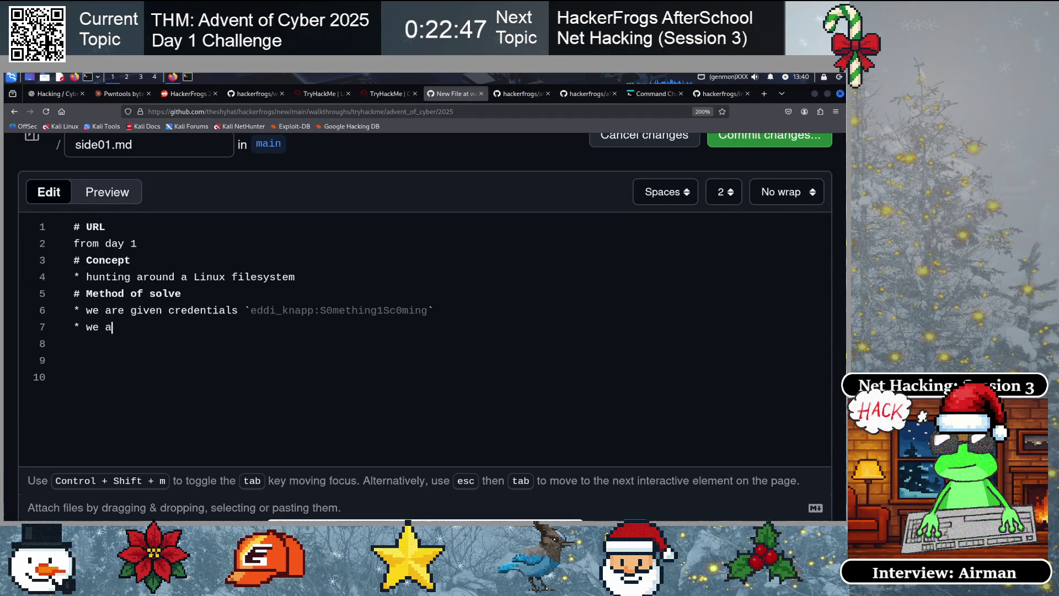
text(supposed to use this acco)
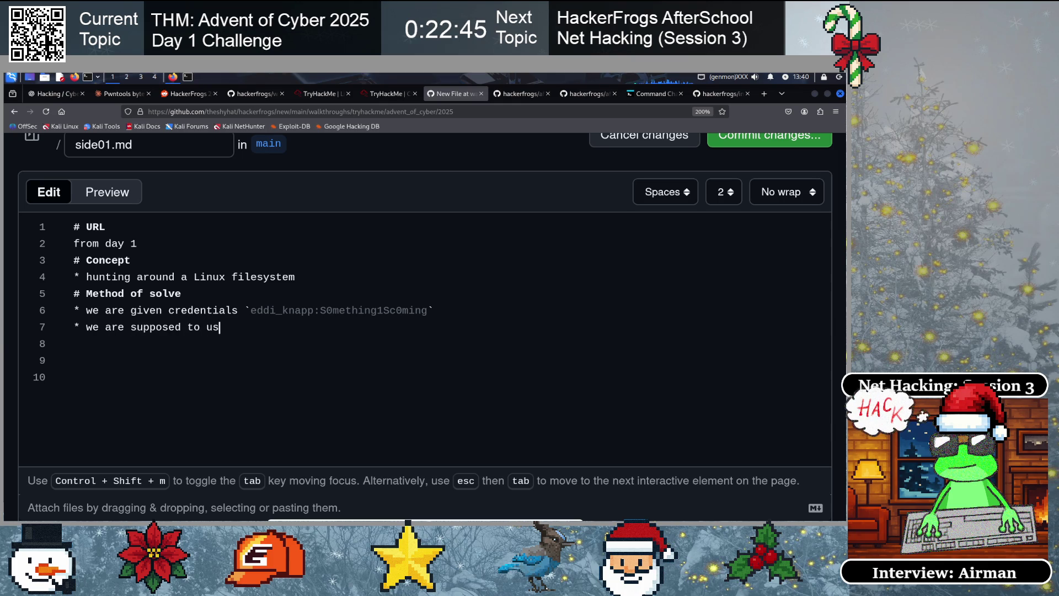
text(unt to)
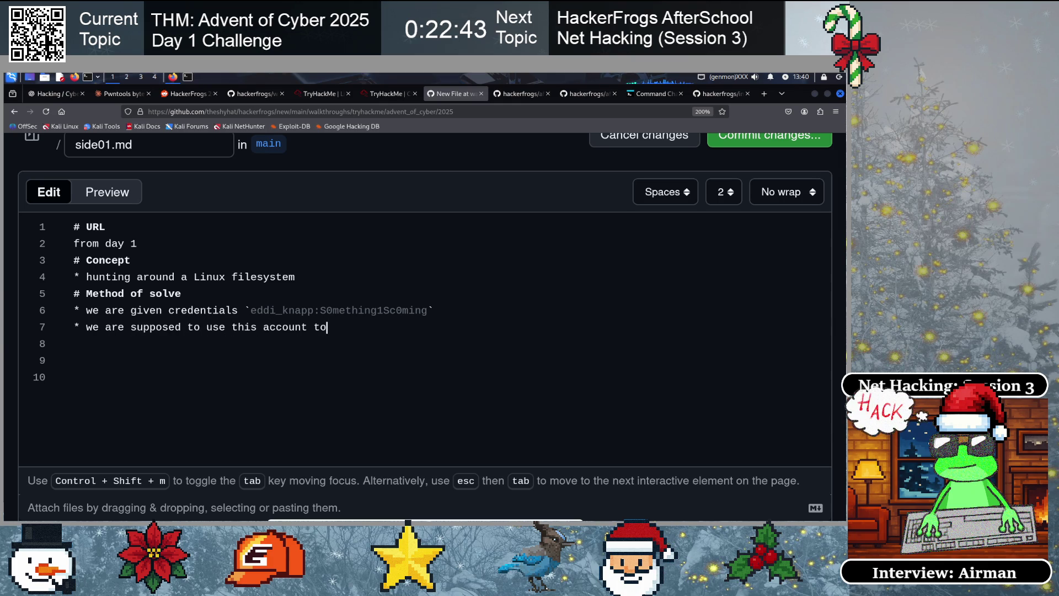
text( find the)
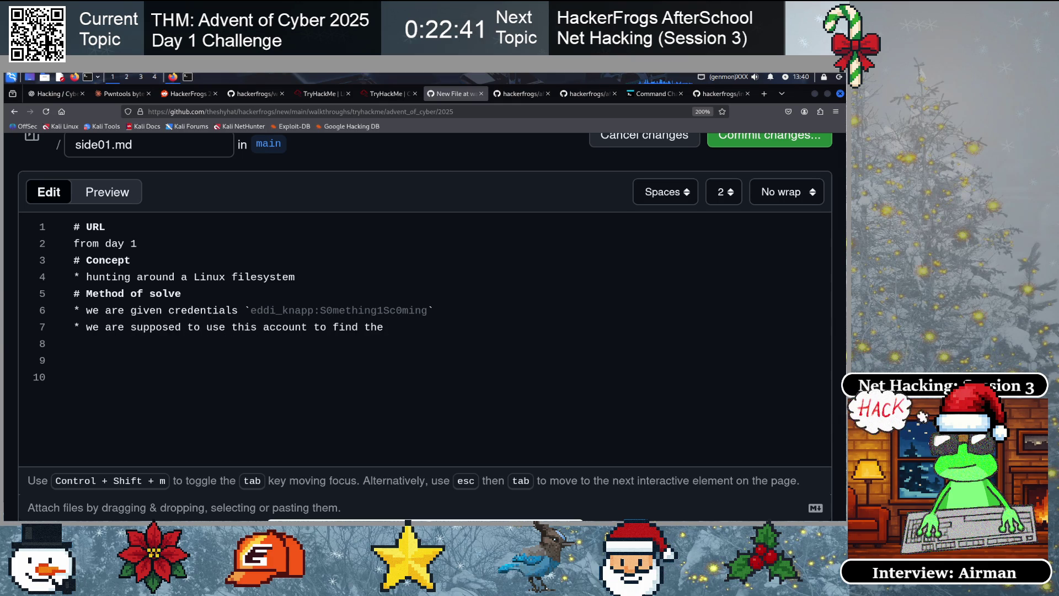
text( fragments for the password)
key(Return)
text(we are given this set of clues)
key(Return)
text(``)
key(Return)
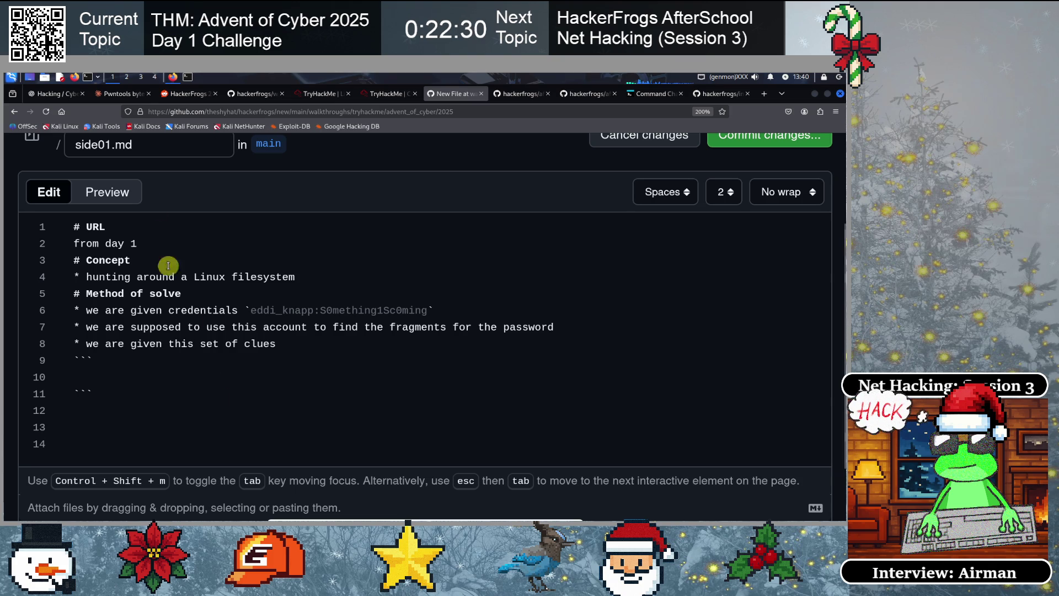
click(187, 76)
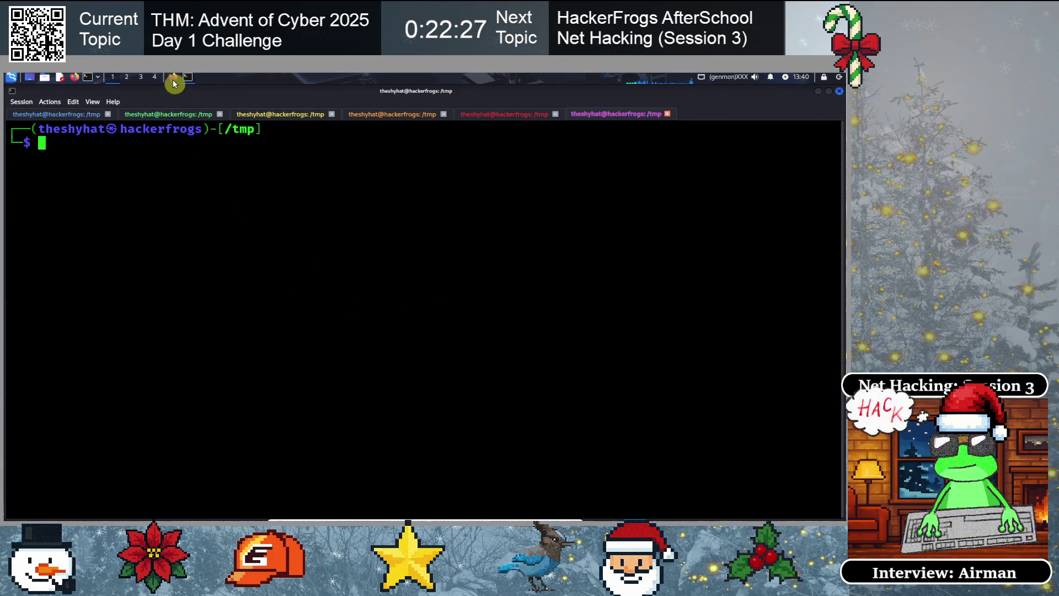
Copy McSkidy's three easter-egg clues, through 'get help.', from the VM terminal
click(173, 77)
click(369, 95)
click(214, 351)
scroll(192, 331, down, 2)
text(env)
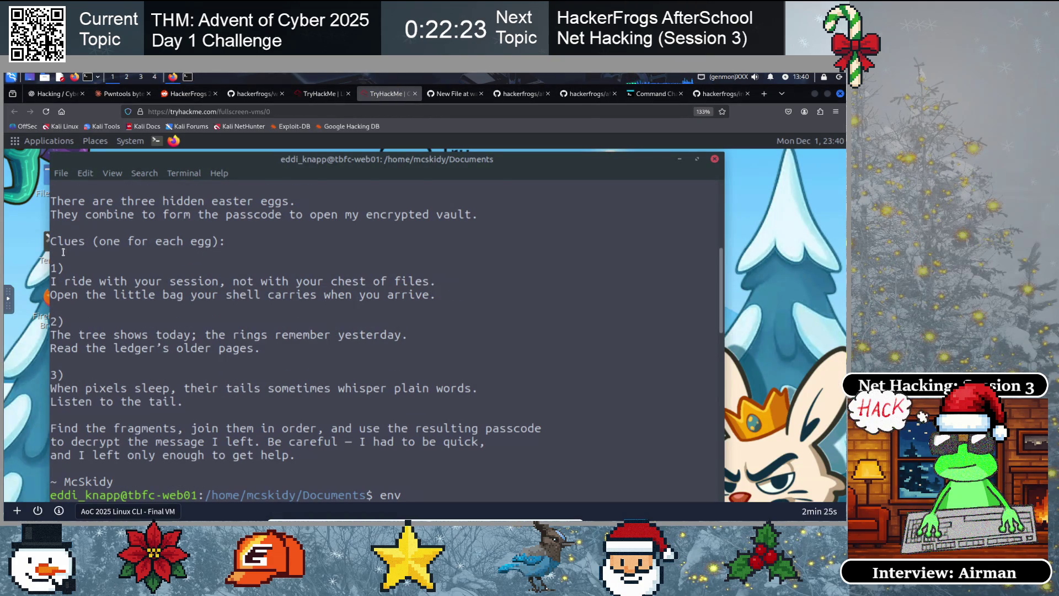
mouse_move(55, 201)
mouse_down()
mouse_move(110, 377)
mouse_move(169, 455)
mouse_move(298, 453)
mouse_up()
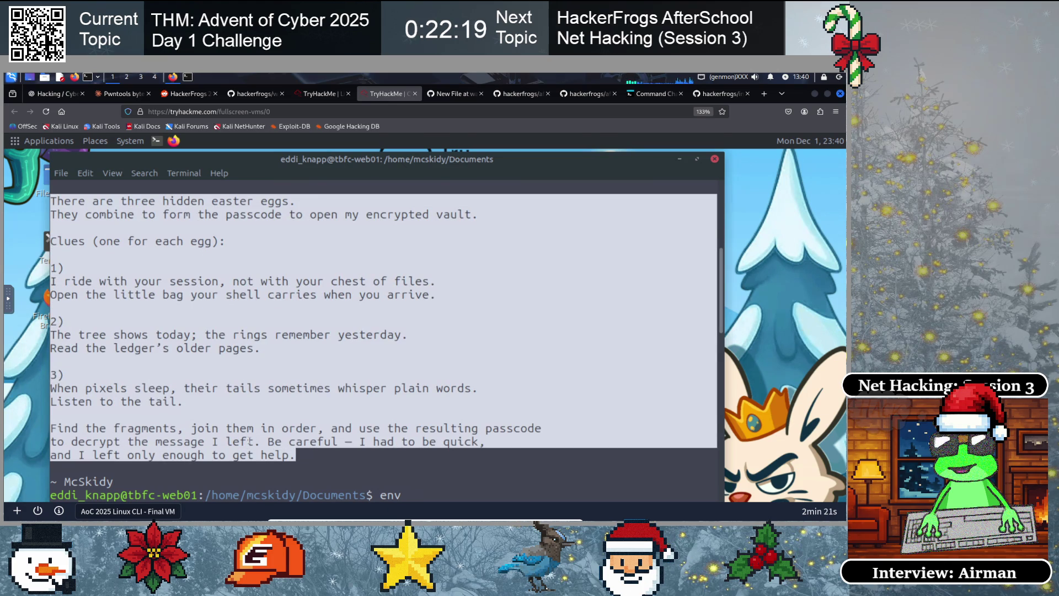
right_click(250, 322)
click(278, 388)
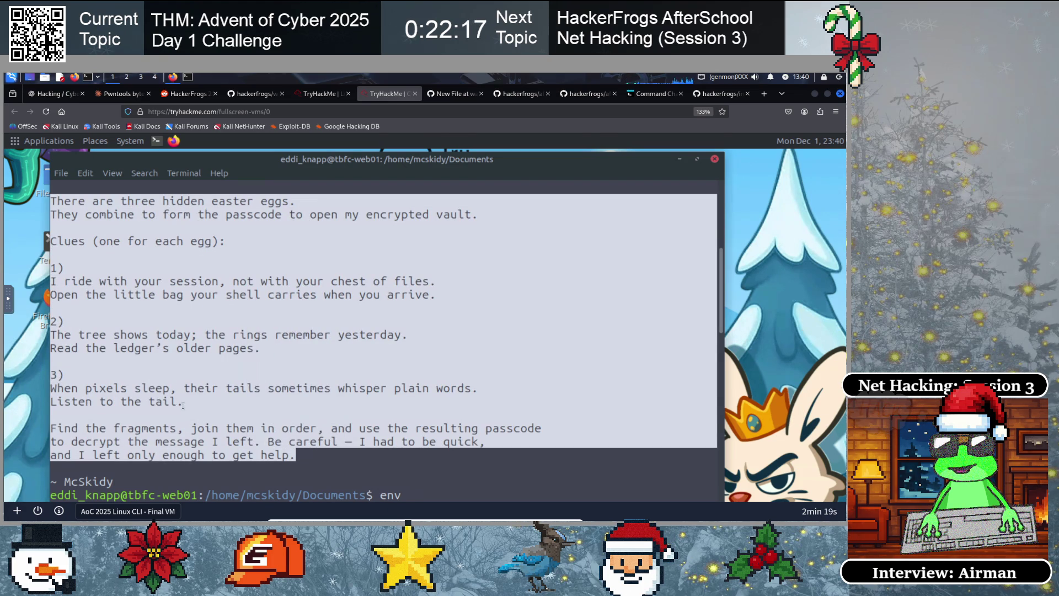
click(321, 93)
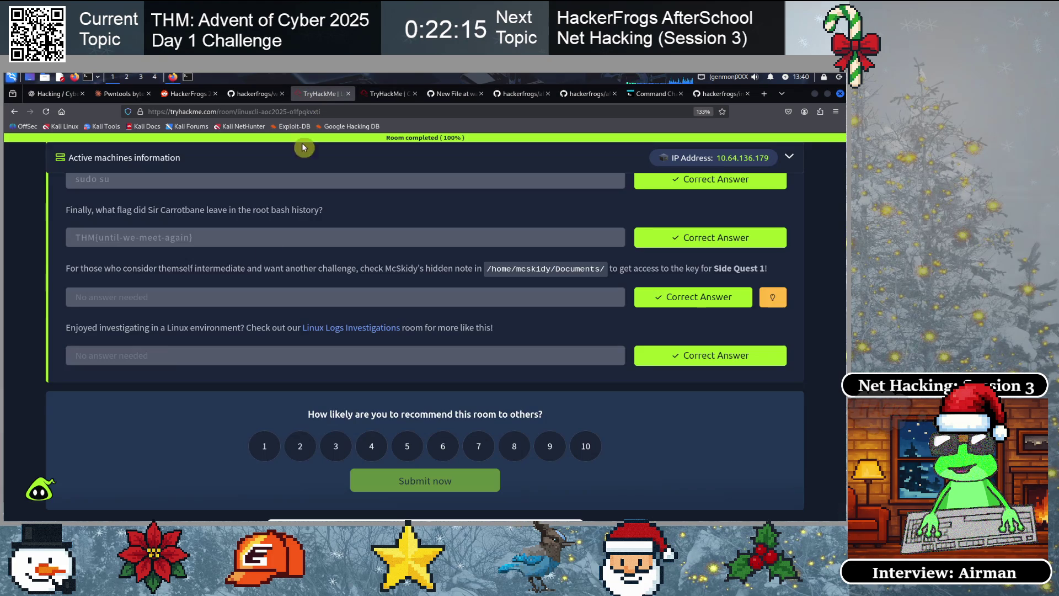
click(380, 93)
click(451, 94)
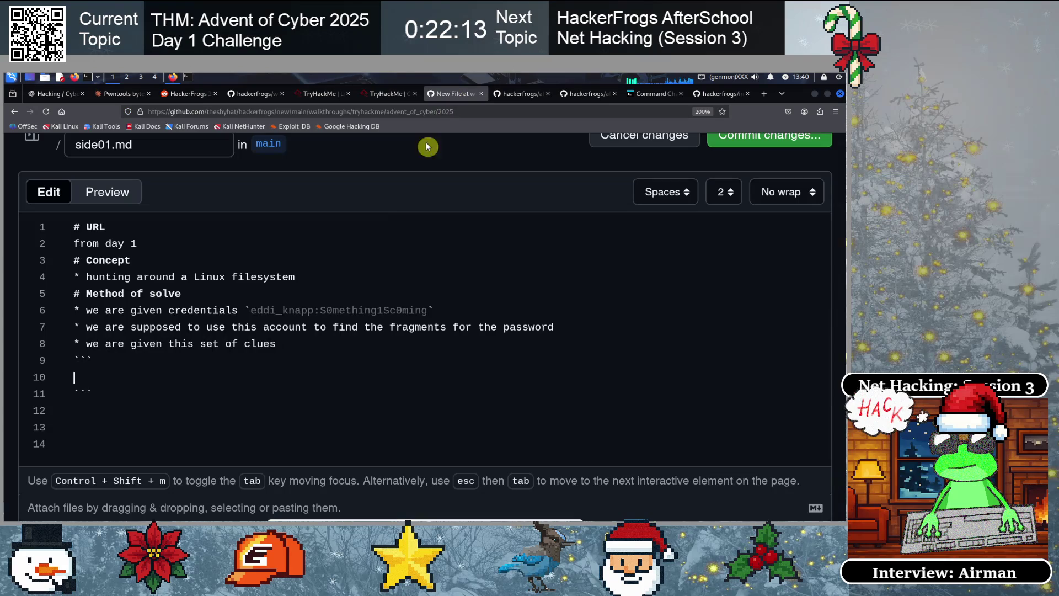
Paste the clues, then add bullets saying the first clue references the `env` variables of a Linux user session
key(ctrl+v)
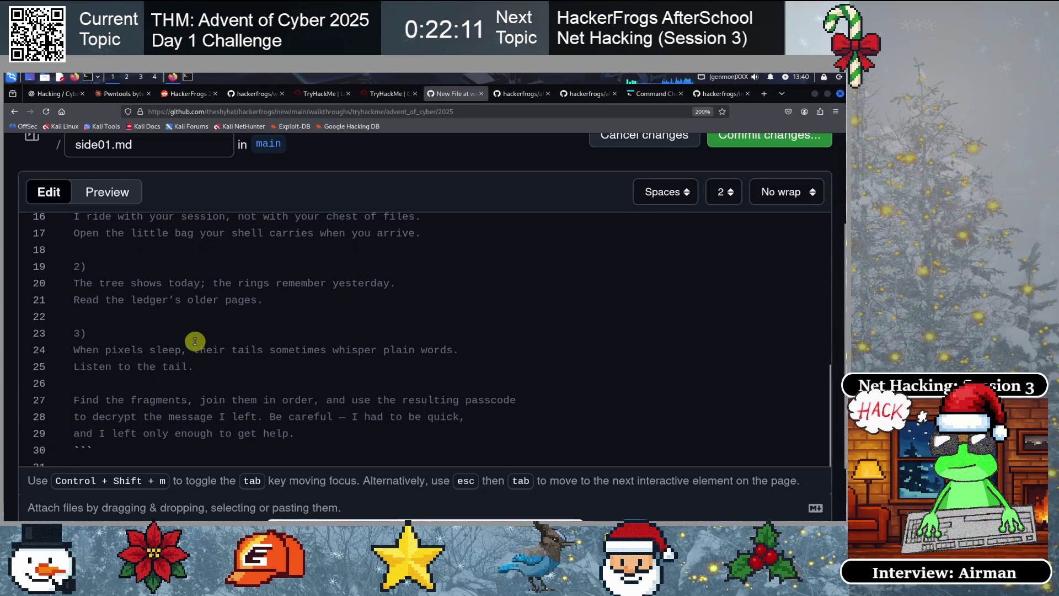
scroll(141, 435, down, 1)
click(132, 384)
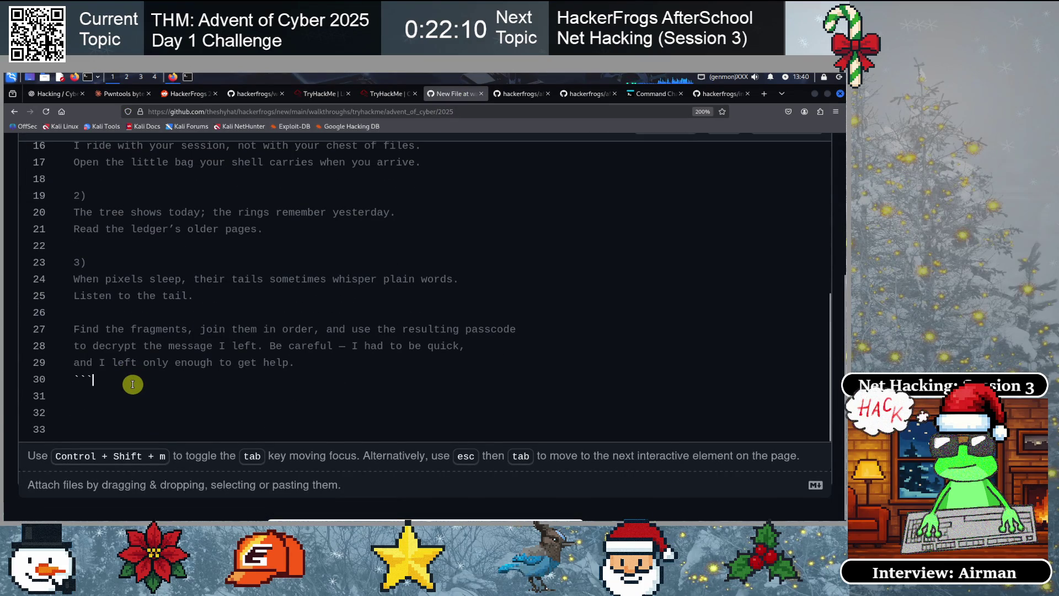
key(Return)
text(*)
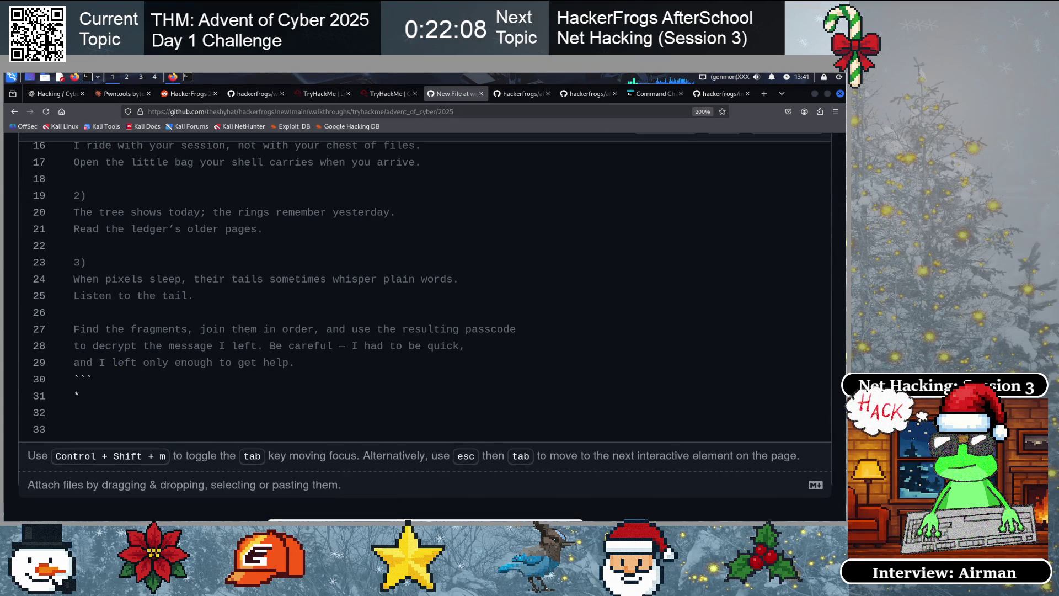
text( the first clue)
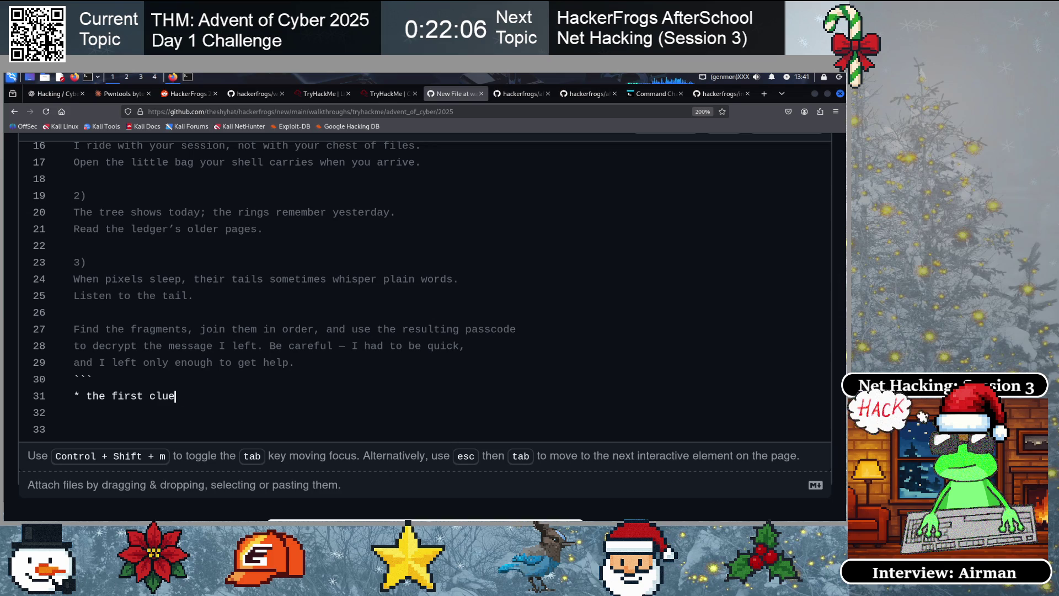
text( is referencing the `env`)
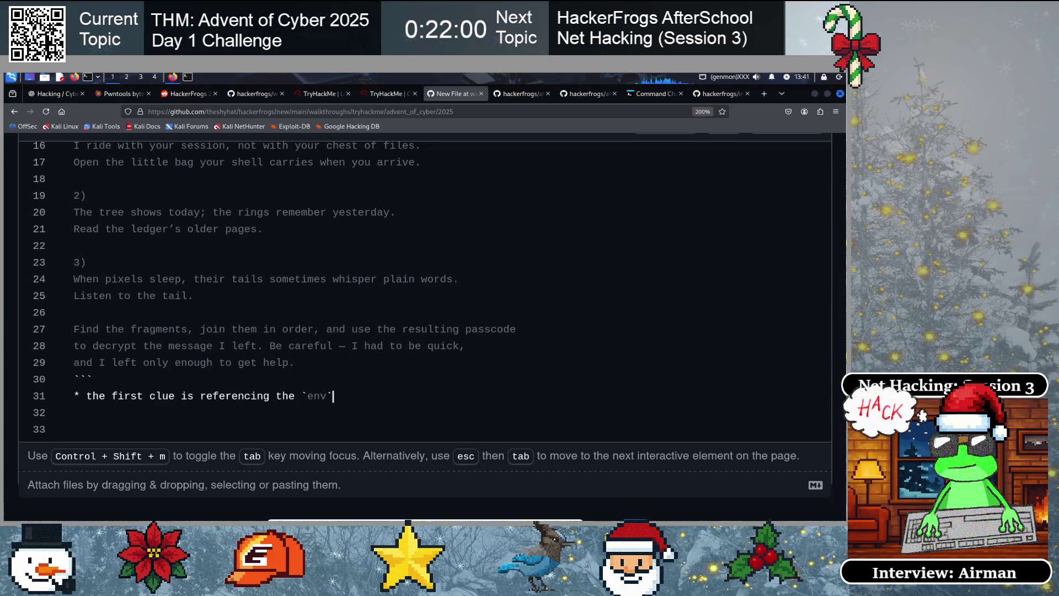
text( var)
key(BackSpace)
text(bles for a)
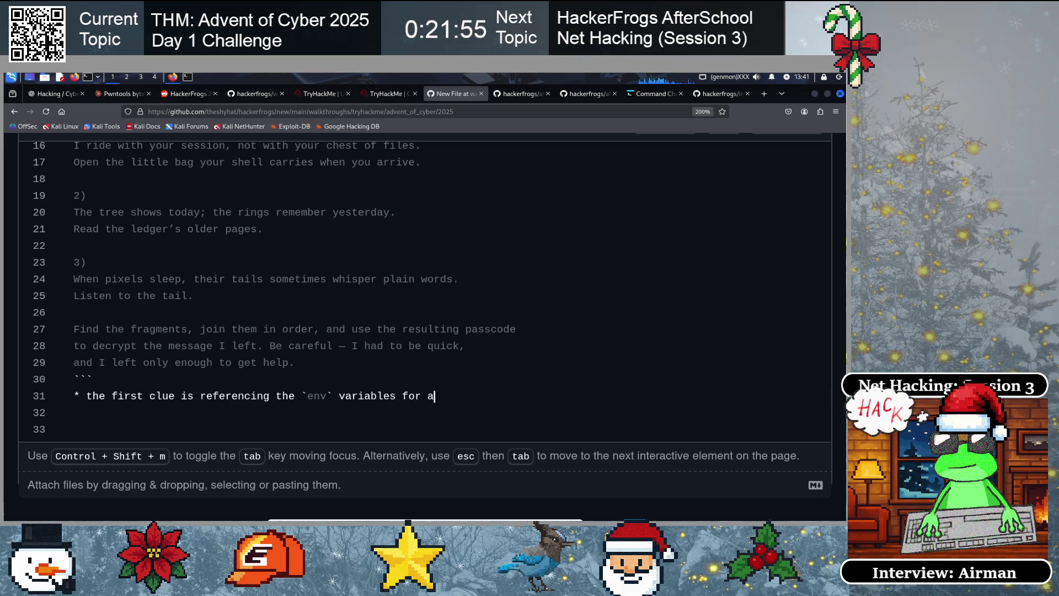
text( user ses)
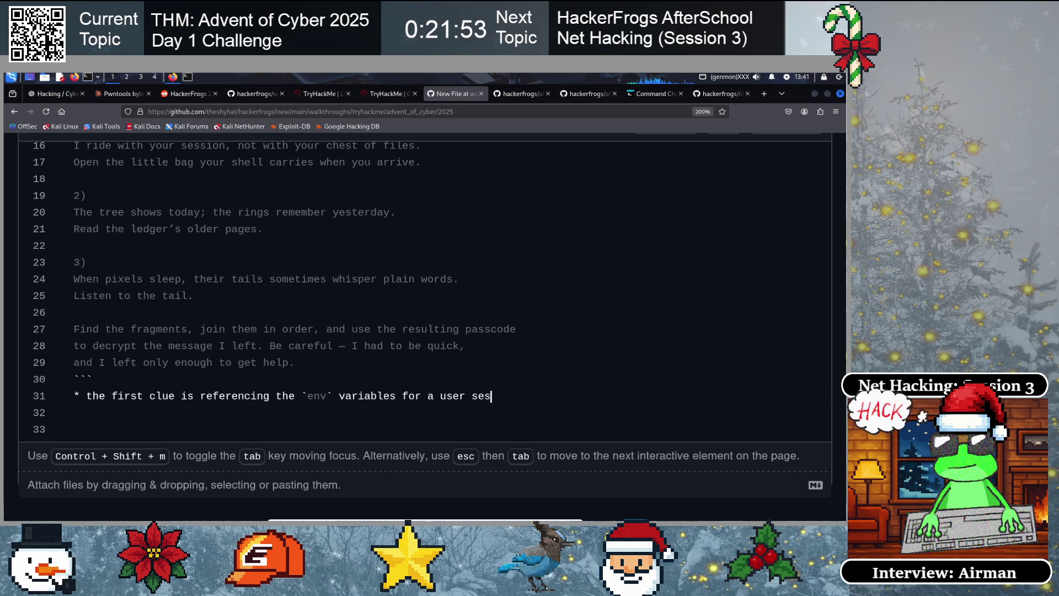
text(sion in Linux)
key(Return)
text(type in ``)
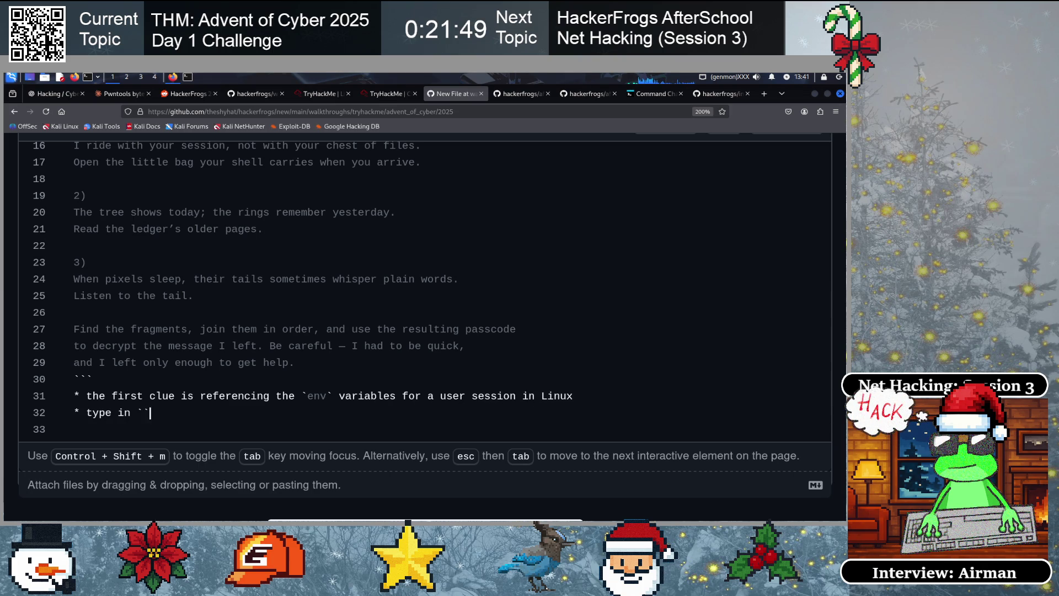
text(env)
text(, and)
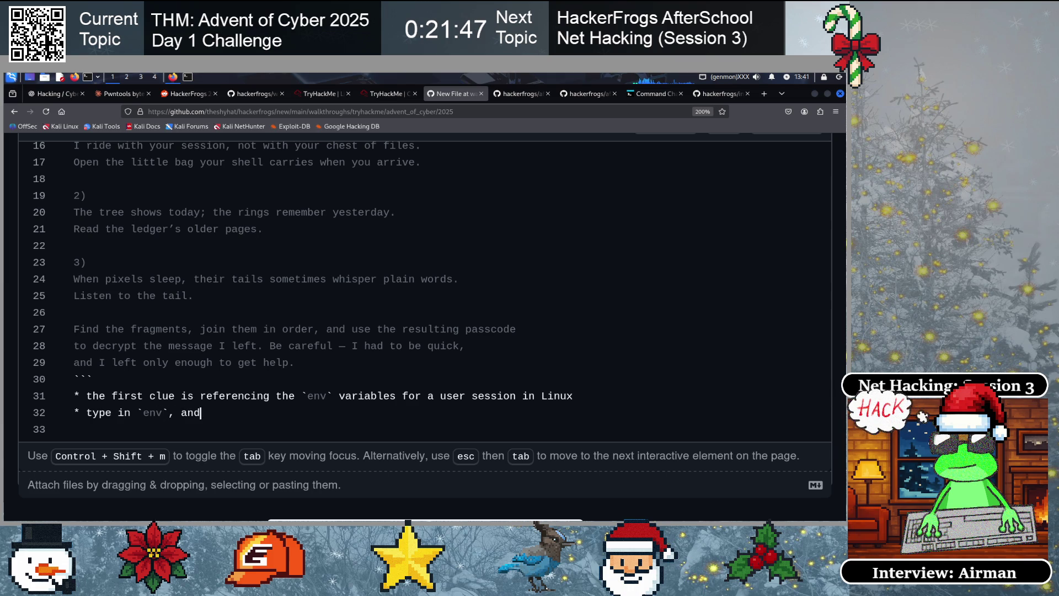
text( we'll see the)
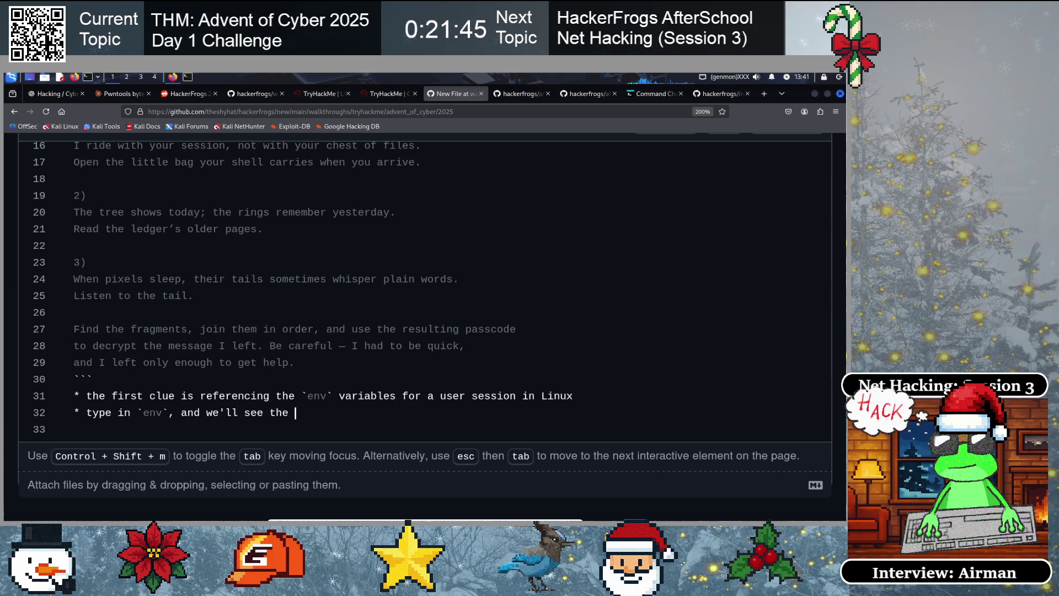
text( first pas)
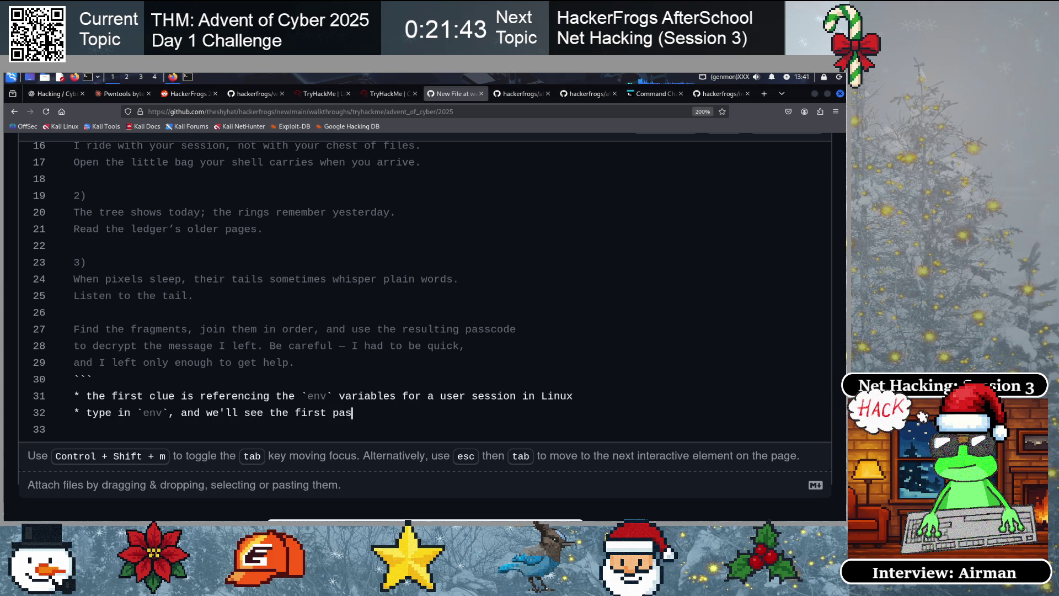
text(sword )
text(frag)
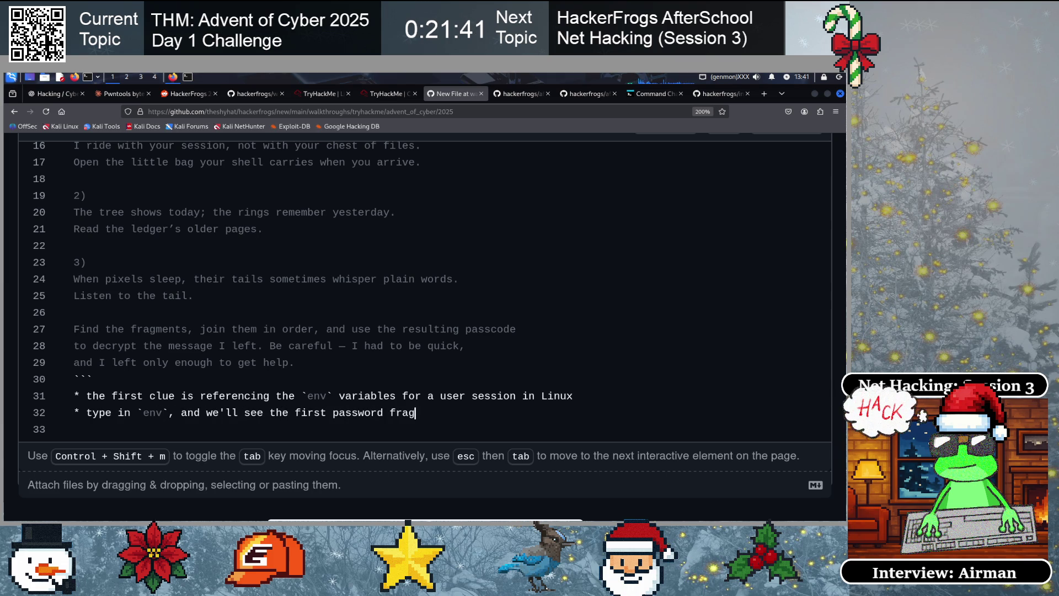
text(in thevariable values:)
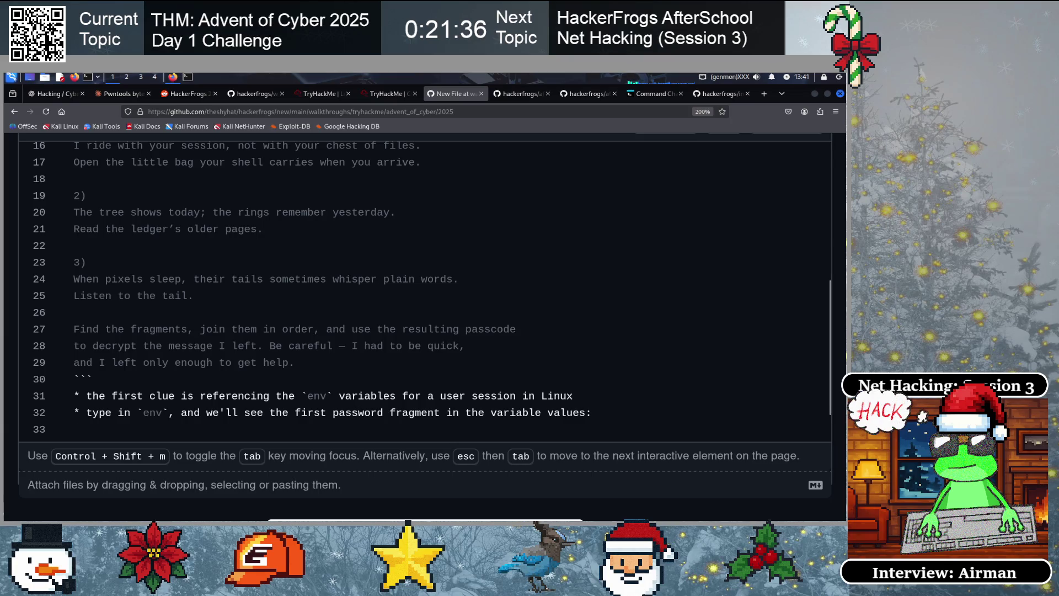
key(BackSpace)
key(BackSpace)
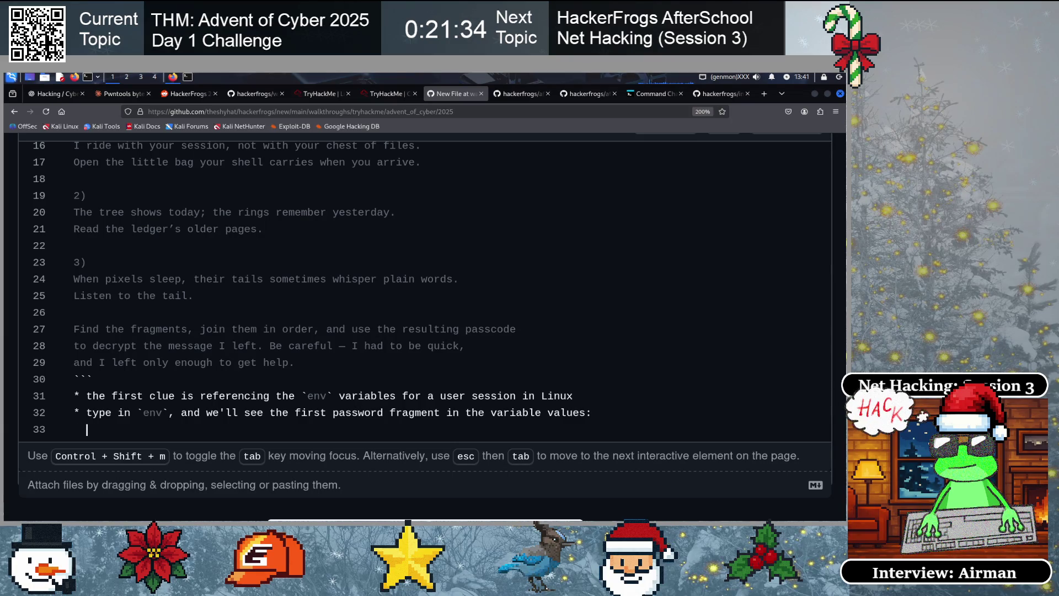
key(BackSpace)
Add an empty ``` code block below the notes to hold the fragment
key(Return)
text(```)
key(Return)
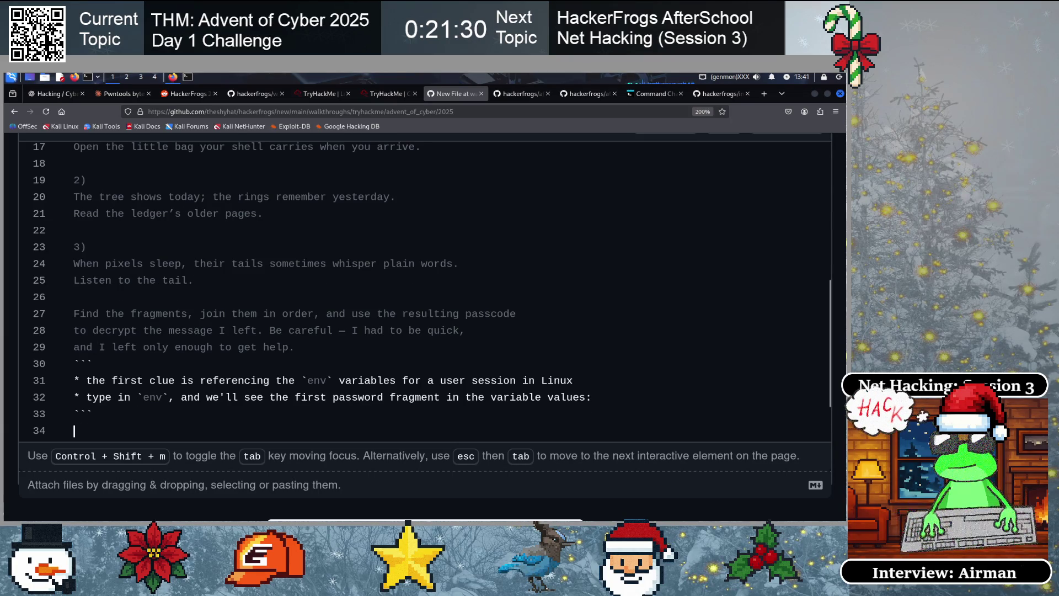
key(Return)
text(```)
key(Return)
key(Return)
key(Up)
key(Up)
key(Up)
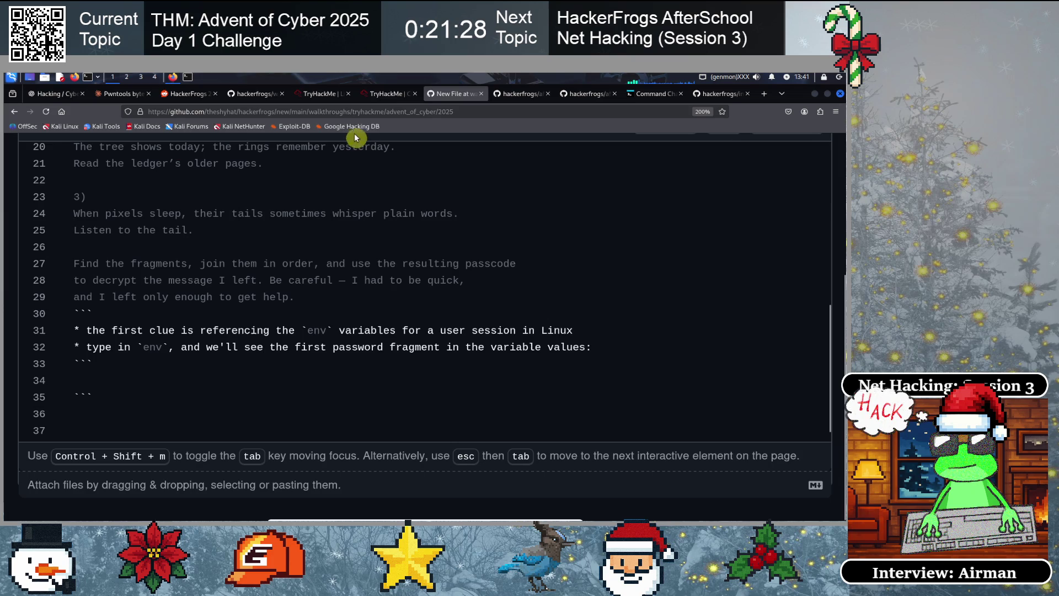
click(386, 94)
Run env and copy the PASSFRAG1 value from its output
key(Return)
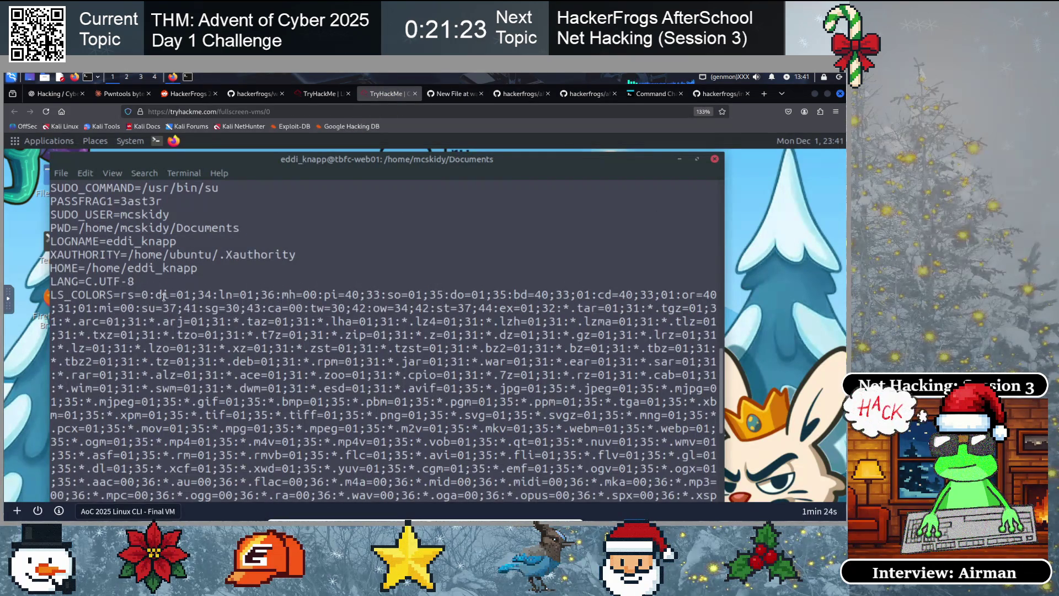
scroll(142, 262, up, 3)
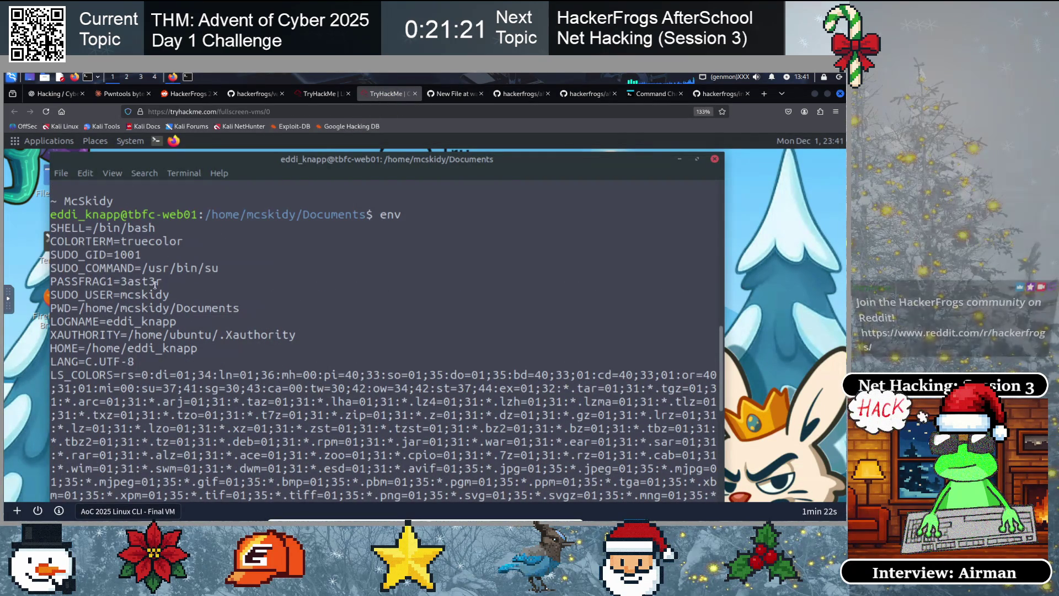
double_click(153, 281)
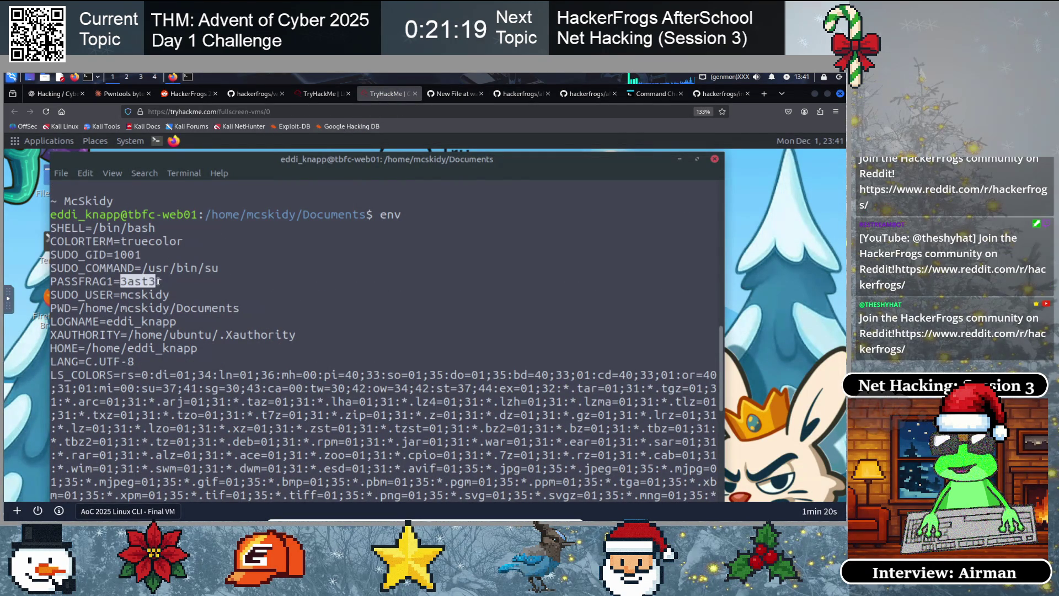
right_click(155, 283)
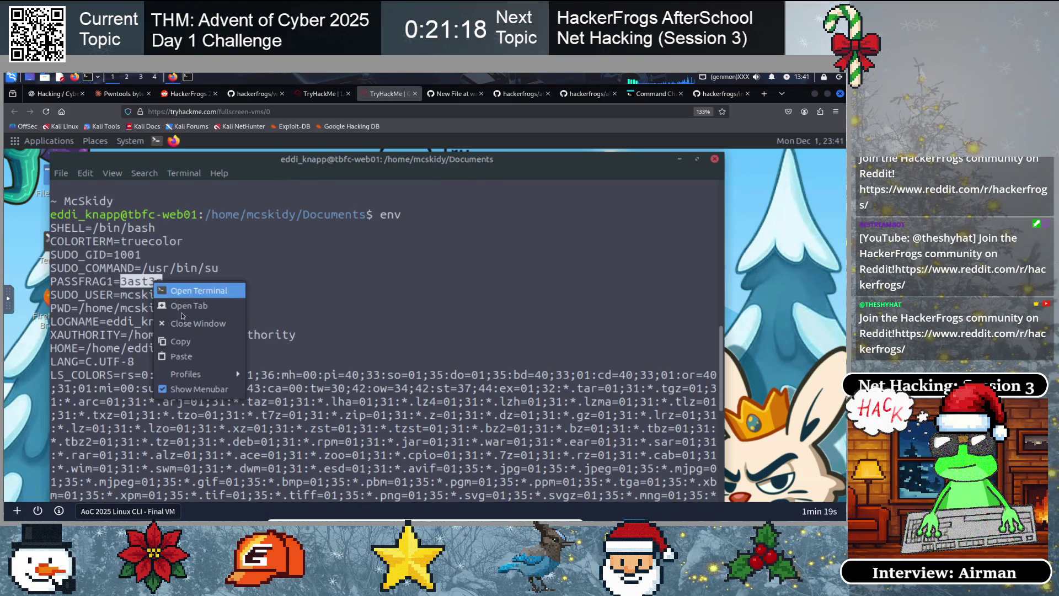
click(190, 340)
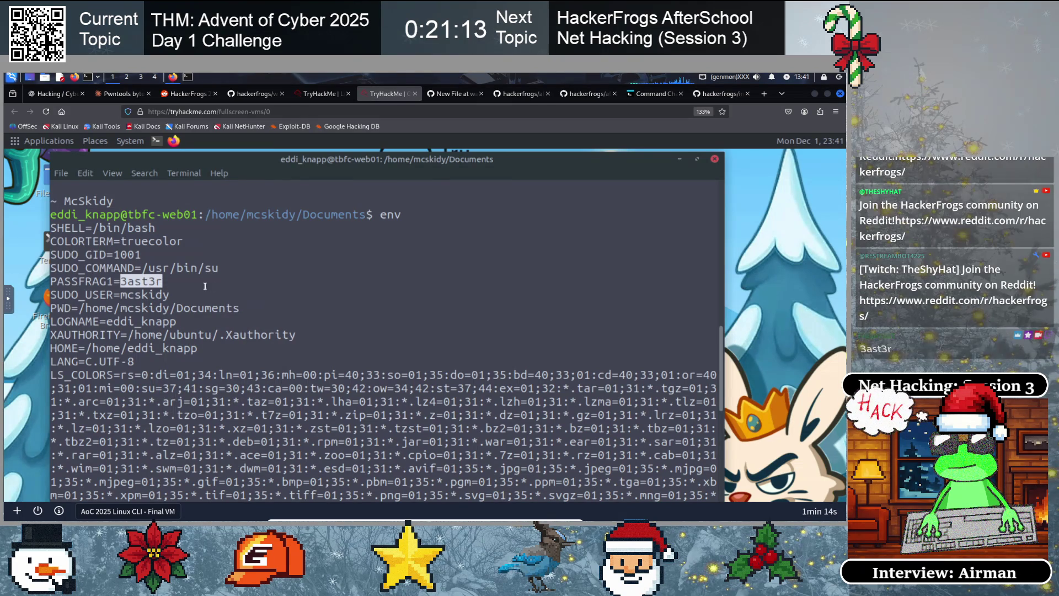
click(314, 94)
click(383, 94)
click(449, 94)
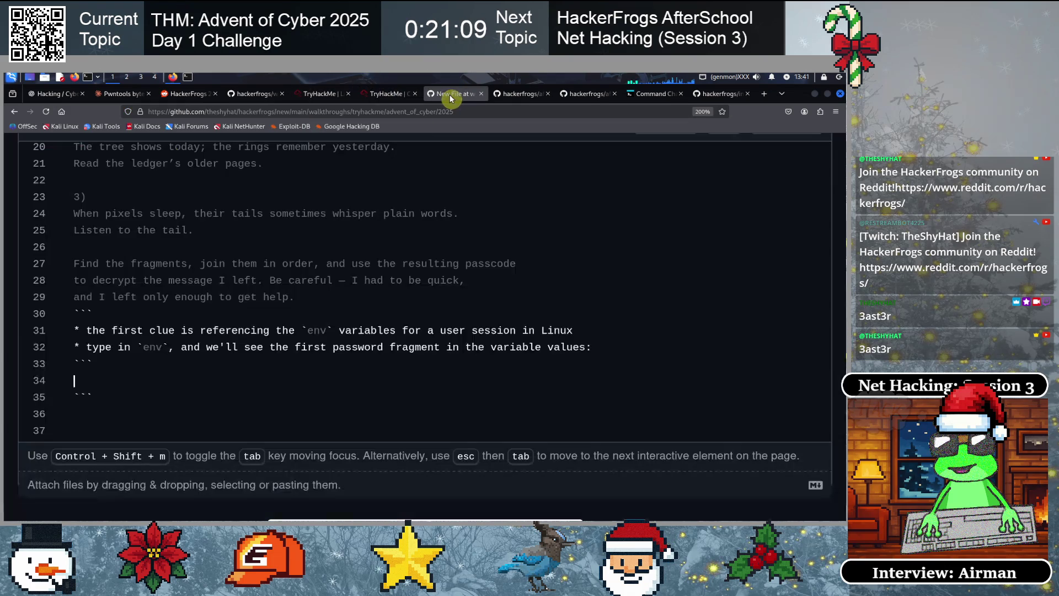
Paste the 3ast3r fragment into the empty code block
key(ctrl+v)
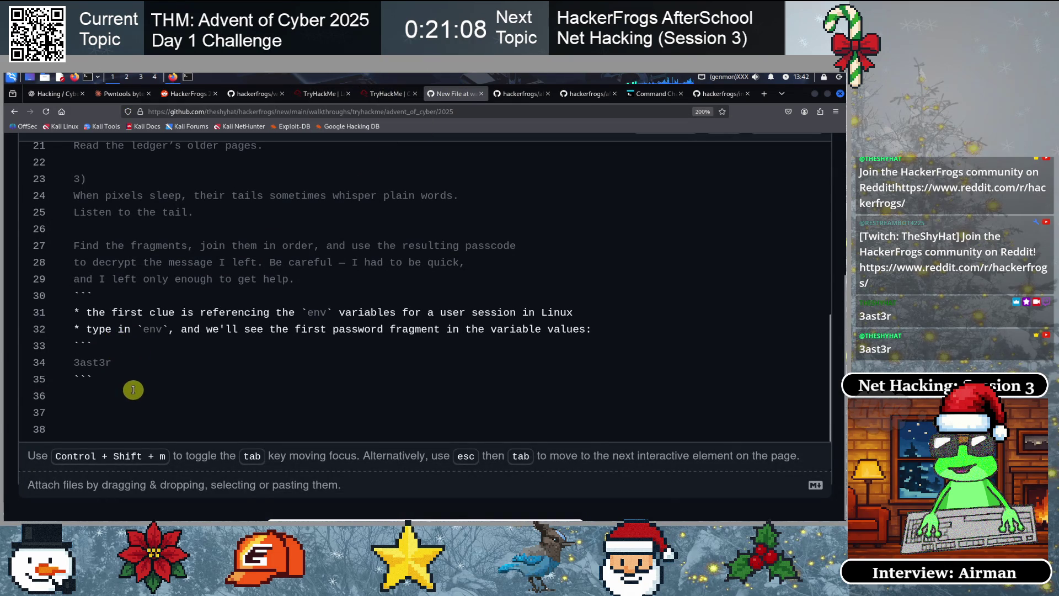
scroll(133, 385, up, 1)
click(92, 395)
Add a bullet saying the second clue references `git` repositories that this user may have
text(* the second clue is refernc)
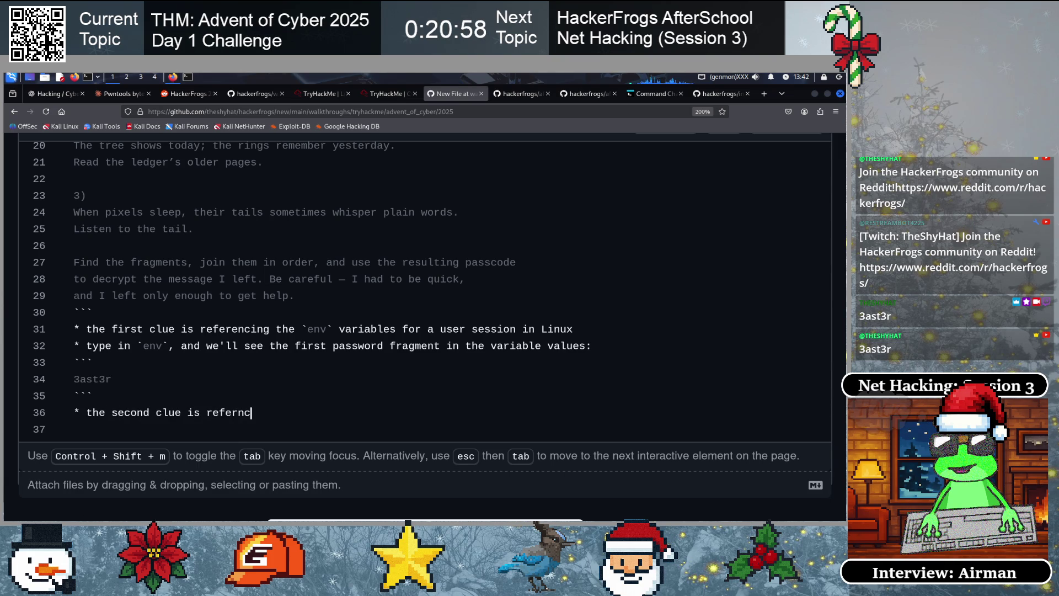
key(BackSpace)
text(encing )
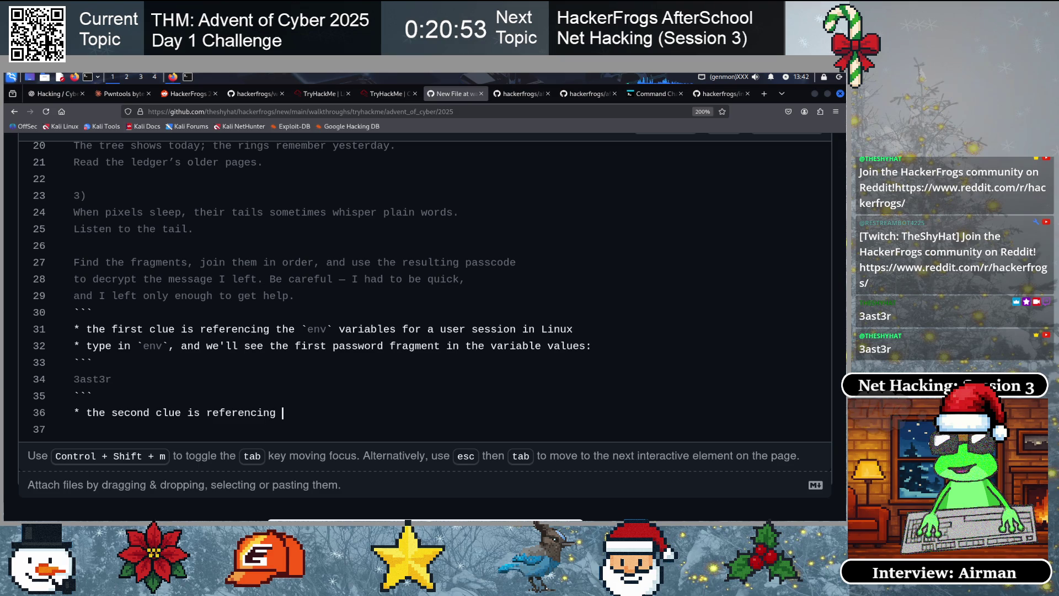
text(`git)
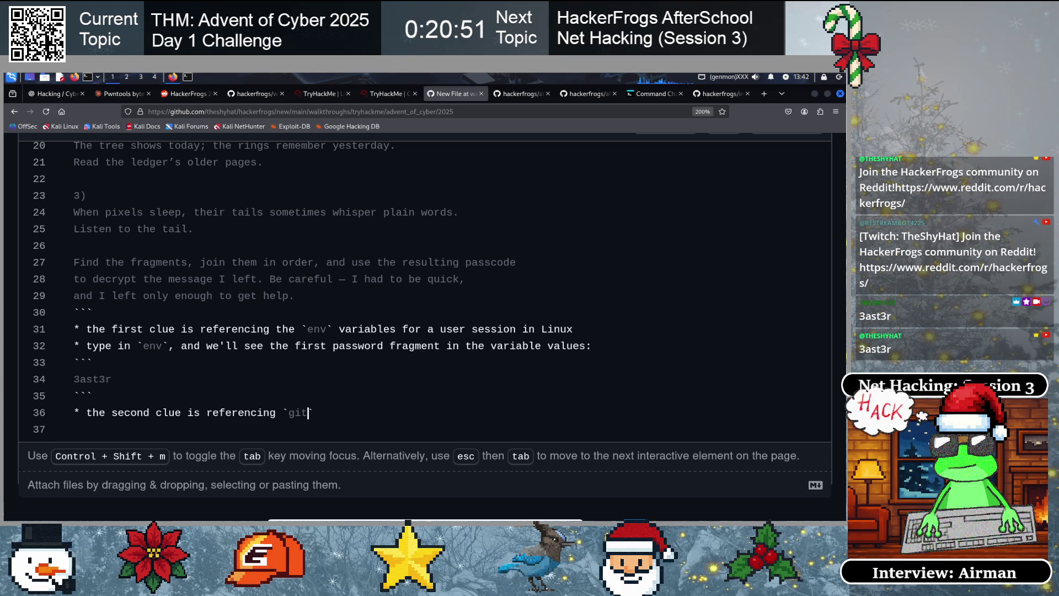
text(hub` re)
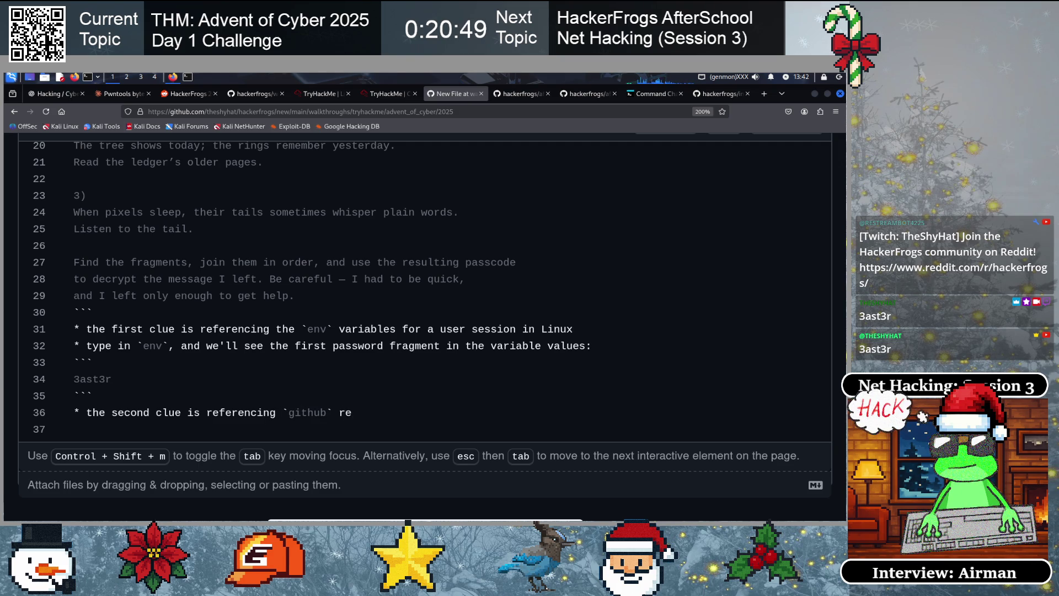
text(positor)
key(Left)
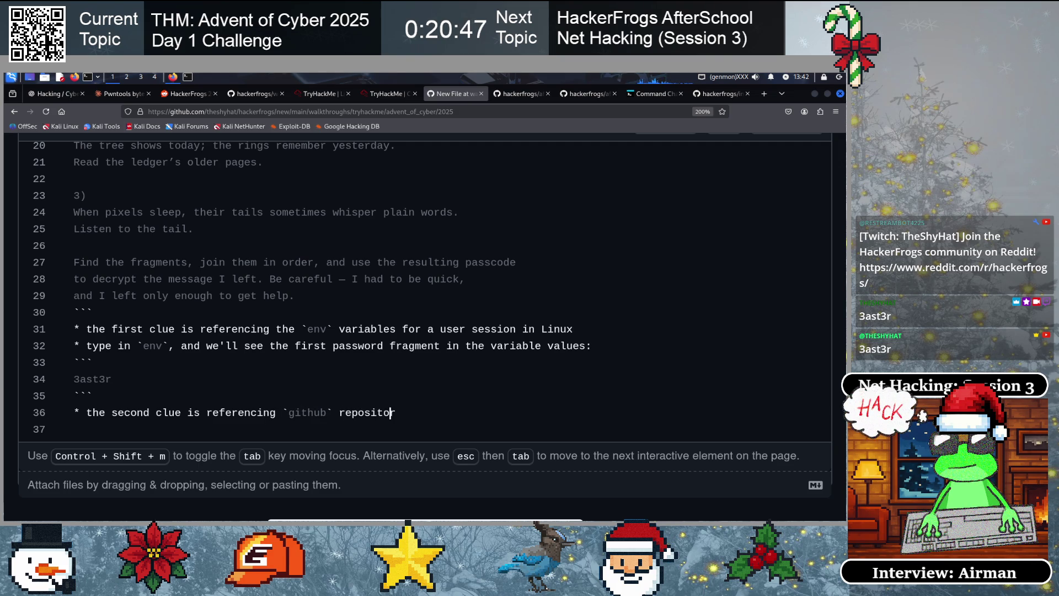
key(Left)
key(Left)
key(Left)
key(Right)
key(Delete)
key(Delete)
key(Delete)
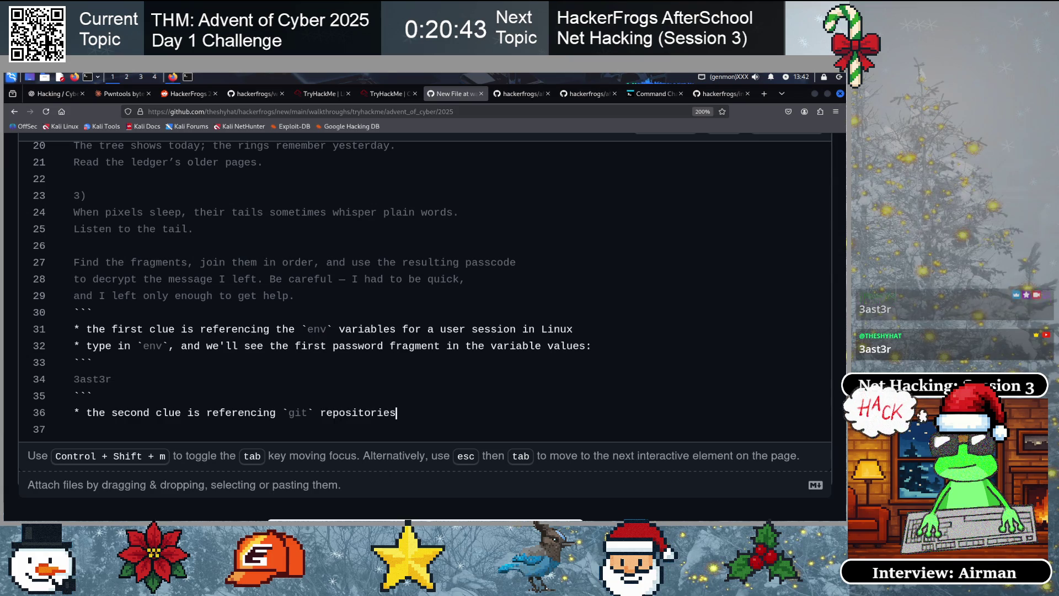
text(, and w)
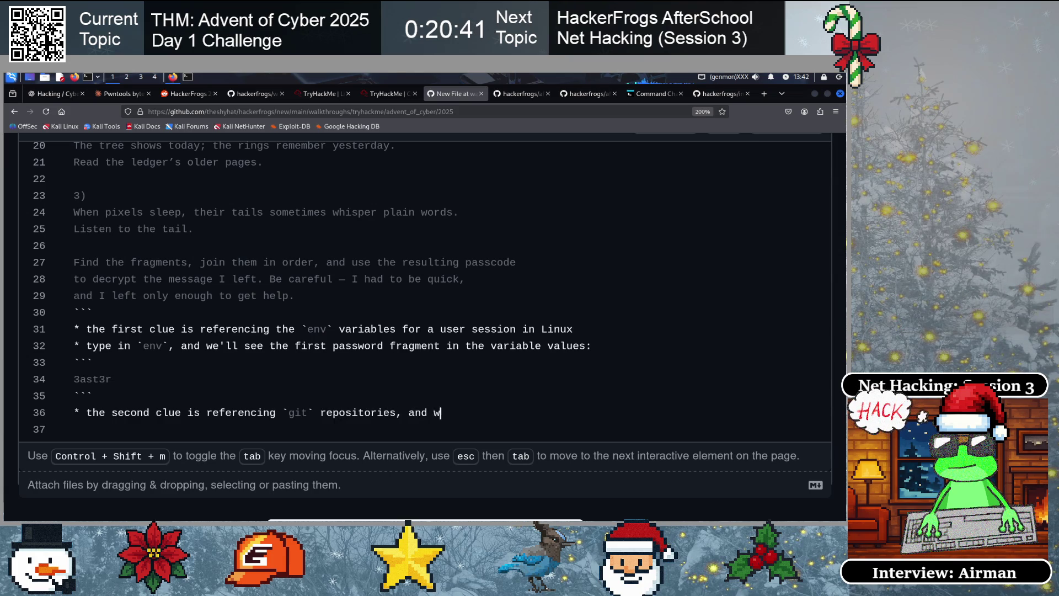
text(e can look for a repository that this user has access to)
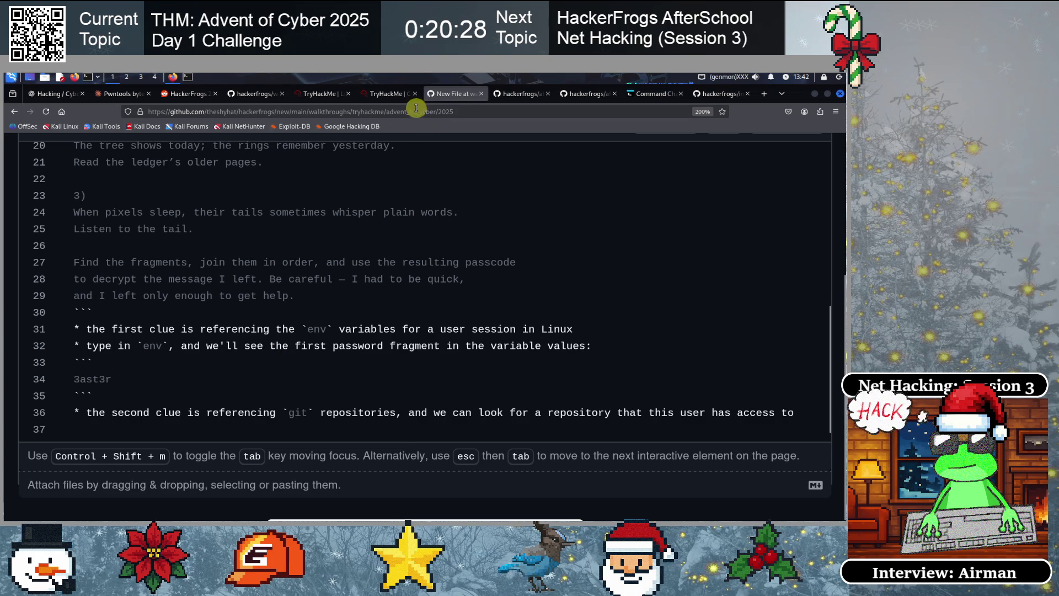
click(389, 95)
Run clear to leave a fresh Documents prompt and nudge the terminal window
text(clear)
key(Return)
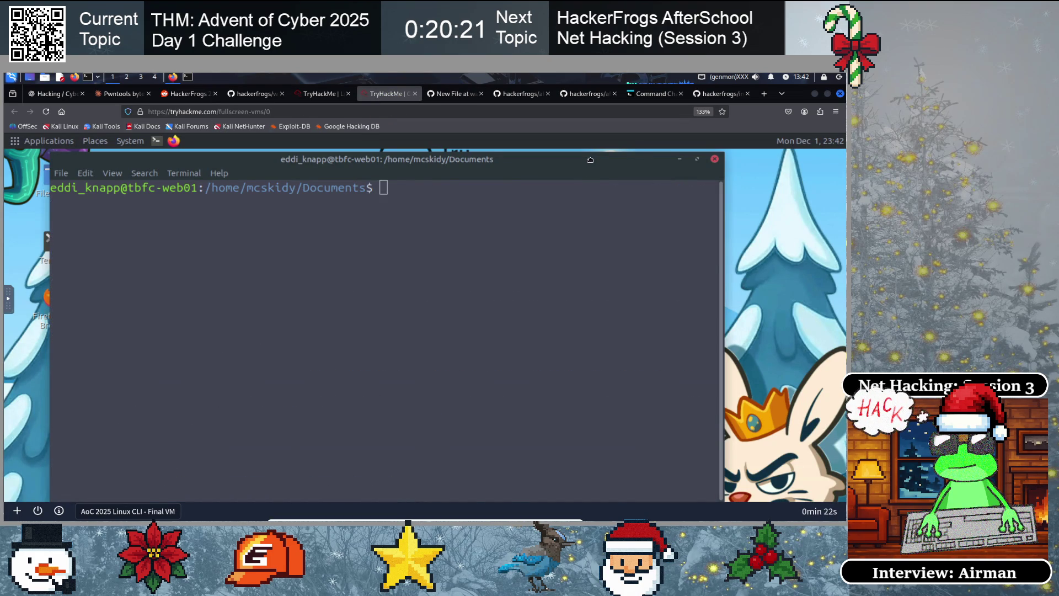
drag(590, 160, 589, 157)
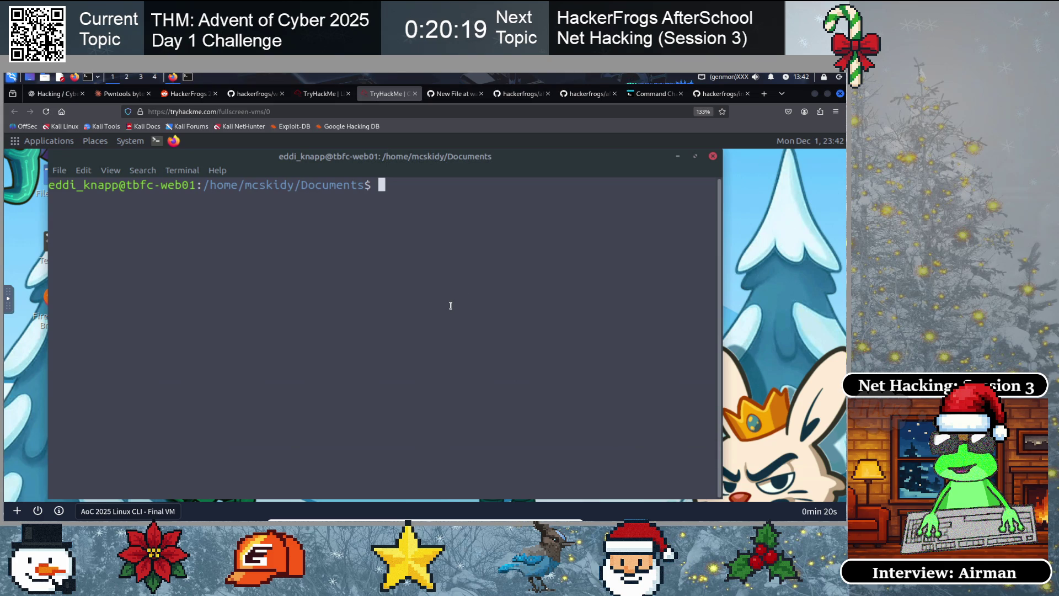
Return home with cd, run ls and ls -la, and highlight the hidden .secret_git and .secret folders
text(cd)
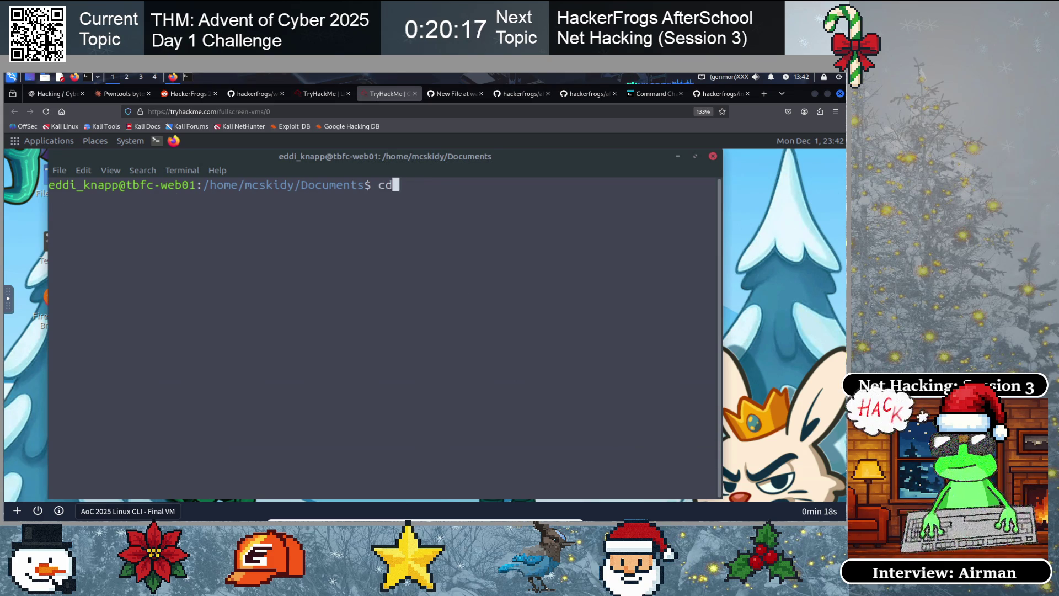
key(Return)
text(ls)
key(Return)
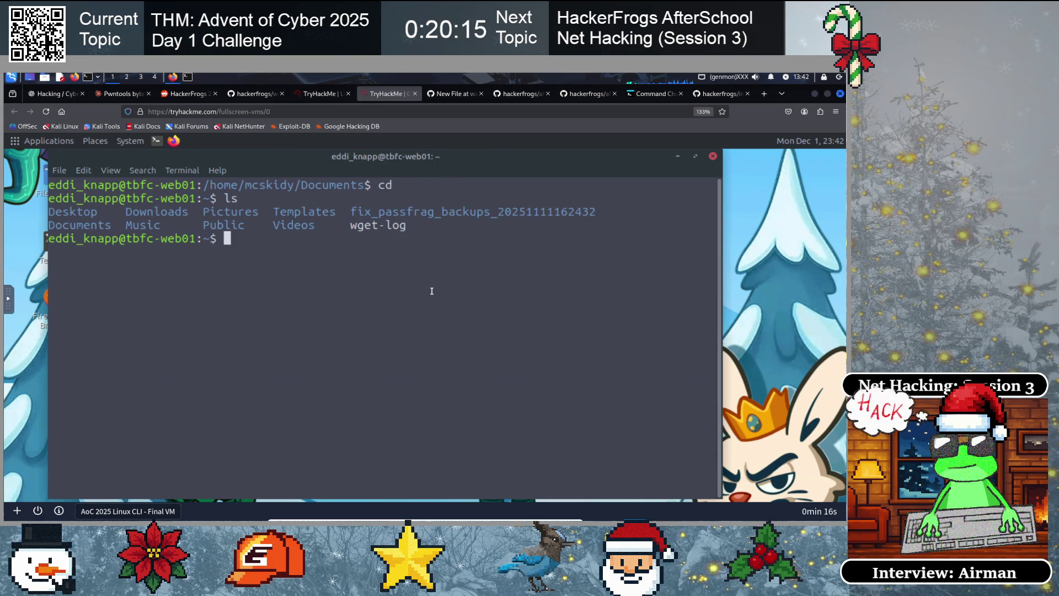
text(ls -la)
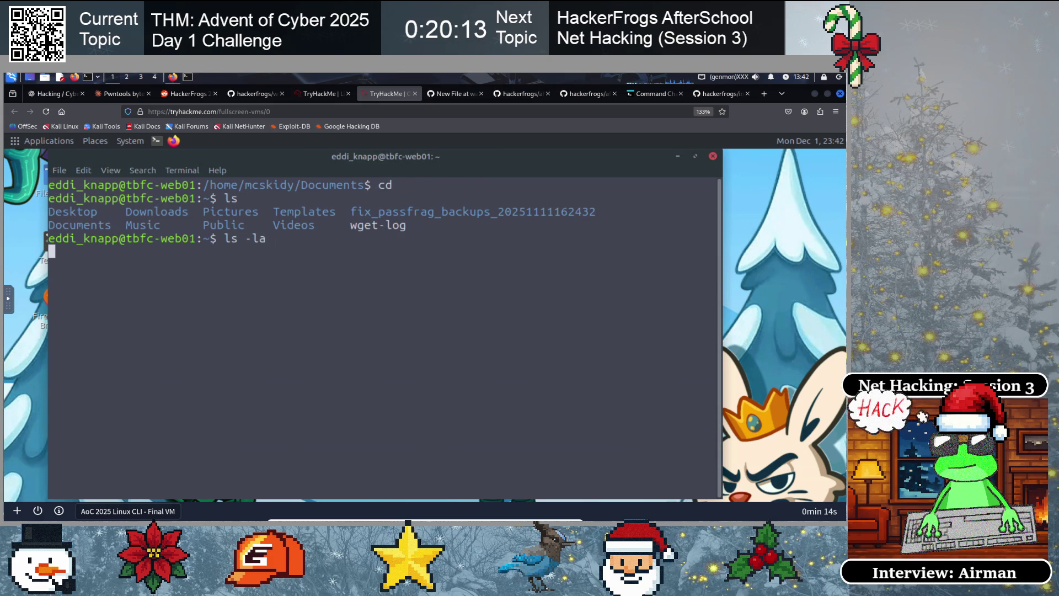
key(Return)
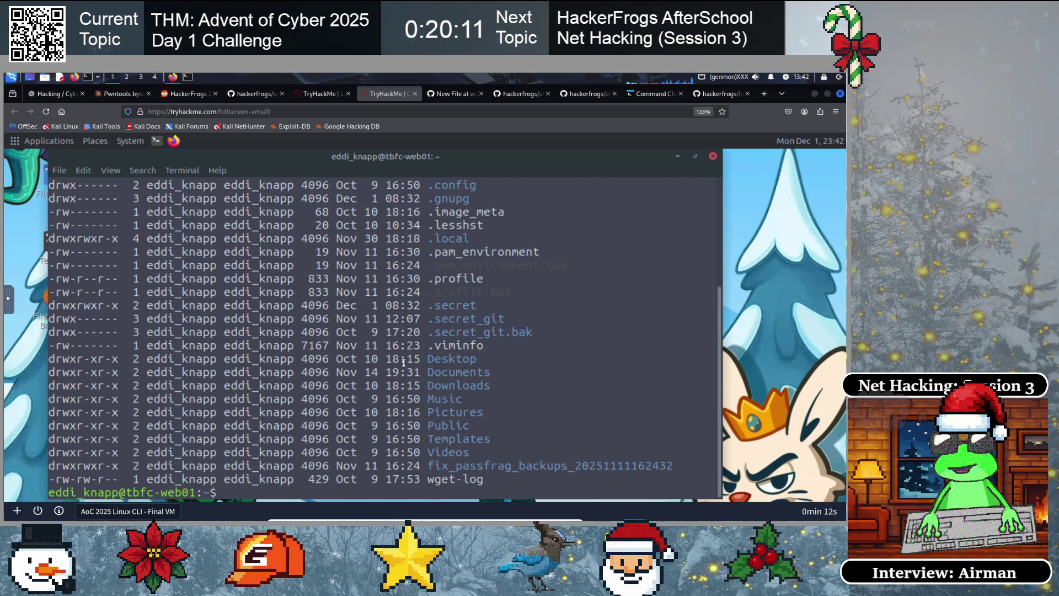
scroll(403, 362, up, 2)
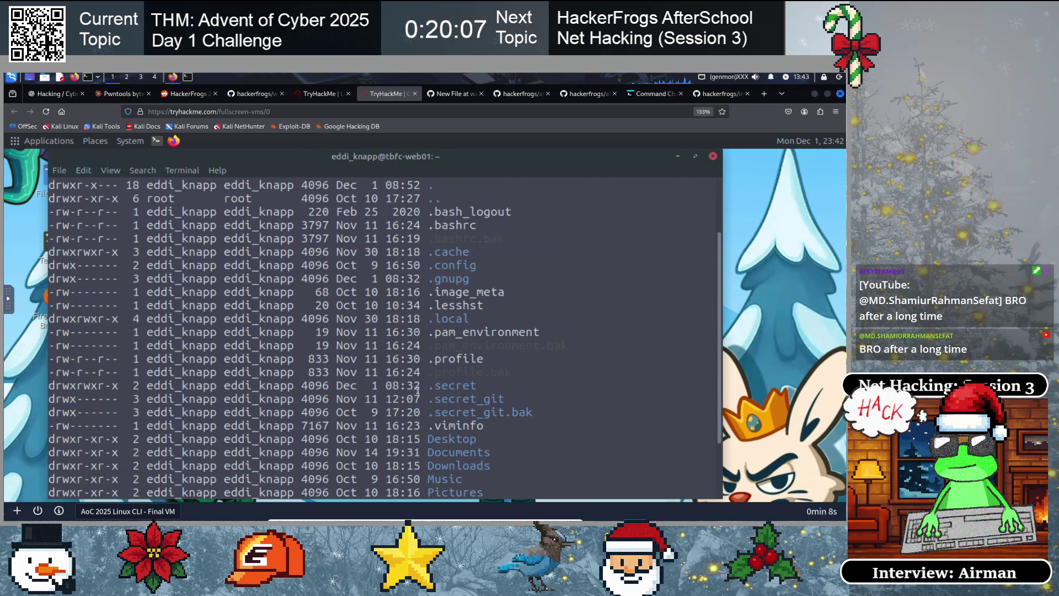
scroll(417, 390, down, 2)
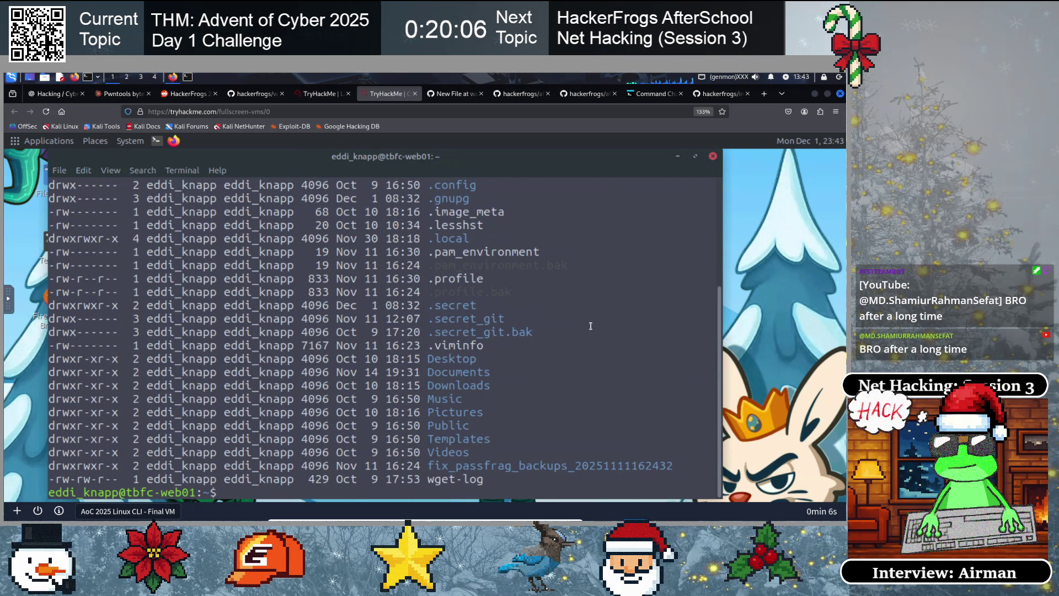
drag(425, 318, 505, 319)
click(416, 314)
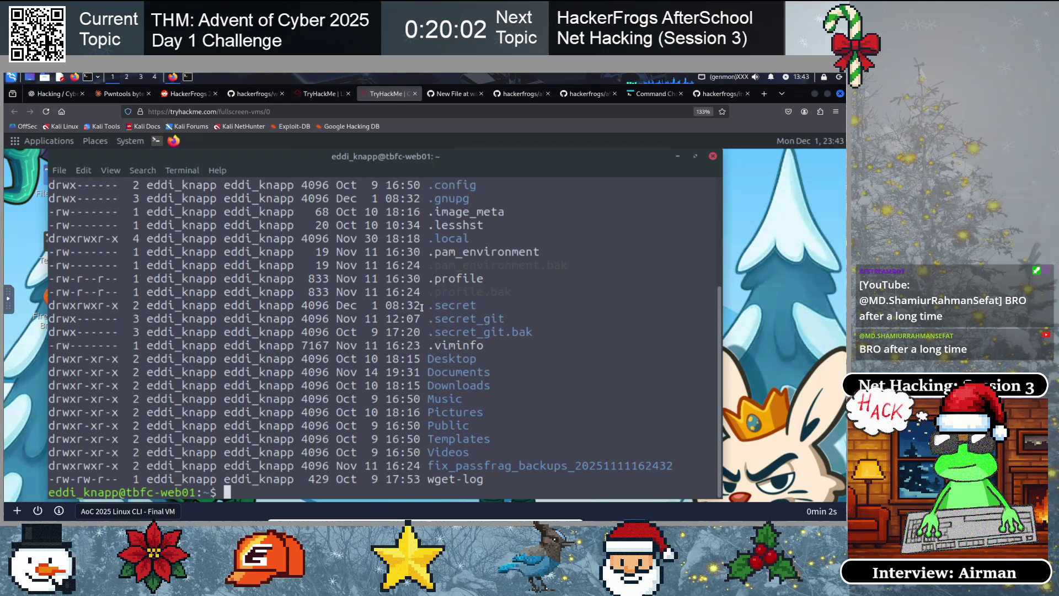
drag(425, 305, 711, 306)
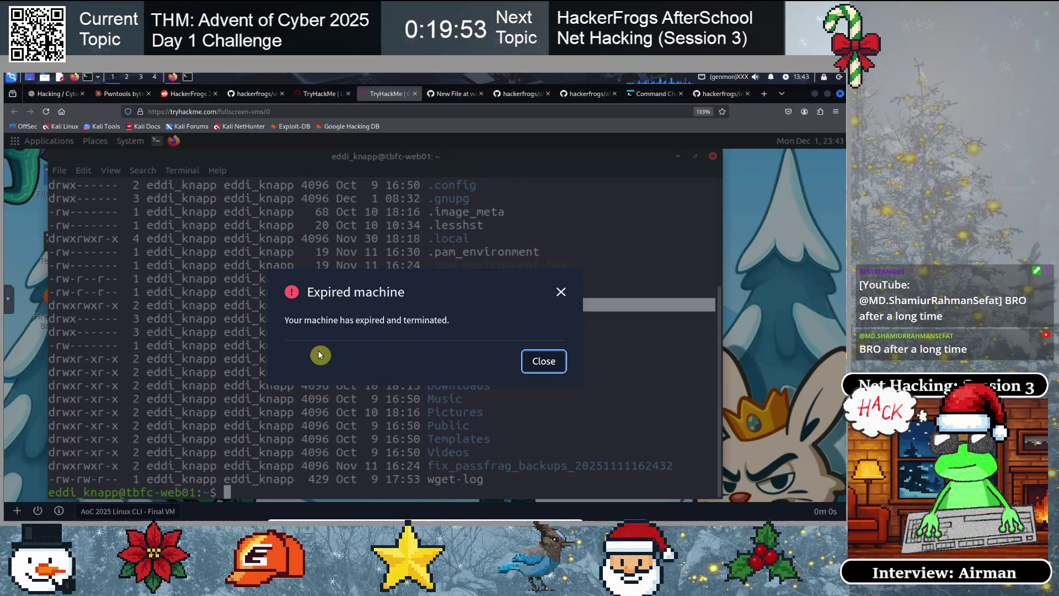
Close the Expired machine notice and clear the highlight on the .secret line
click(544, 362)
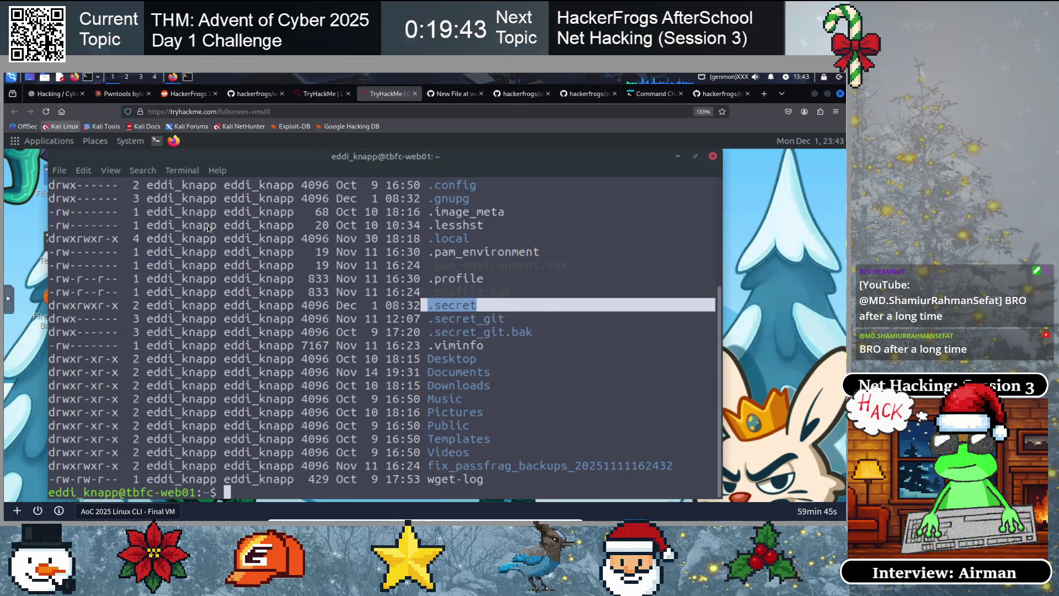
click(419, 369)
Clear the screen and relist the home directory with ls and ls -la, highlighting .secret_git
text(clear)
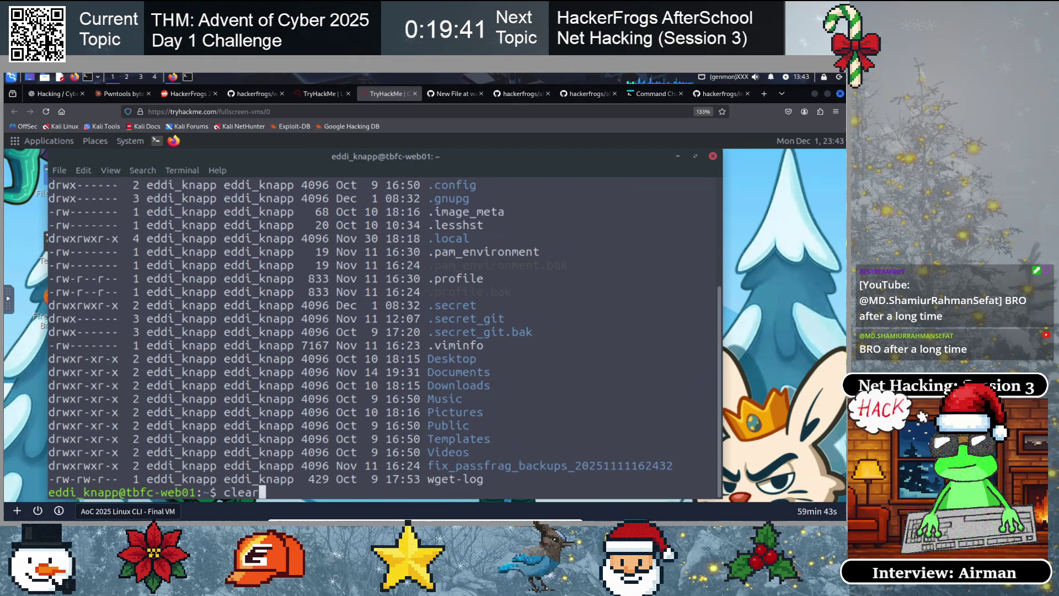
key(Return)
text(ls)
key(Return)
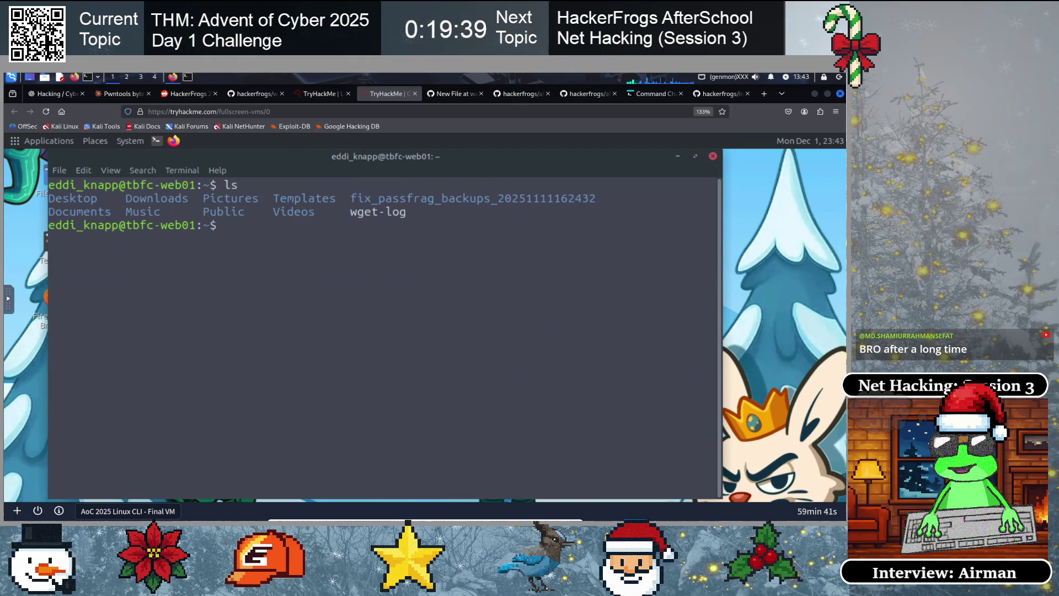
text(ls -la)
key(Return)
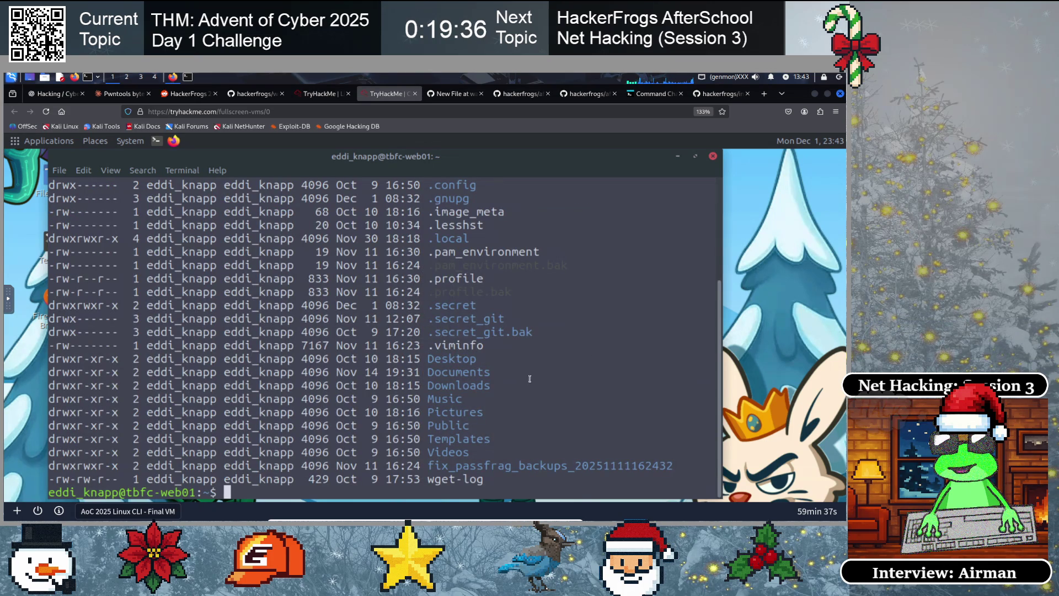
drag(505, 318, 430, 321)
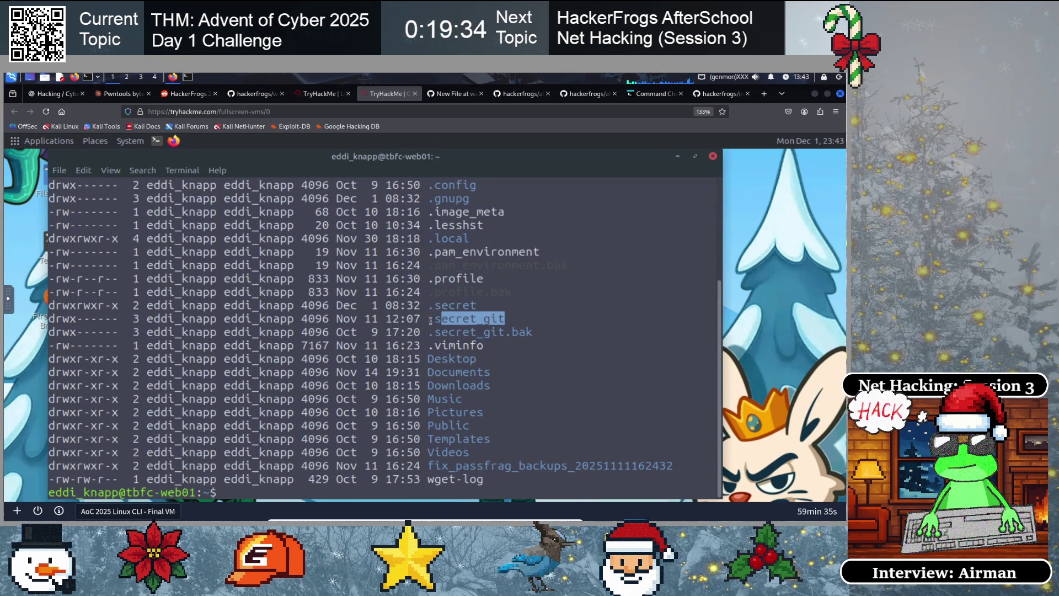
click(499, 365)
text(cd .se)
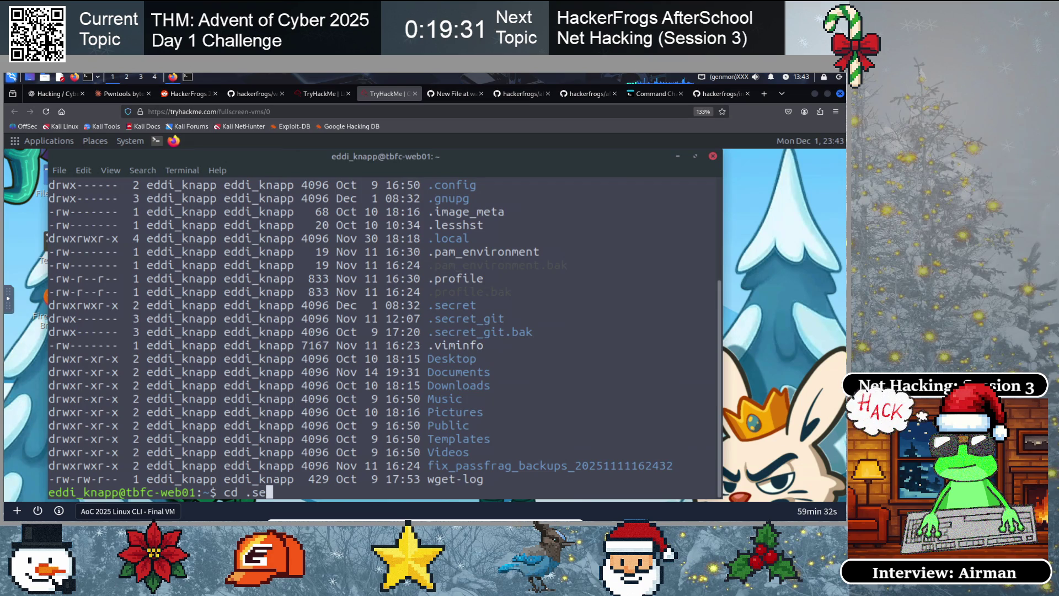
Change into .secret_git, fixing the mistyped folder name by adding the underscore
text(cret)gu)
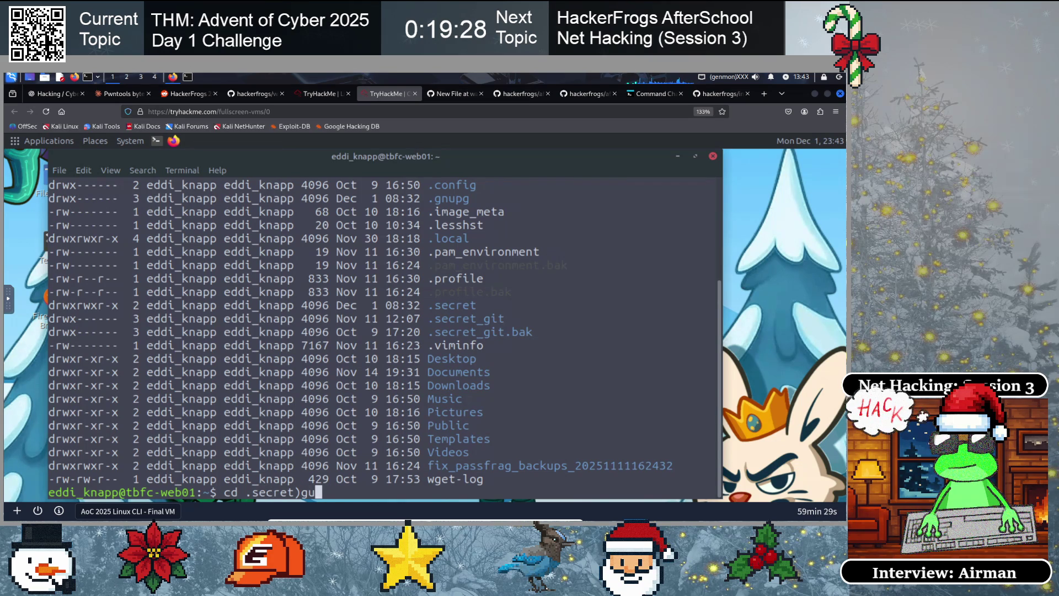
key(BackSpace)
key(BackSpace)
key(BackSpace)
text(git)
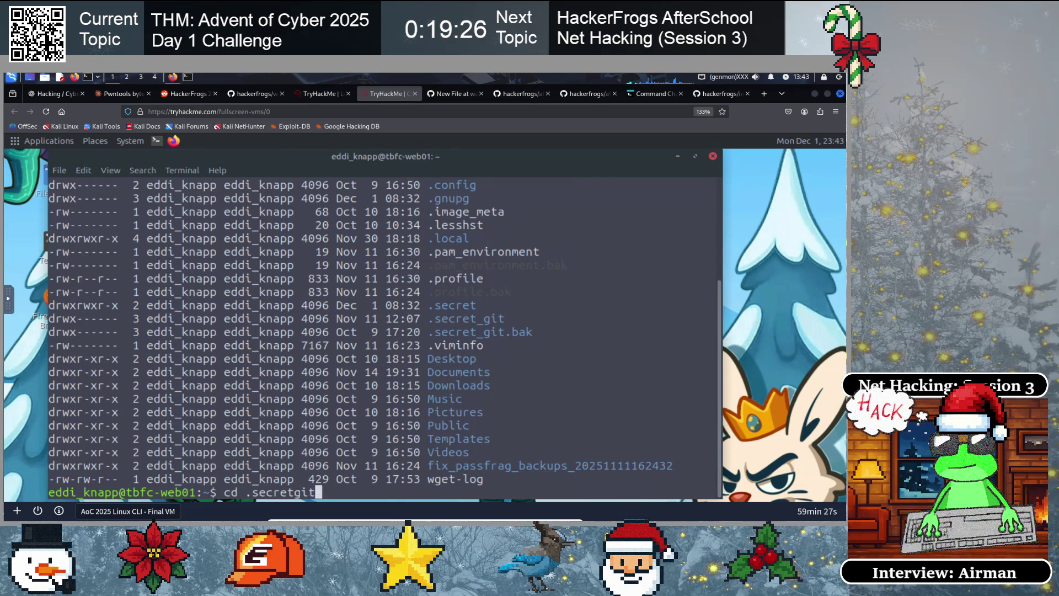
key(Return)
key(Up)
key(Left)
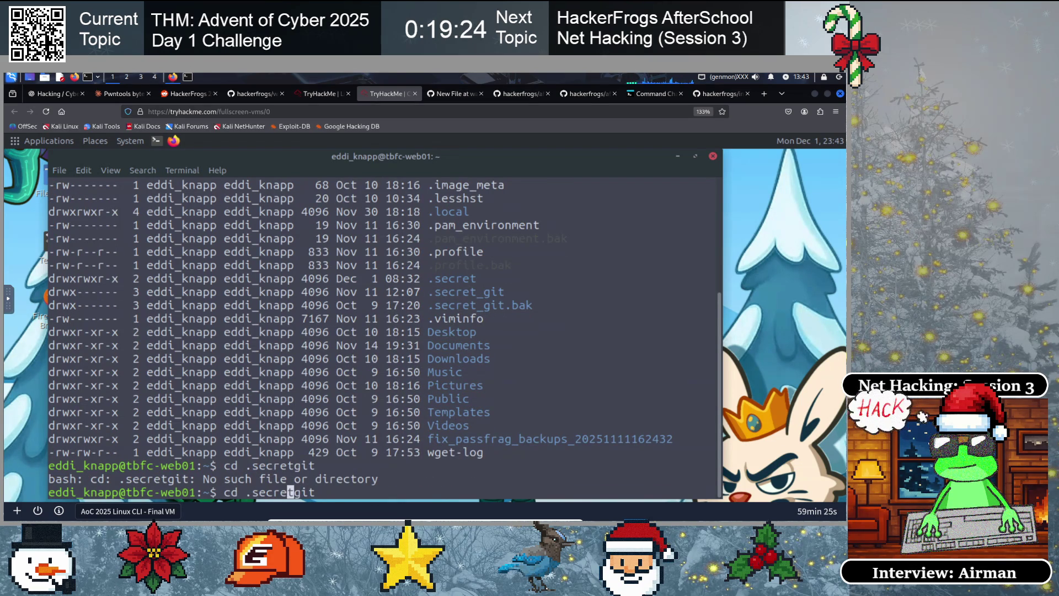
key(Right)
text(_)
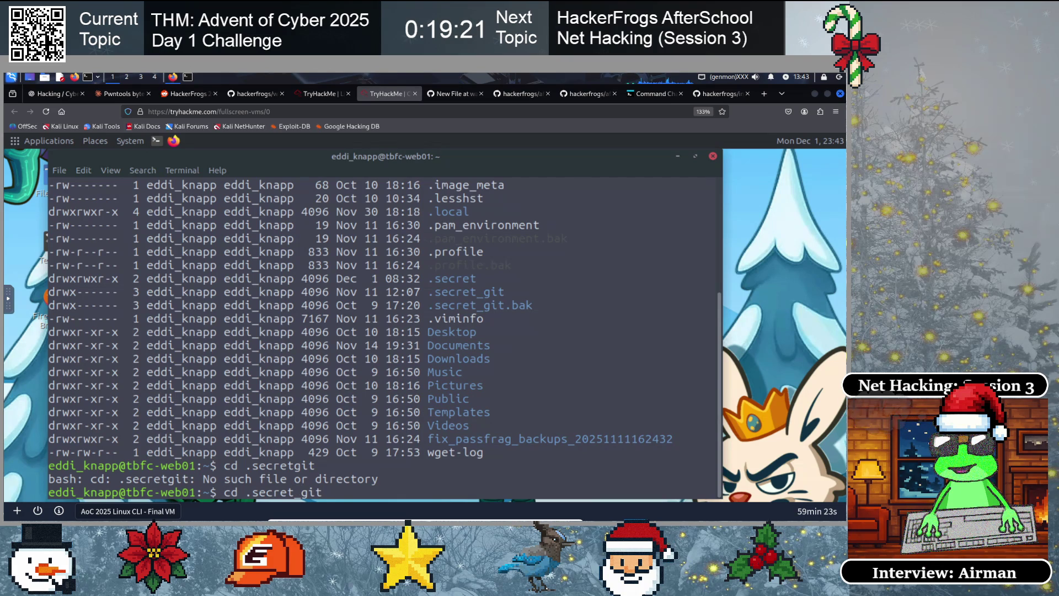
key(Return)
Clear the screen and run ls -la, revealing only the hidden .git directory
text(clear)
key(Return)
text(ls)
key(Return)
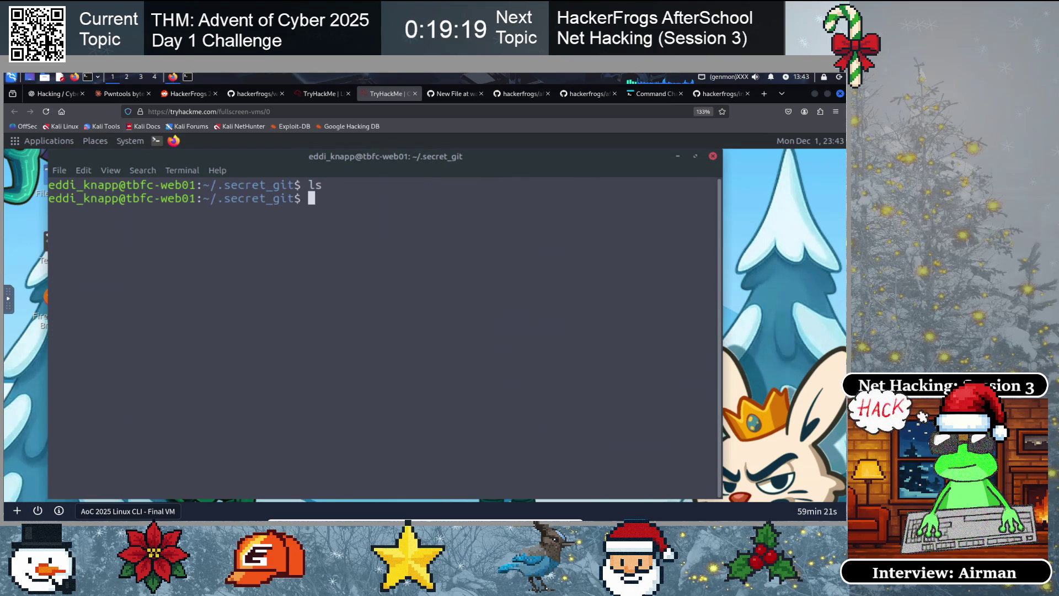
text(la)
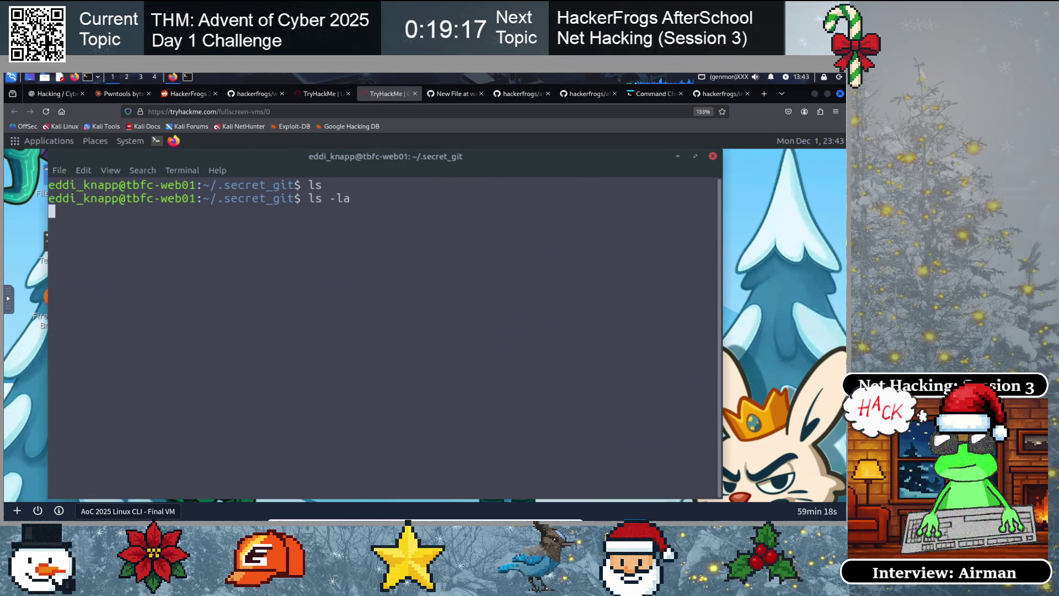
key(Return)
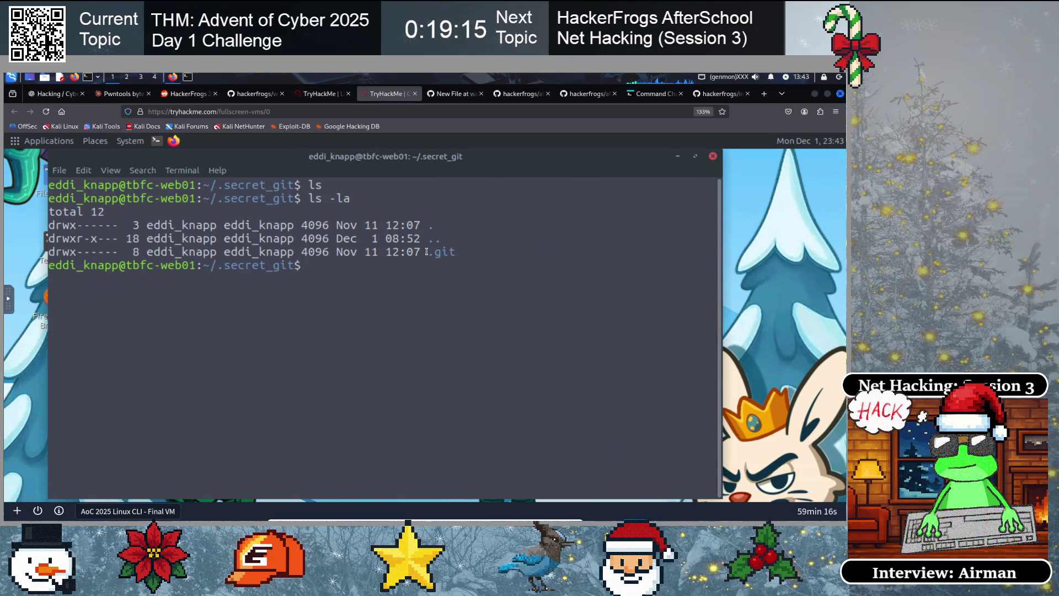
double_click(429, 251)
click(438, 293)
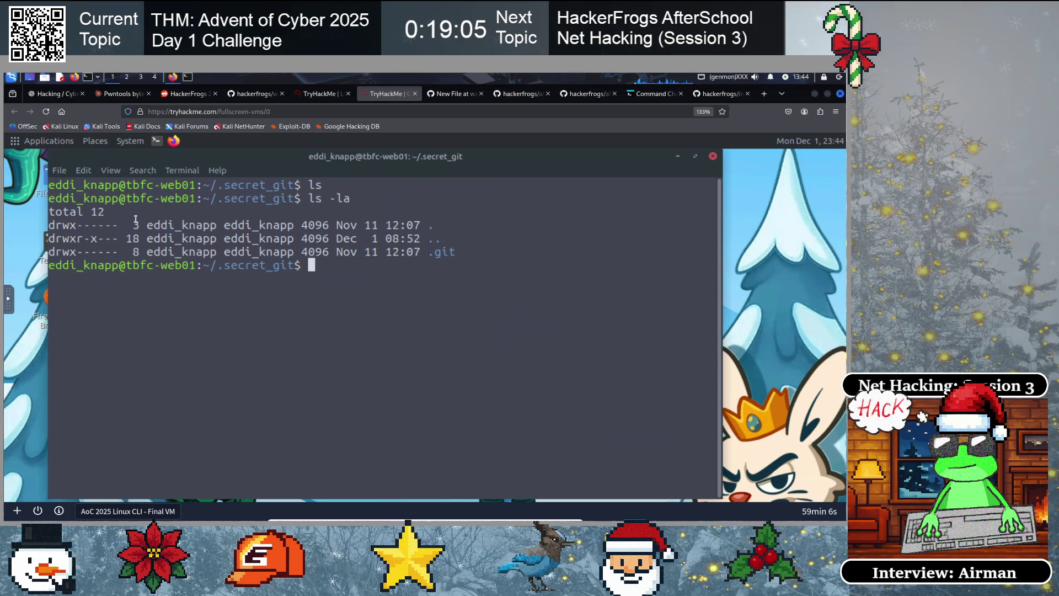
Browse the GitHub walkthroughs to overthewire/bandit and open level26.md
click(257, 94)
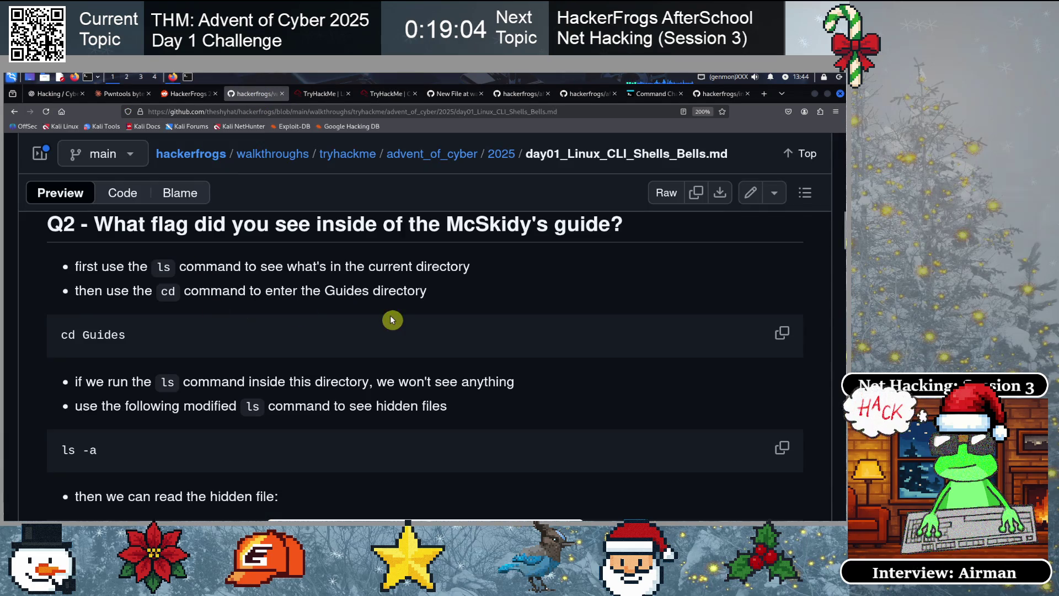
scroll(392, 319, up, 15)
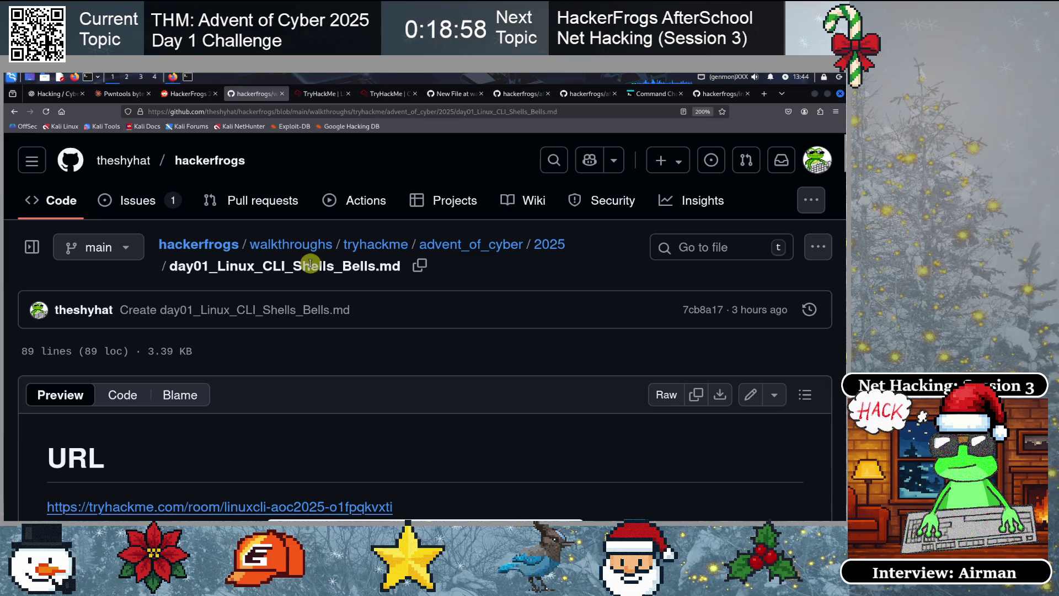
click(300, 244)
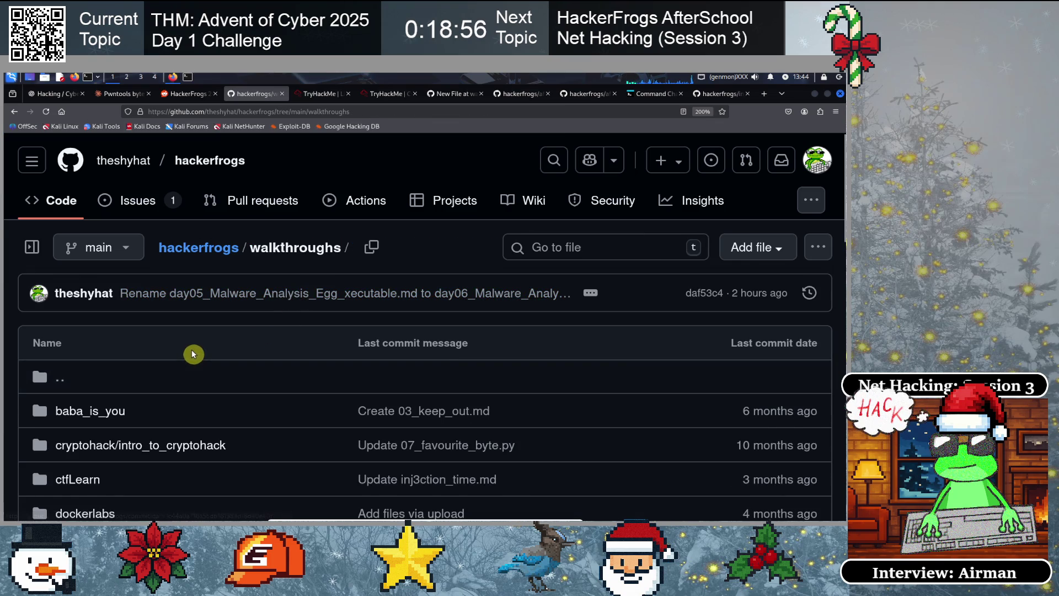
scroll(193, 354, down, 3)
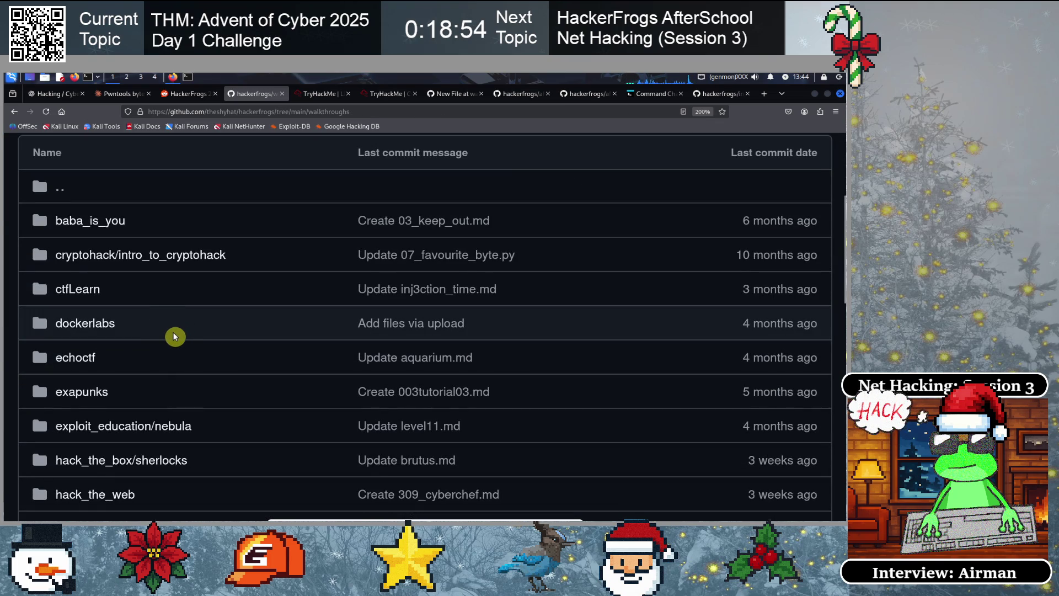
scroll(175, 336, down, 6)
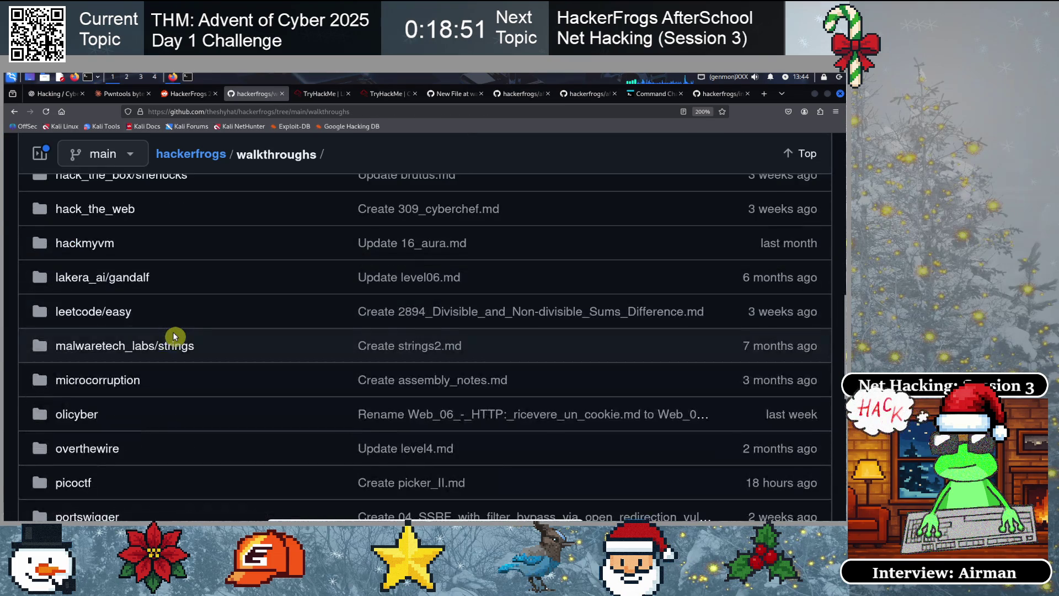
click(84, 353)
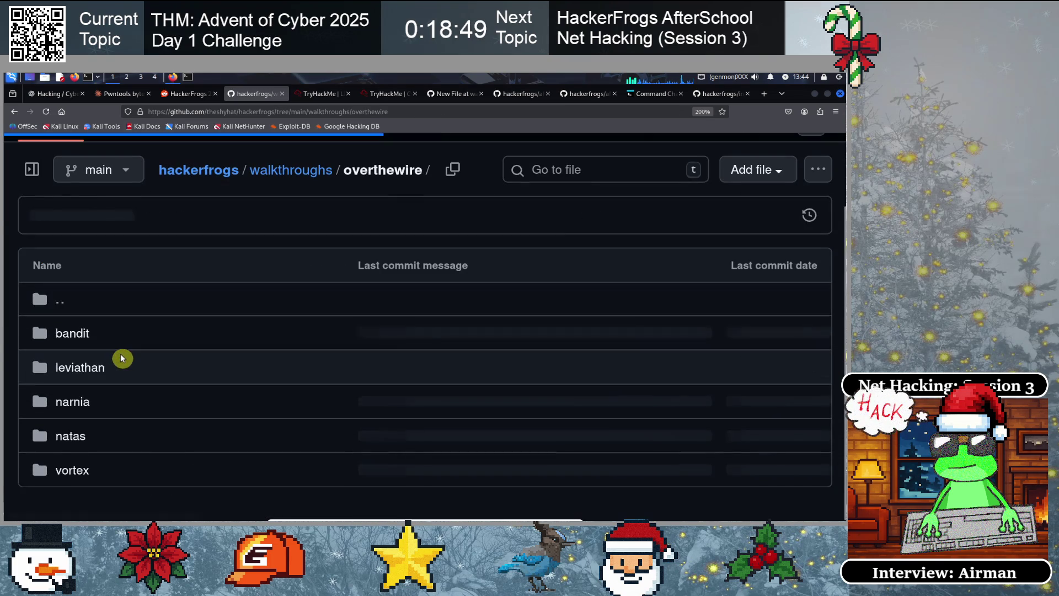
click(78, 338)
scroll(215, 386, down, 10)
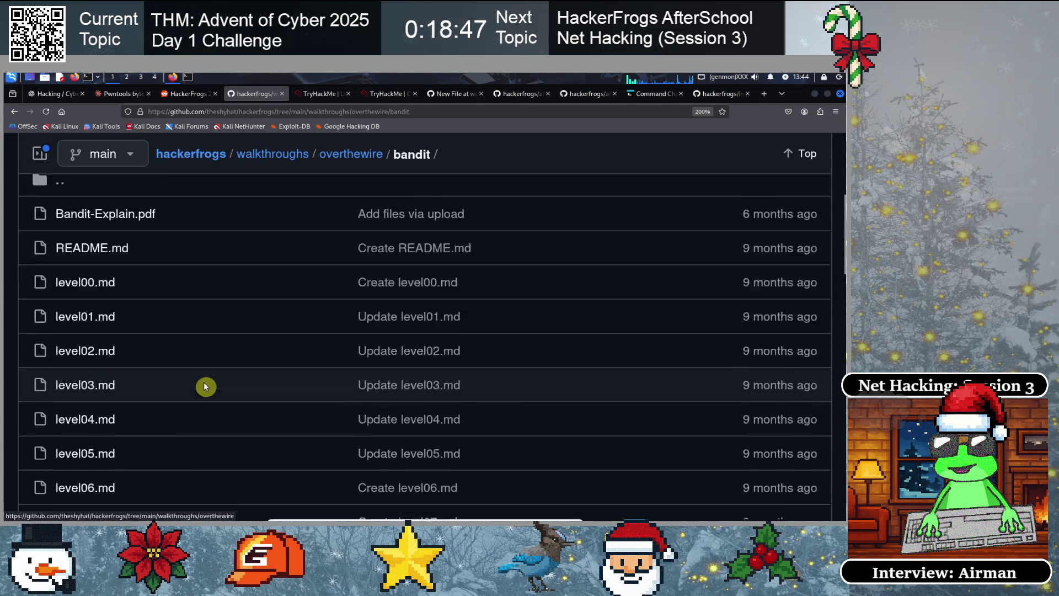
scroll(204, 386, down, 7)
scroll(204, 385, up, 3)
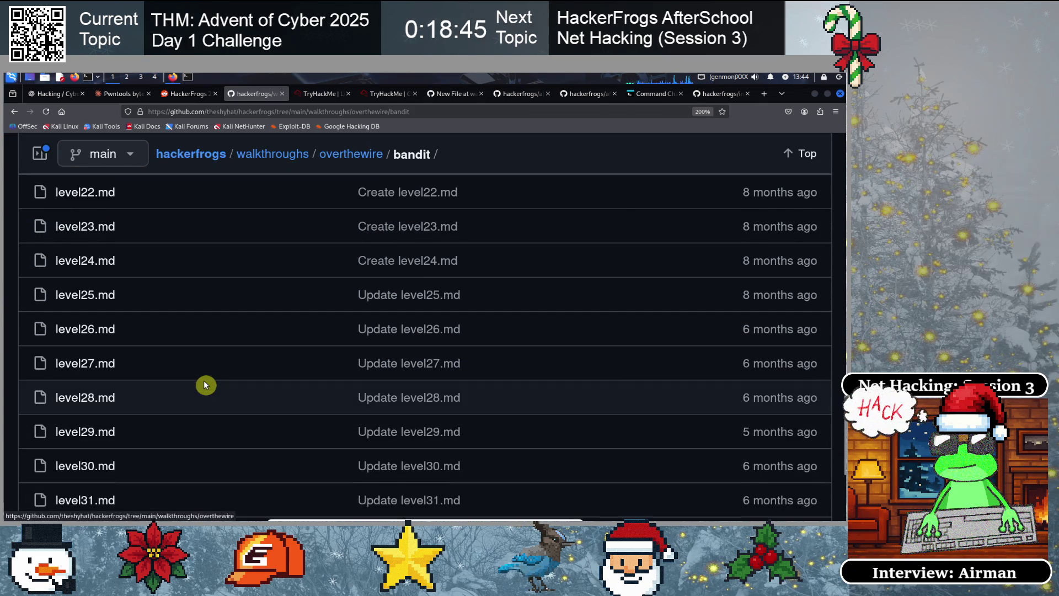
scroll(204, 384, down, 2)
scroll(186, 357, up, 3)
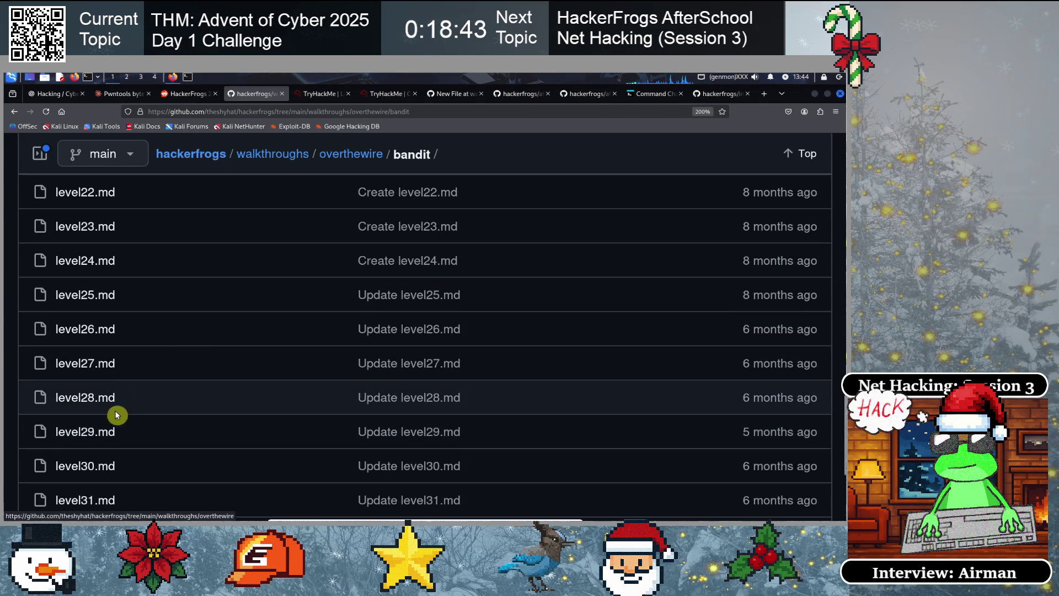
click(114, 332)
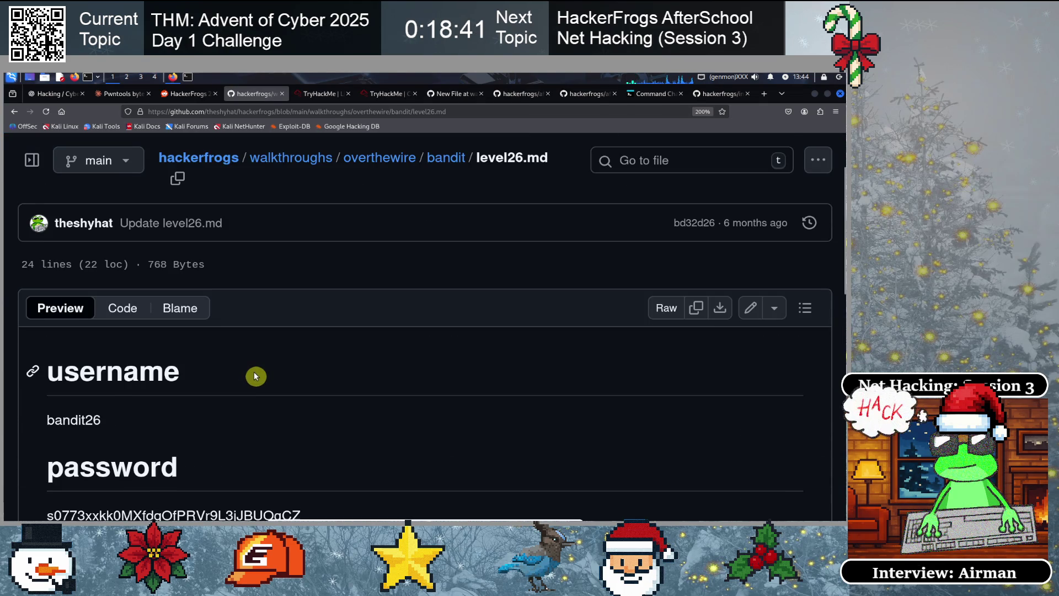
scroll(254, 372, down, 3)
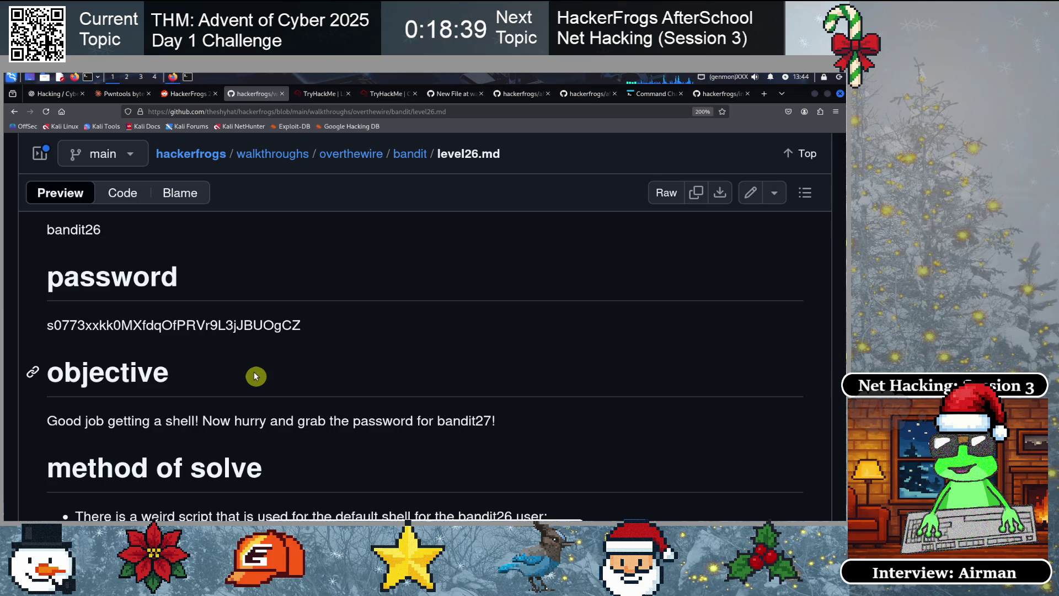
scroll(255, 376, down, 3)
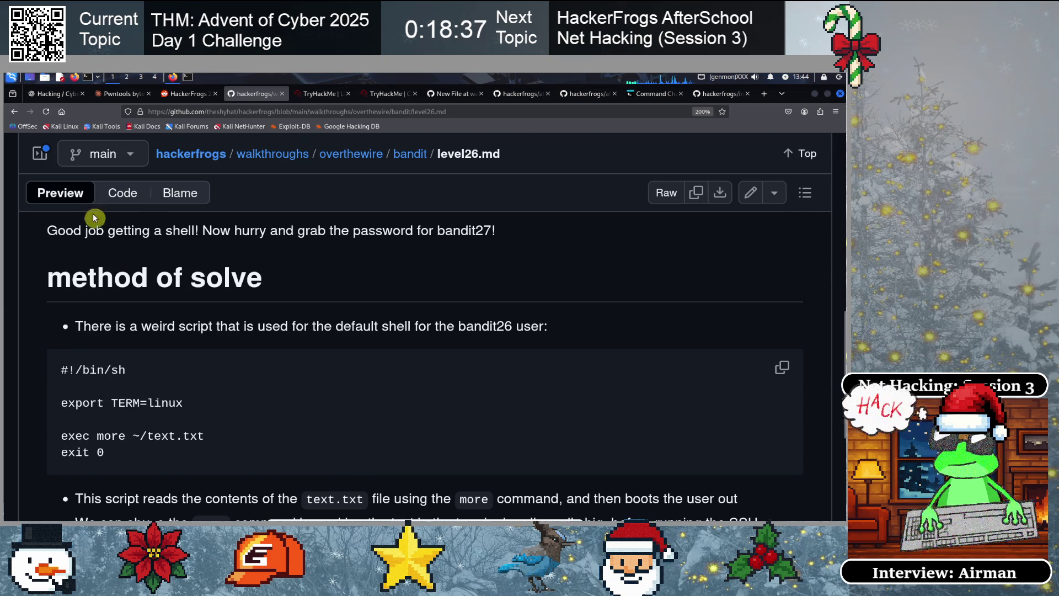
Go back and open level27.md, scrolling to its git-clone method of solve
click(14, 112)
scroll(173, 405, down, 9)
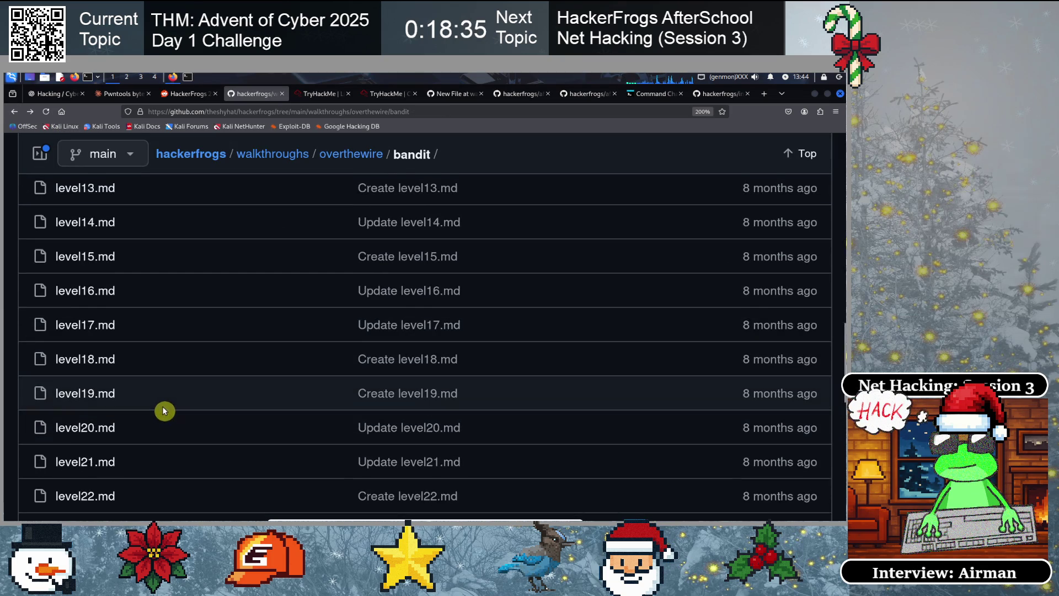
click(97, 384)
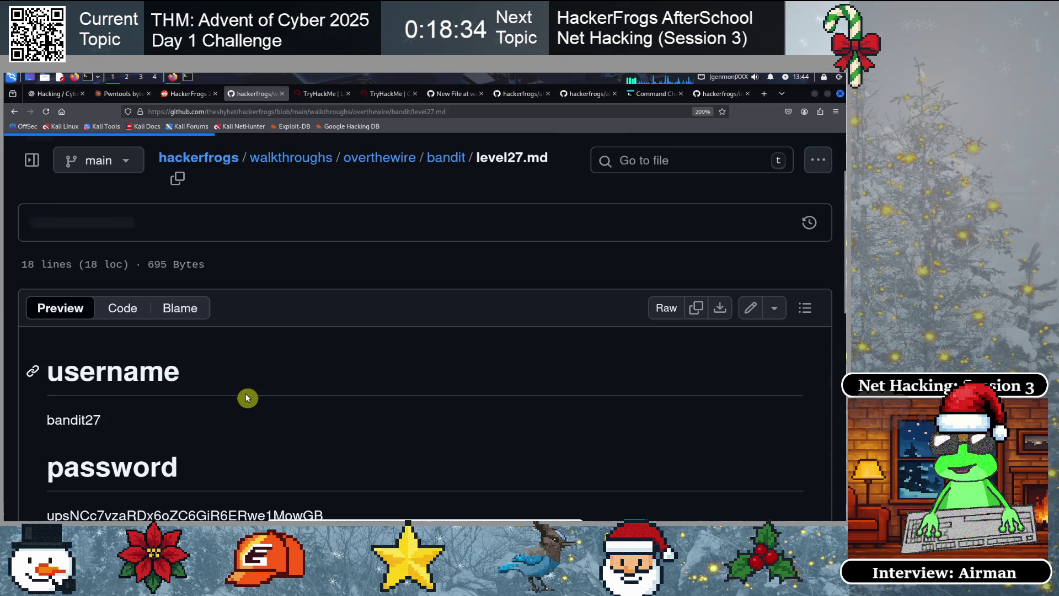
scroll(260, 402, down, 4)
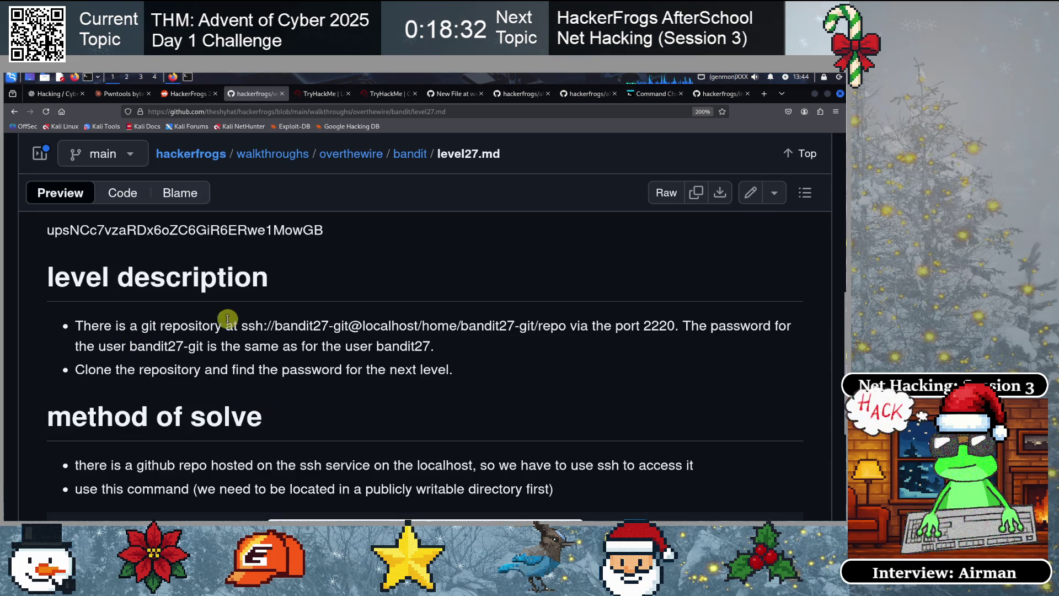
scroll(229, 395, down, 2)
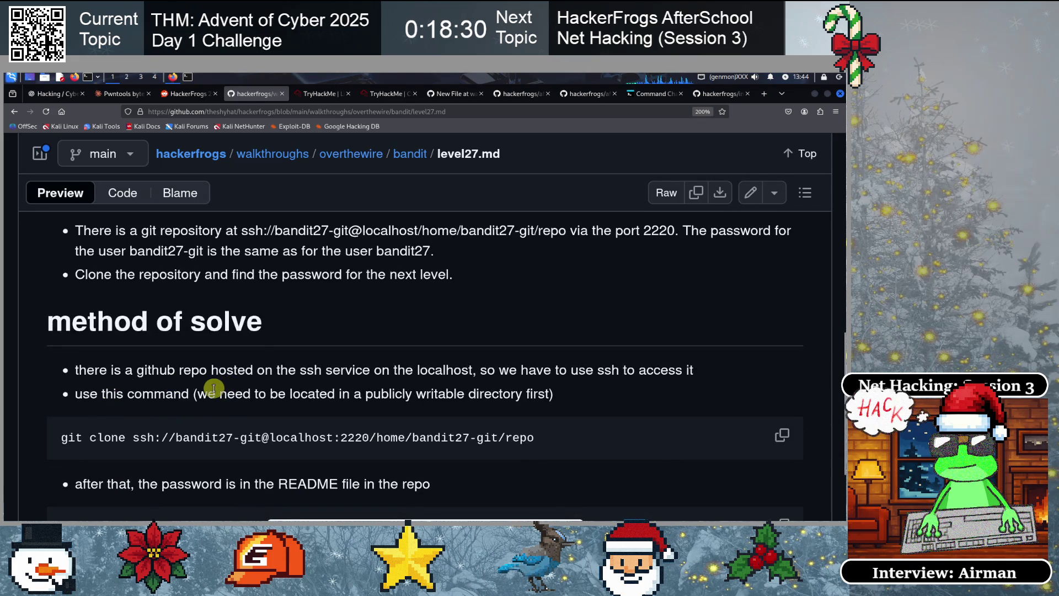
scroll(213, 386, down, 2)
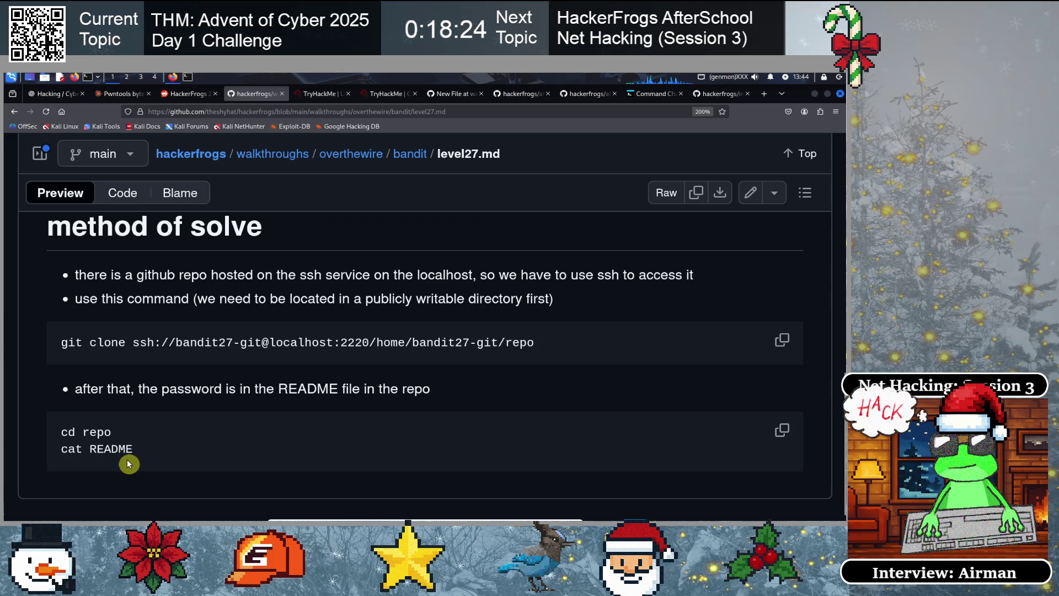
click(381, 94)
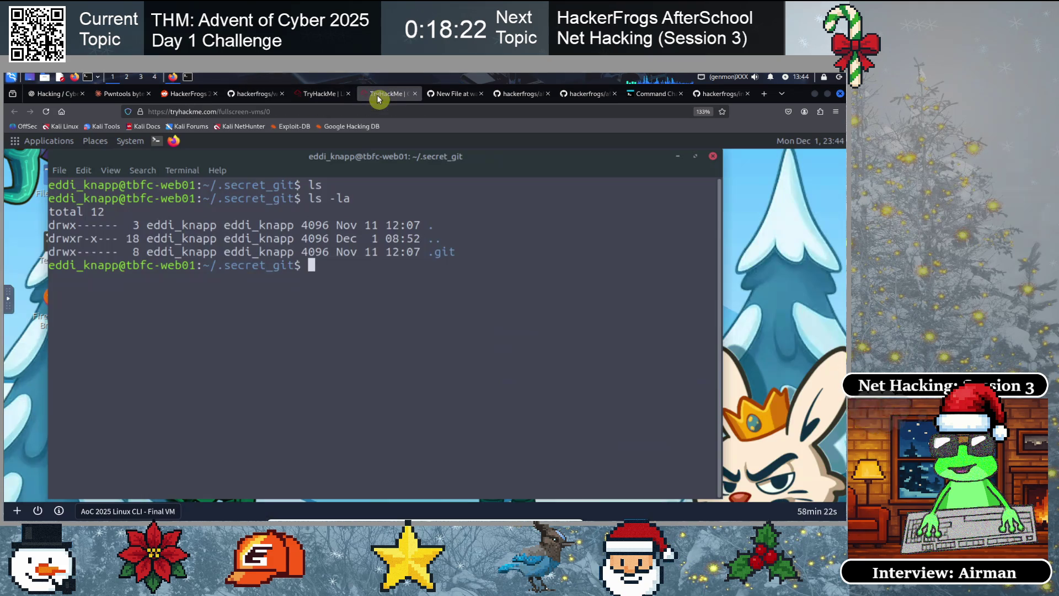
Enter .git, list COMMIT_EDITMSG, ORIG_HEAD, REBASE_HEAD, logs and objects, then go back up
text(cd .)
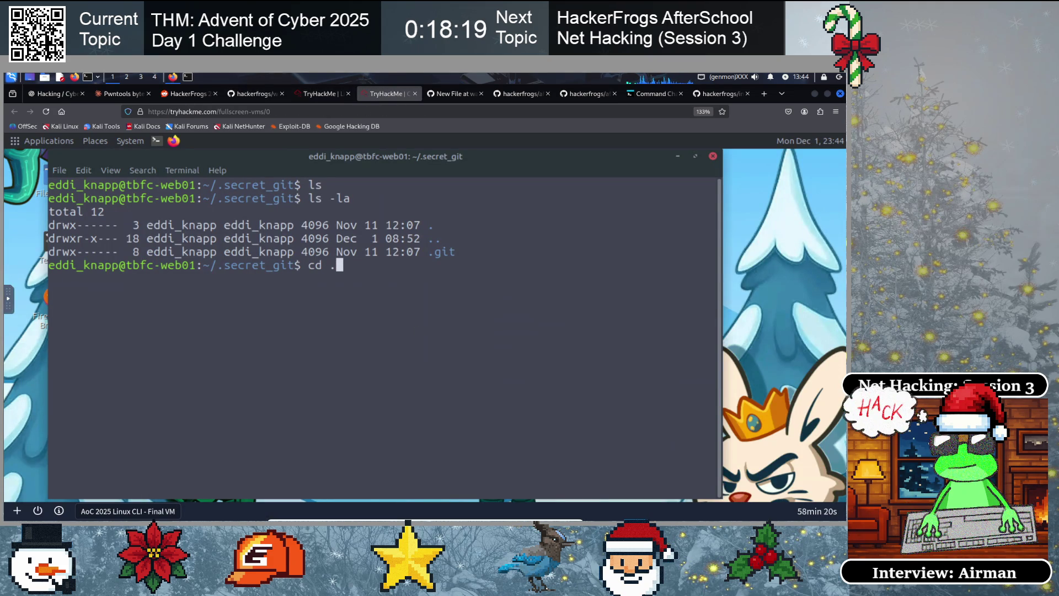
text(git)
key(Return)
text(ls)
key(Return)
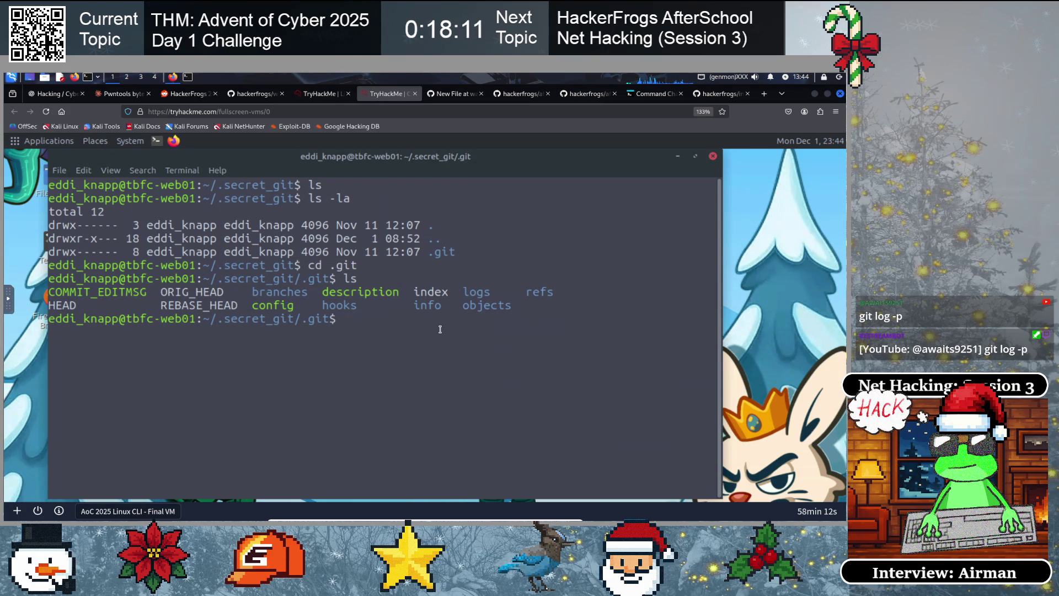
text(cd ..)
key(Return)
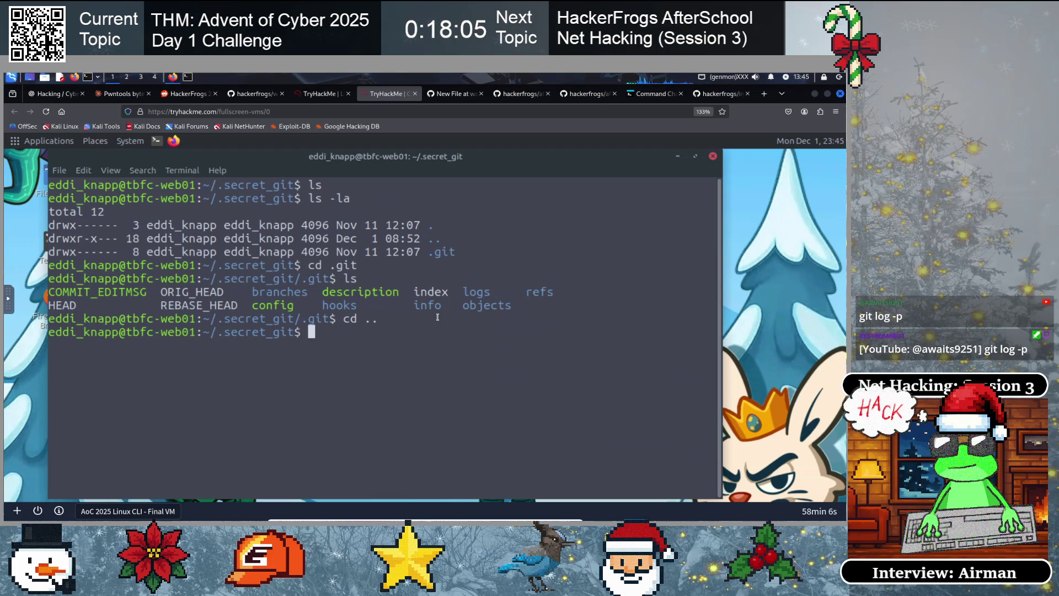
Return to the bandit list and open level28.md, scrolling to its git log -p method
click(251, 94)
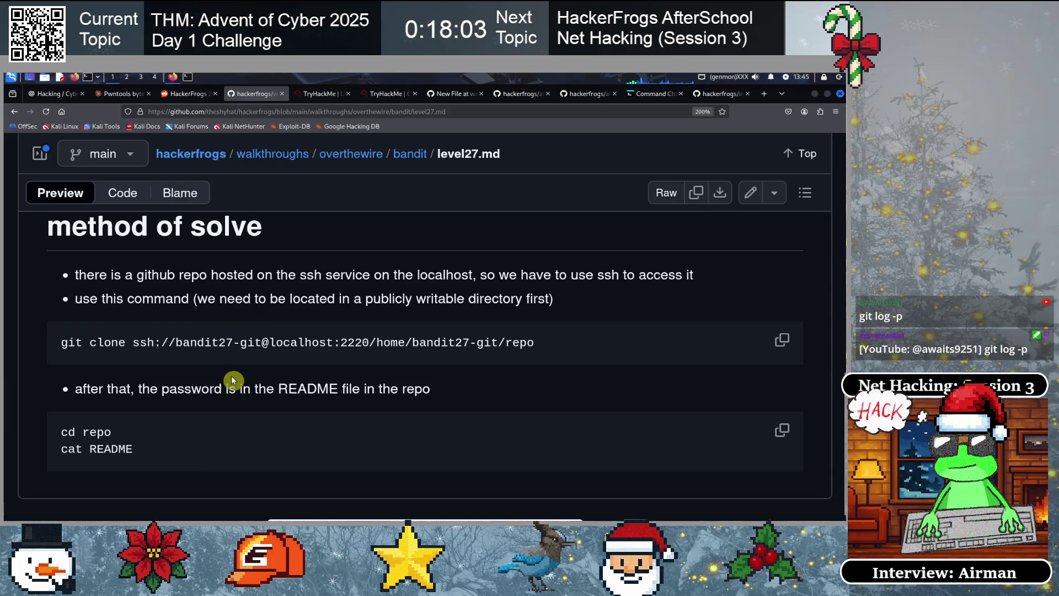
scroll(276, 317, up, 3)
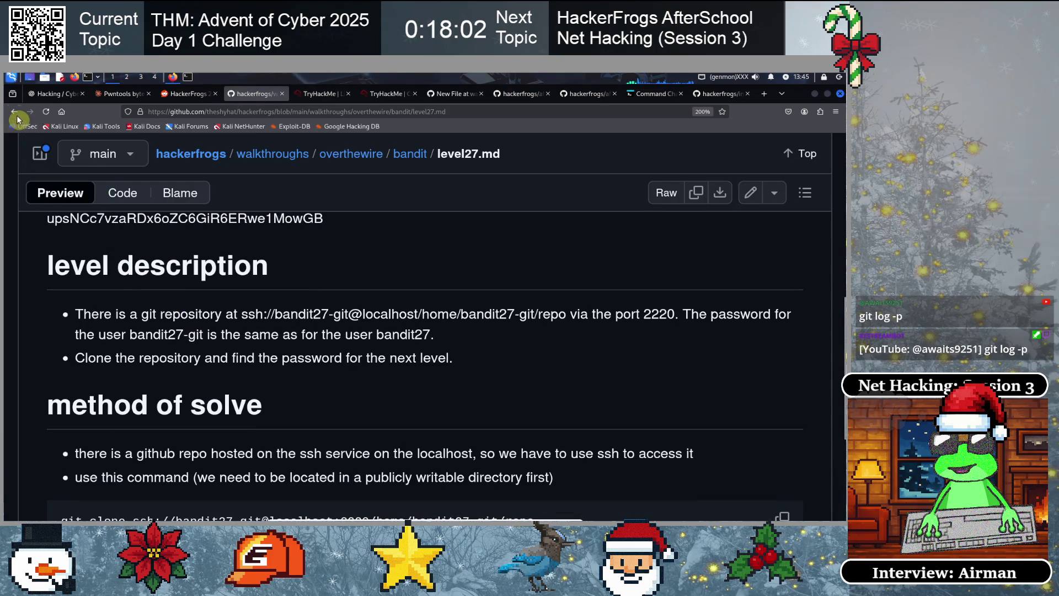
click(15, 112)
scroll(213, 372, down, 15)
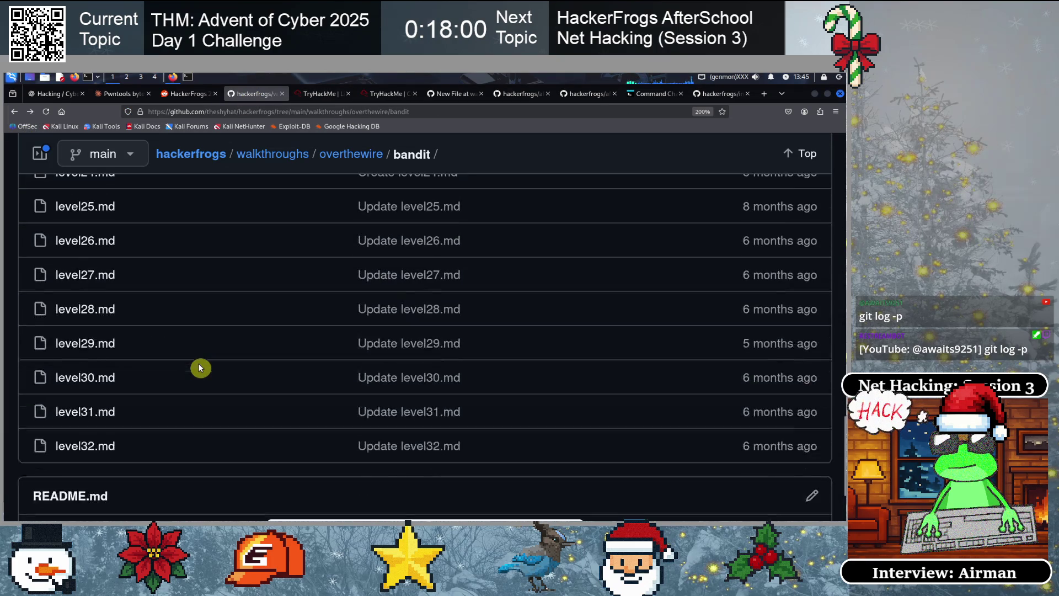
scroll(200, 368, down, 2)
scroll(198, 361, up, 3)
click(88, 405)
scroll(282, 390, down, 5)
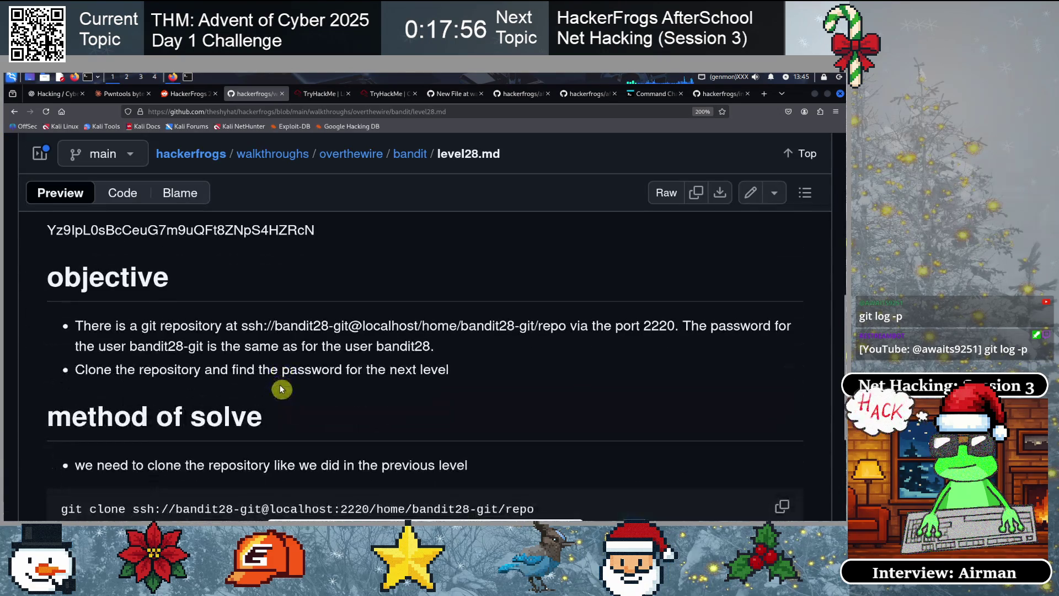
scroll(275, 372, down, 3)
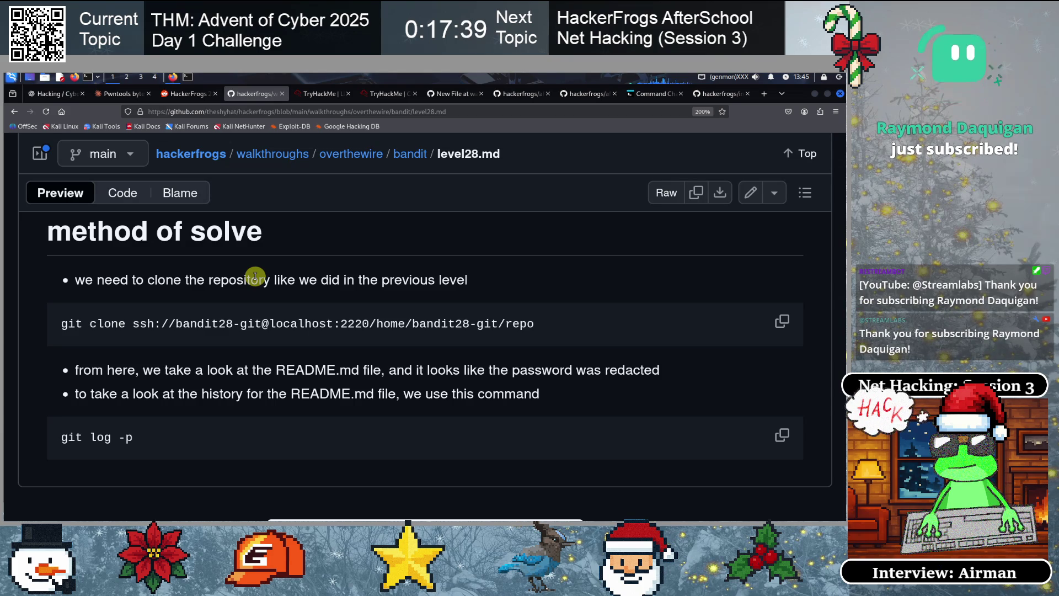
click(380, 95)
text(git log-p)
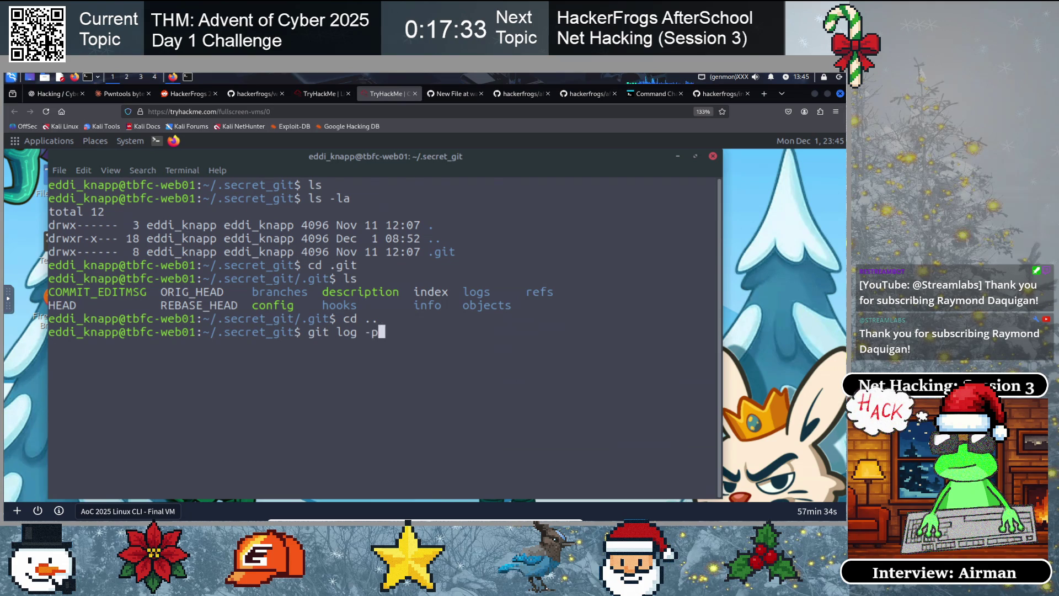
key(Return)
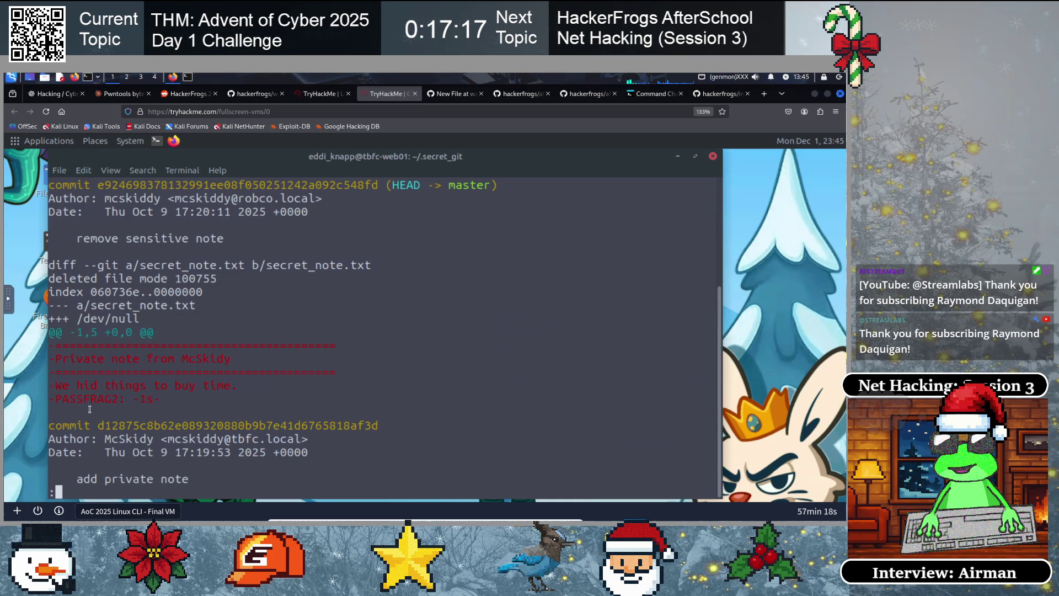
drag(237, 386, 77, 387)
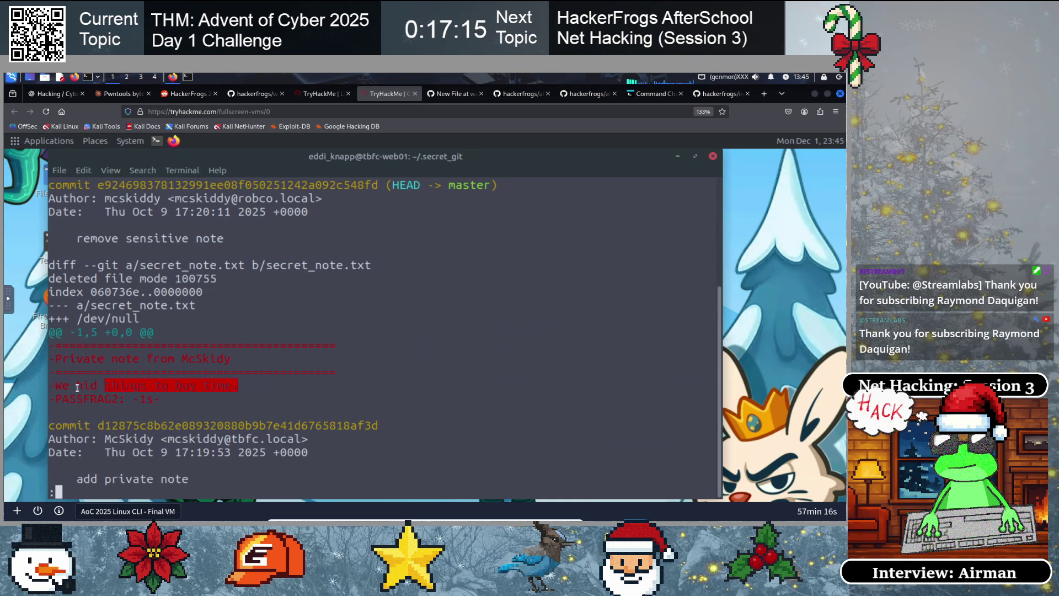
drag(162, 407, 55, 398)
click(79, 427)
drag(237, 399, 61, 399)
click(128, 359)
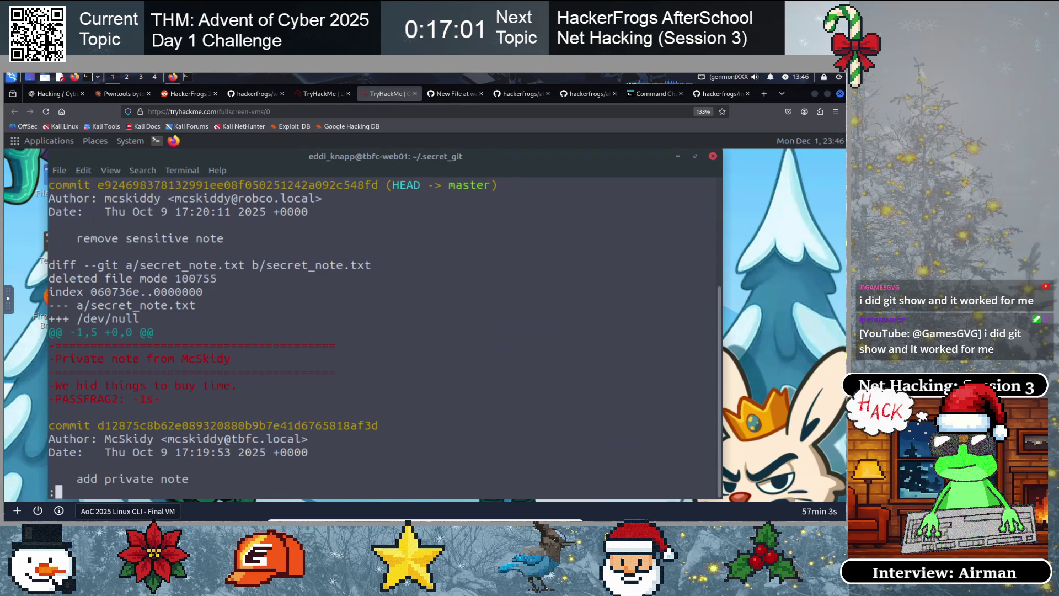
key(Down)
key(Down)
key(Down)
key(Down)
key(Down)
key(Down)
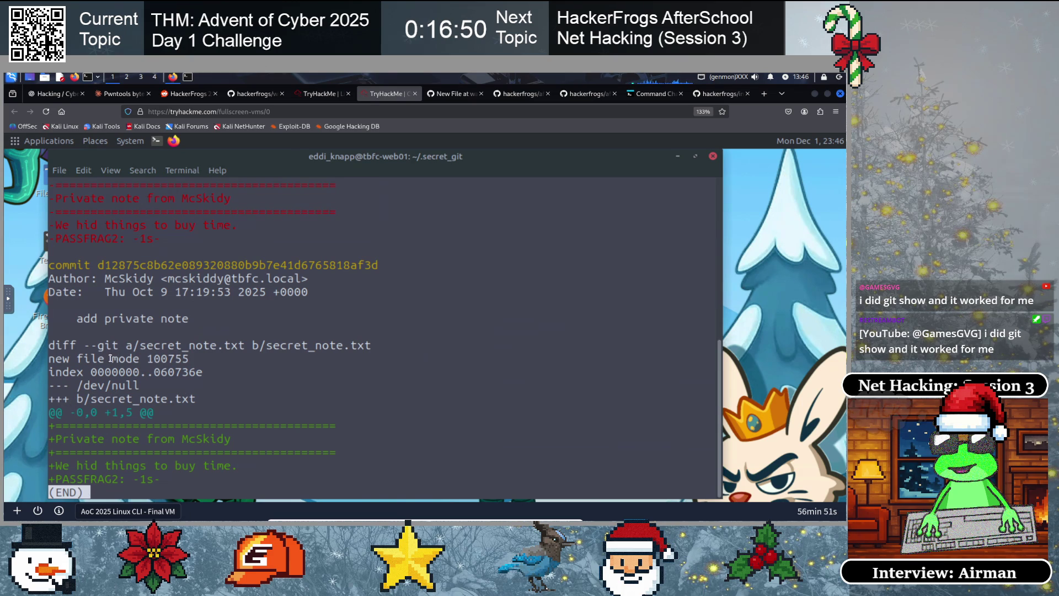
scroll(212, 340, up, 3)
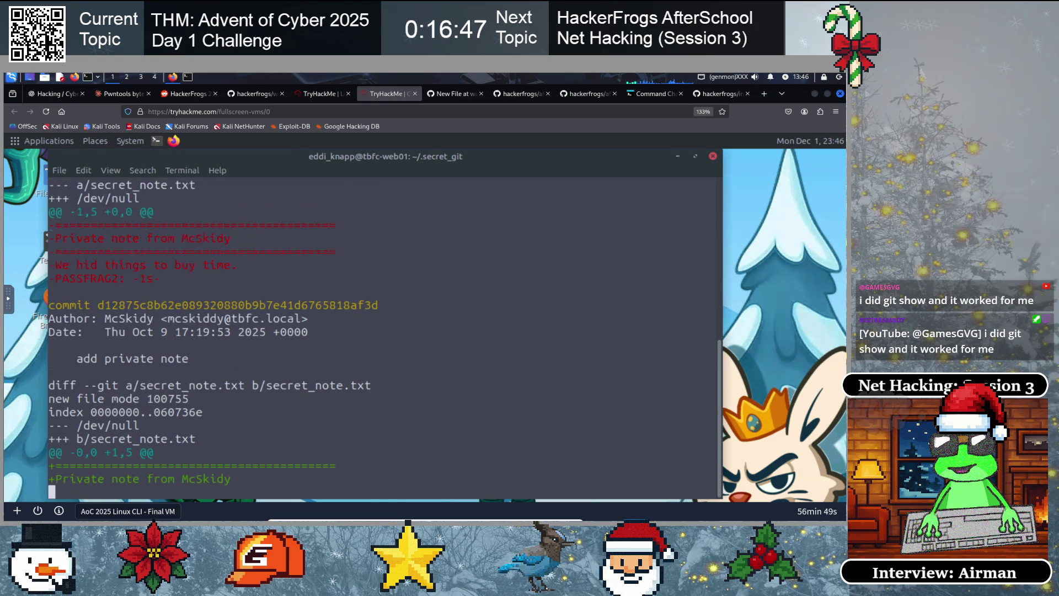
Clear the screen and list the contents of ~/.secret_git and its .git folder
text(q)
text(lear)
key(Return)
text(ls)
key(Return)
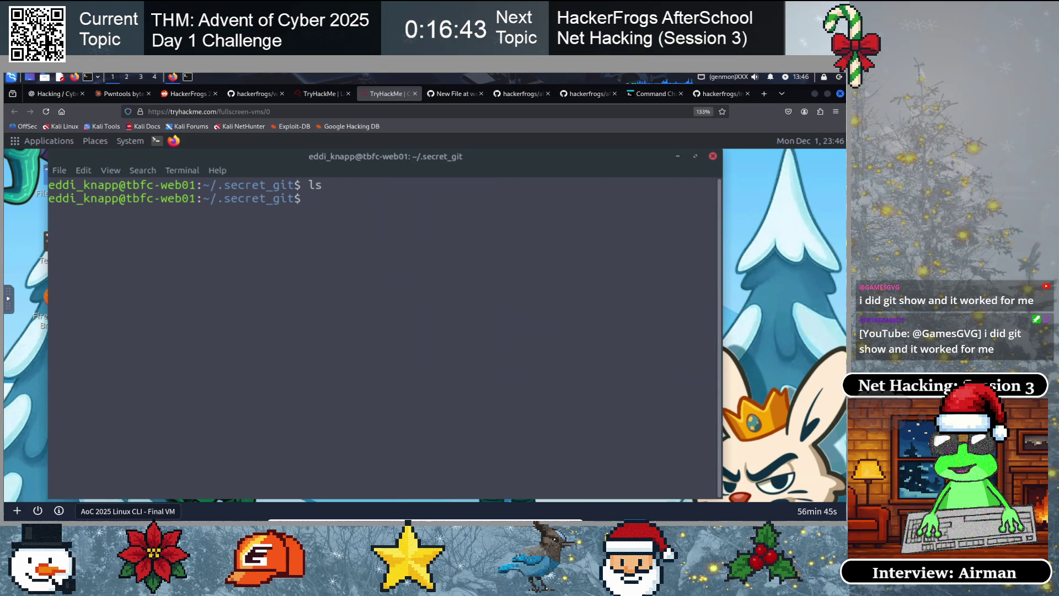
key(BackSpace)
text(cd .git)
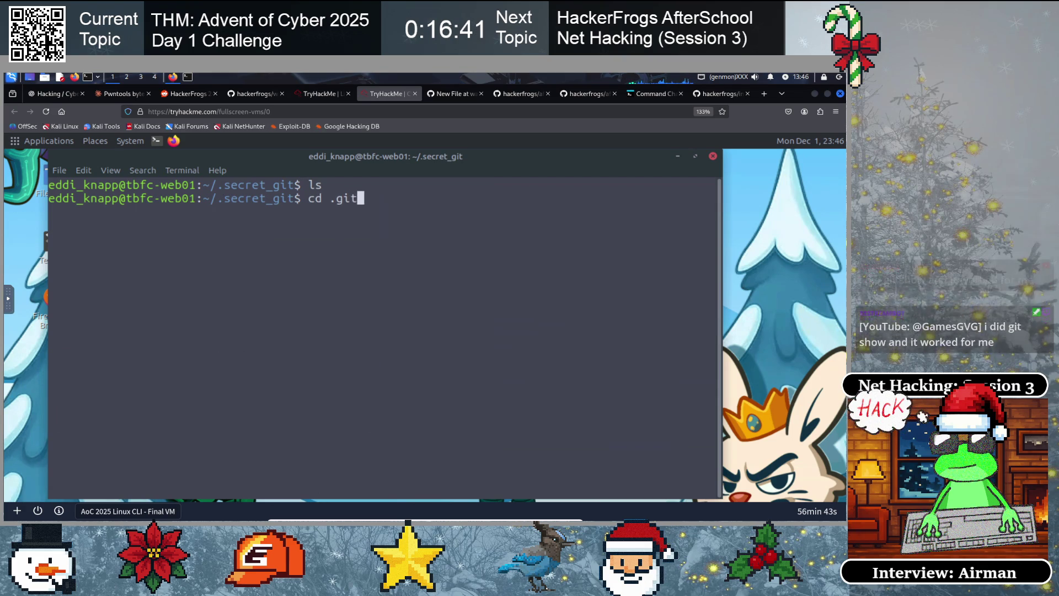
key(Return)
text(ls)
key(Return)
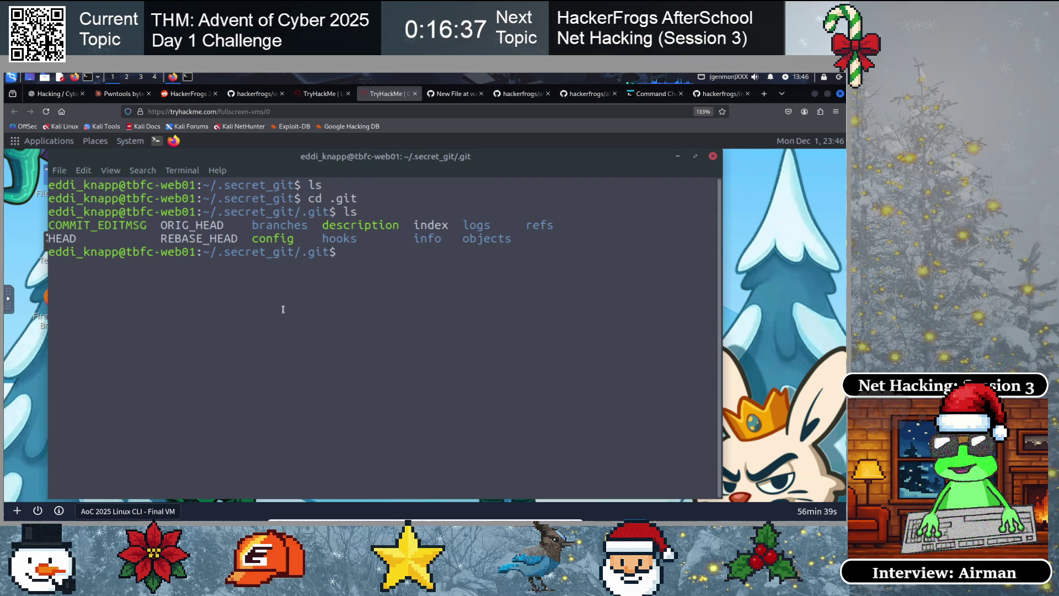
text(cd ..)
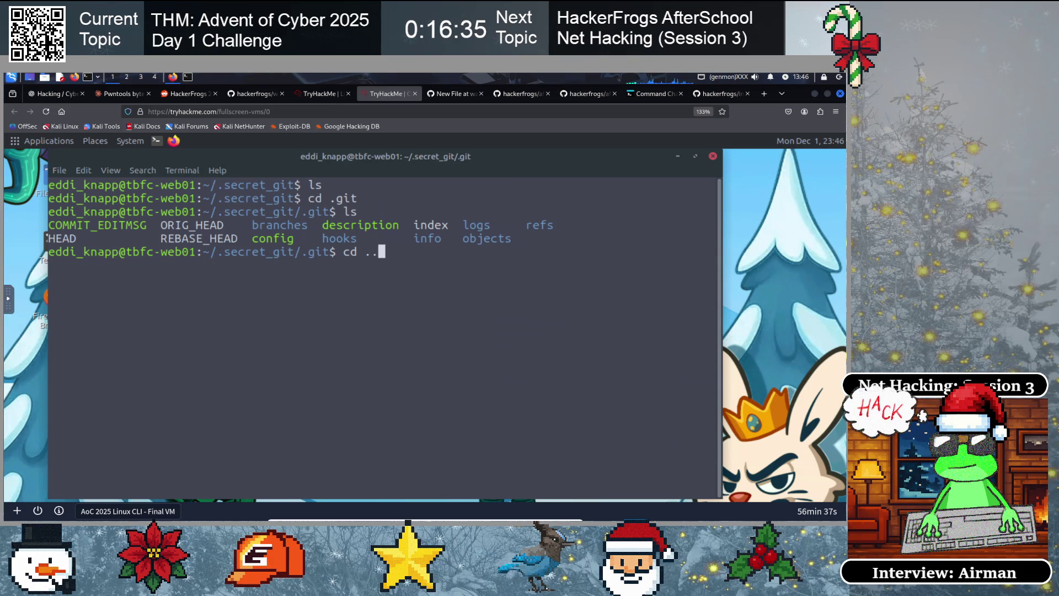
key(Return)
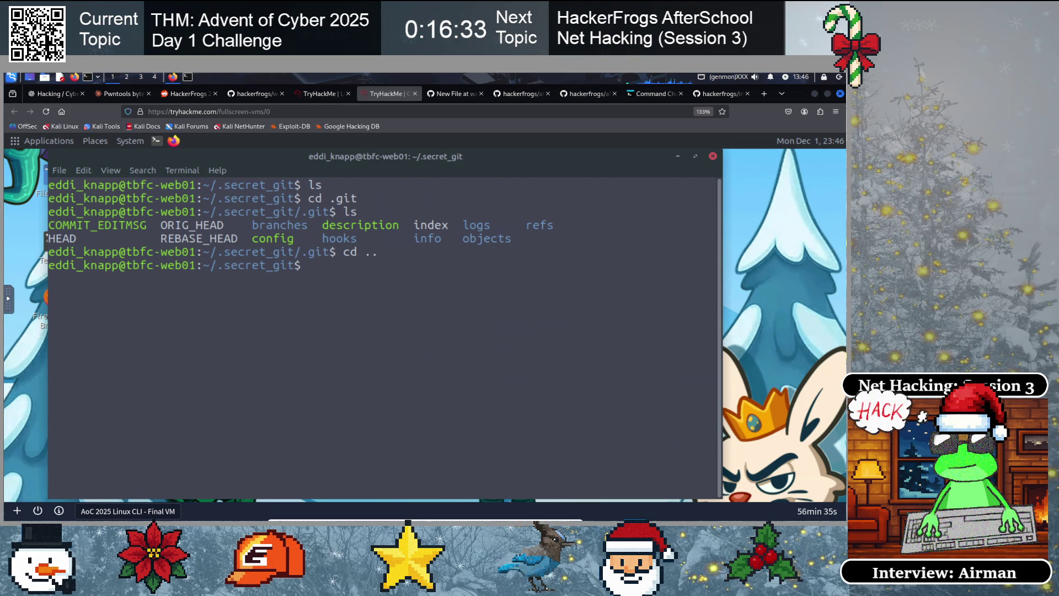
Rerun git log -p to review the history of the deleted secret_note.txt
text(find . )
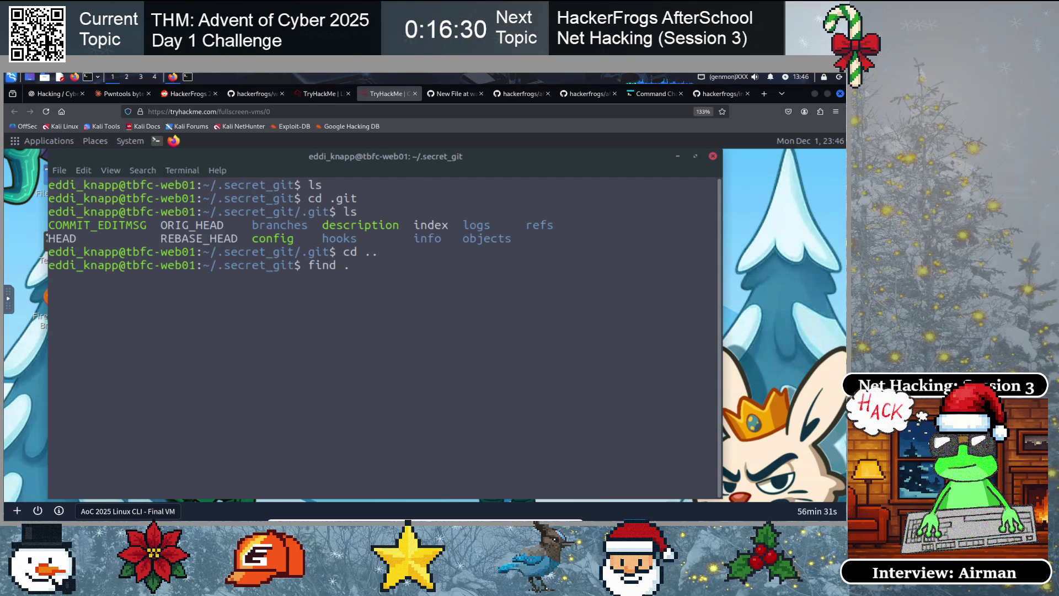
text(-name)
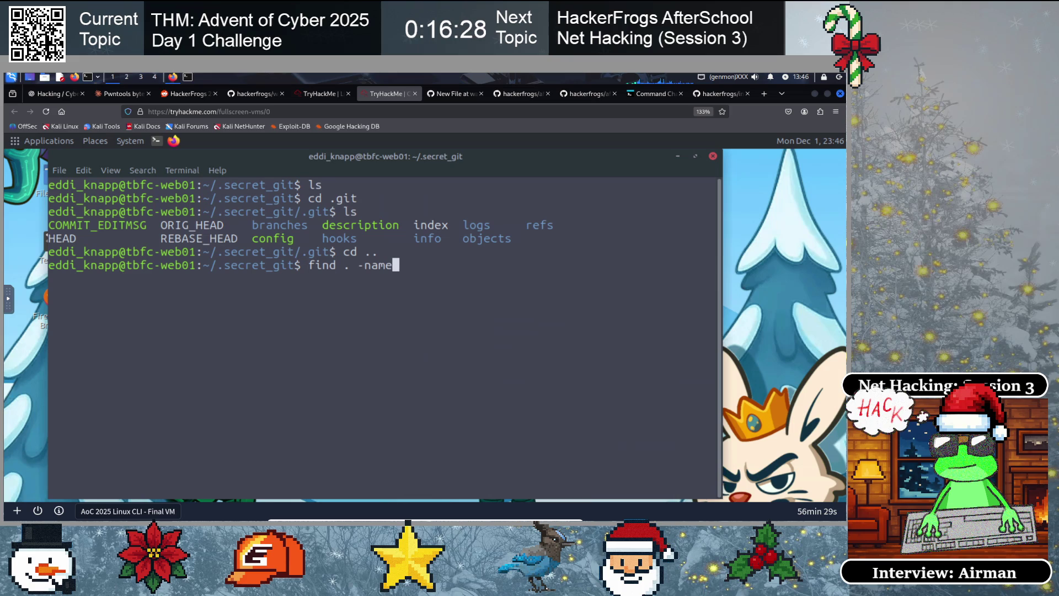
text( secret)
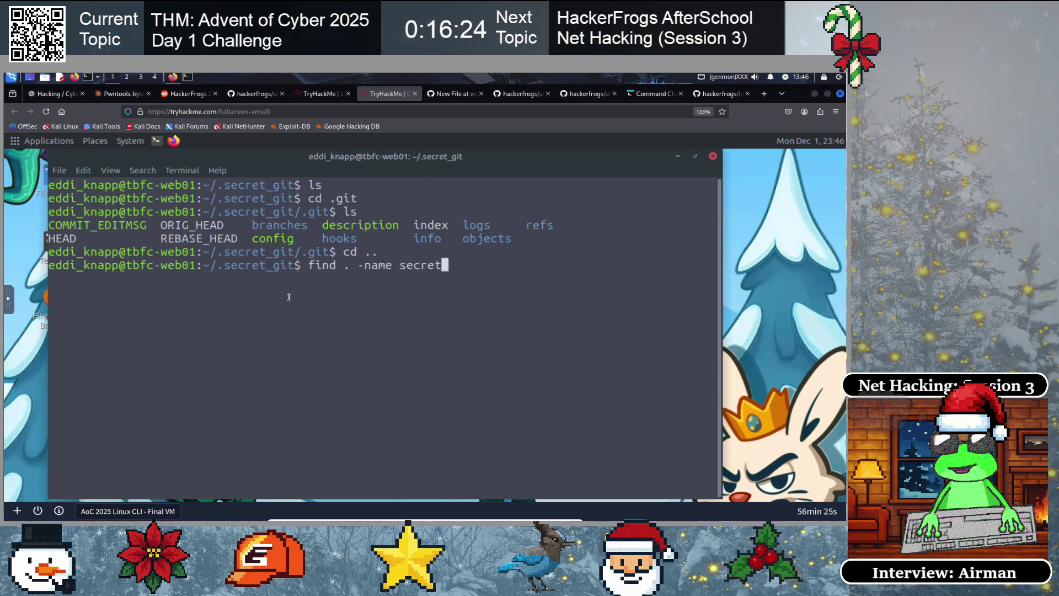
key(BackSpace)
key(BackSpace)
key(BackSpace)
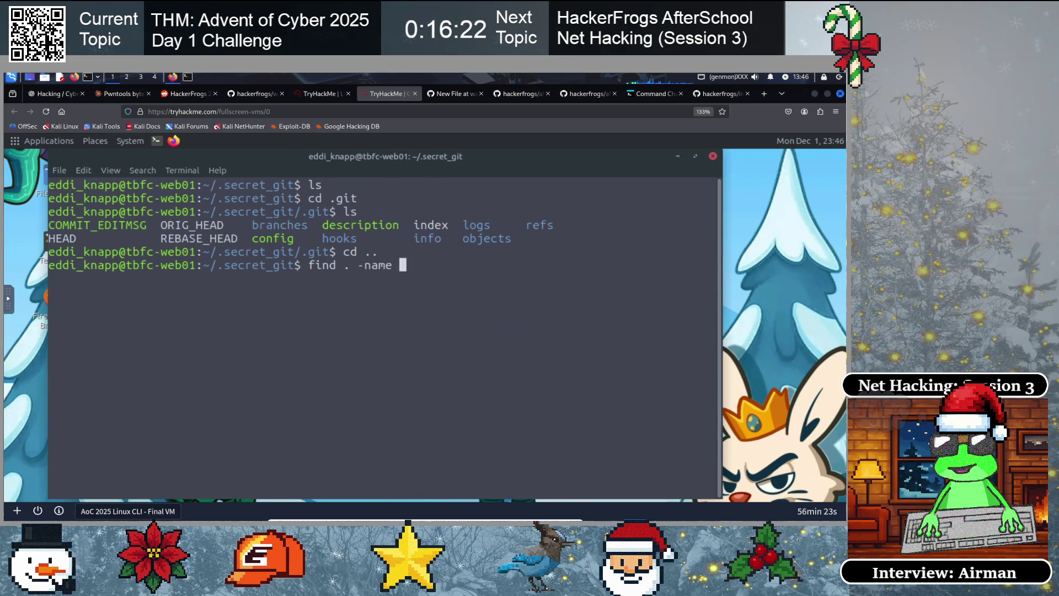
text(cd .git)
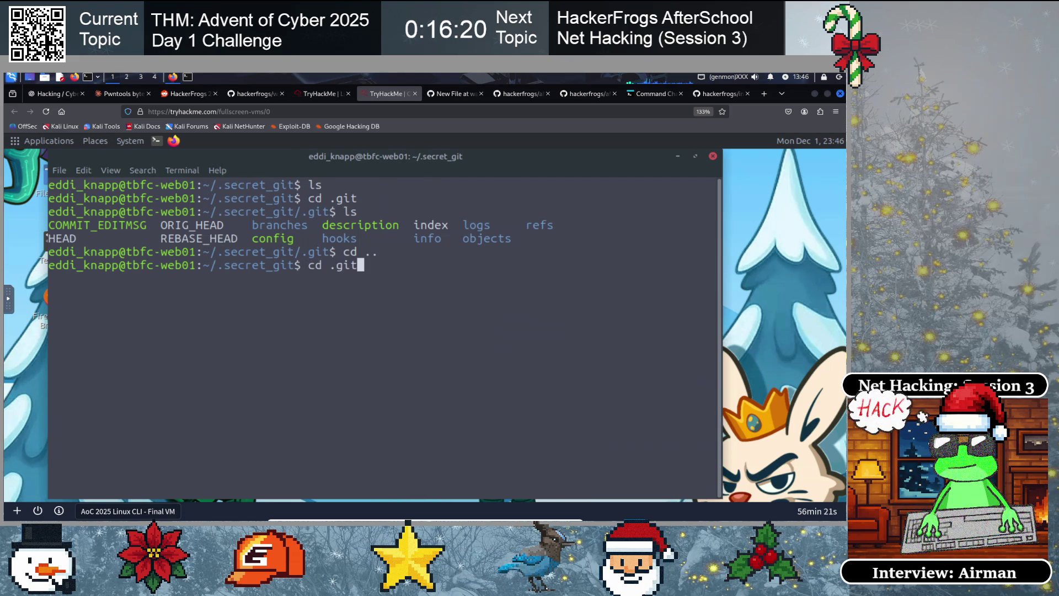
key(Up)
key(Up)
key(Up)
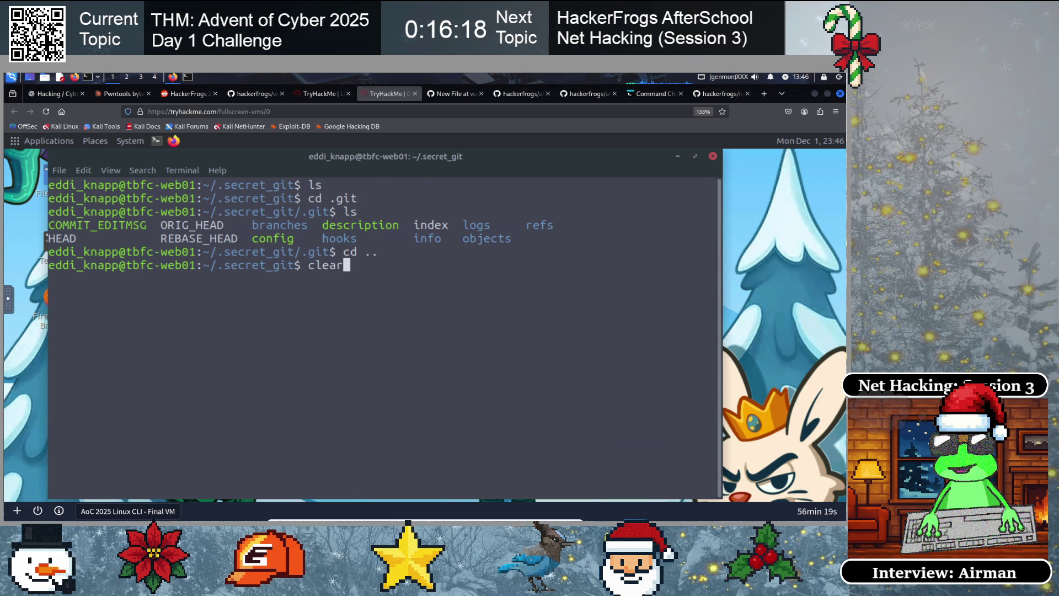
key(Return)
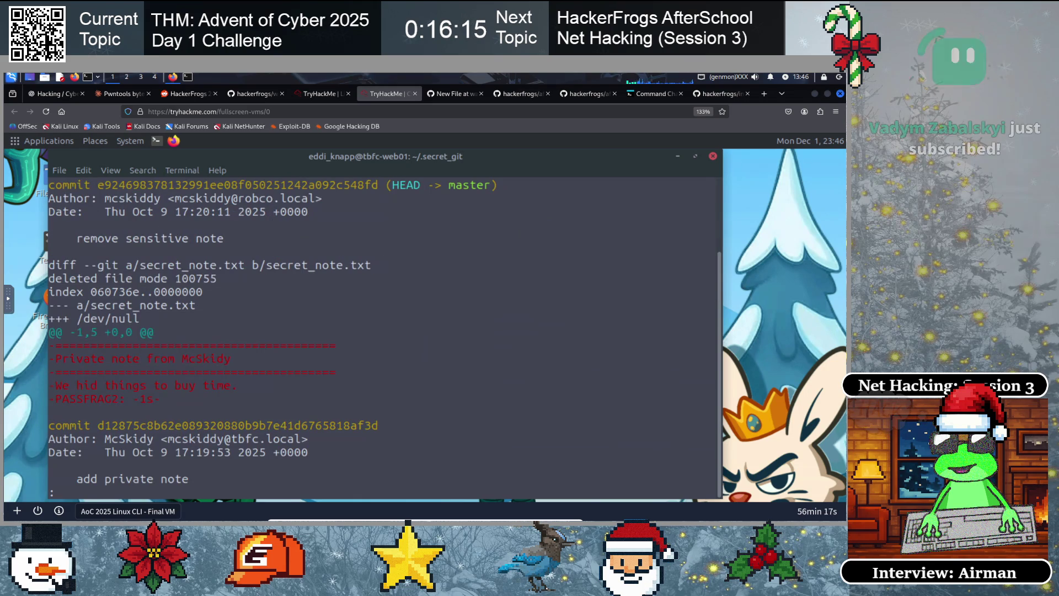
Clear the screen and search ~/.secret_git for secret_note.txt, which returns nothing
text(cl)
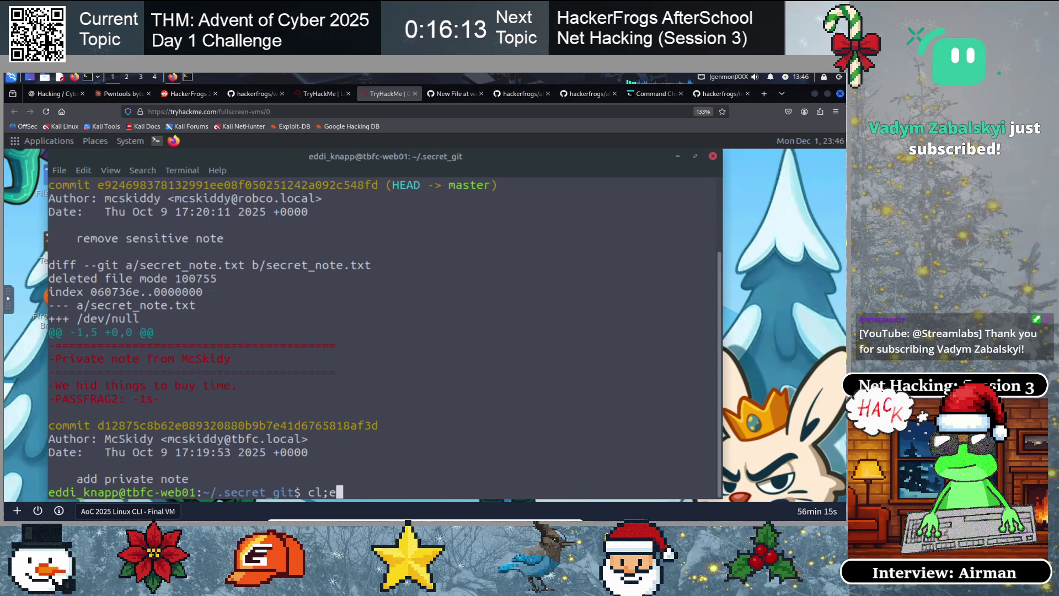
text(ear)
key(Return)
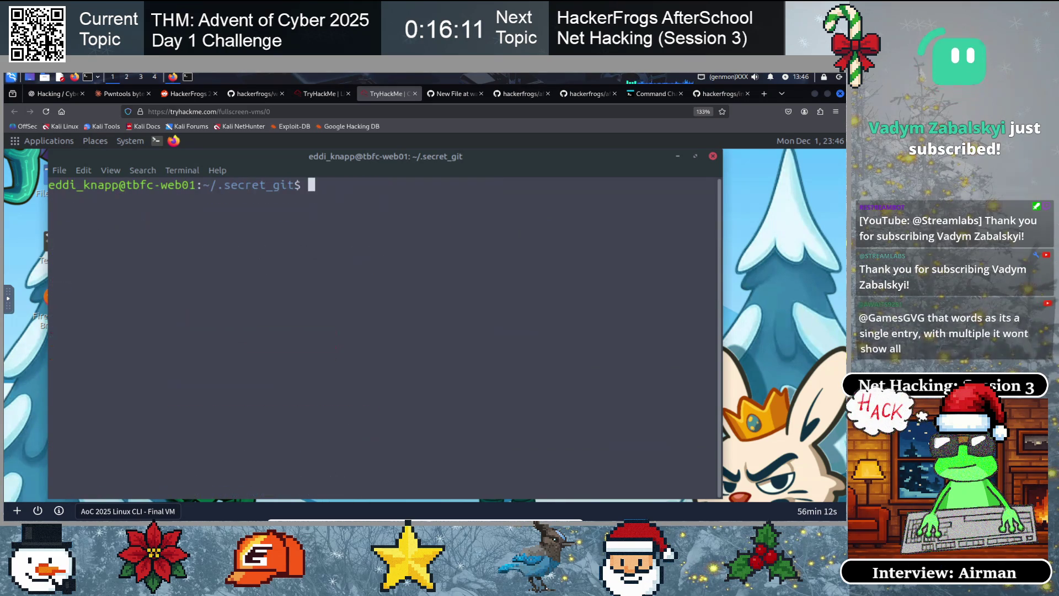
text(find .)
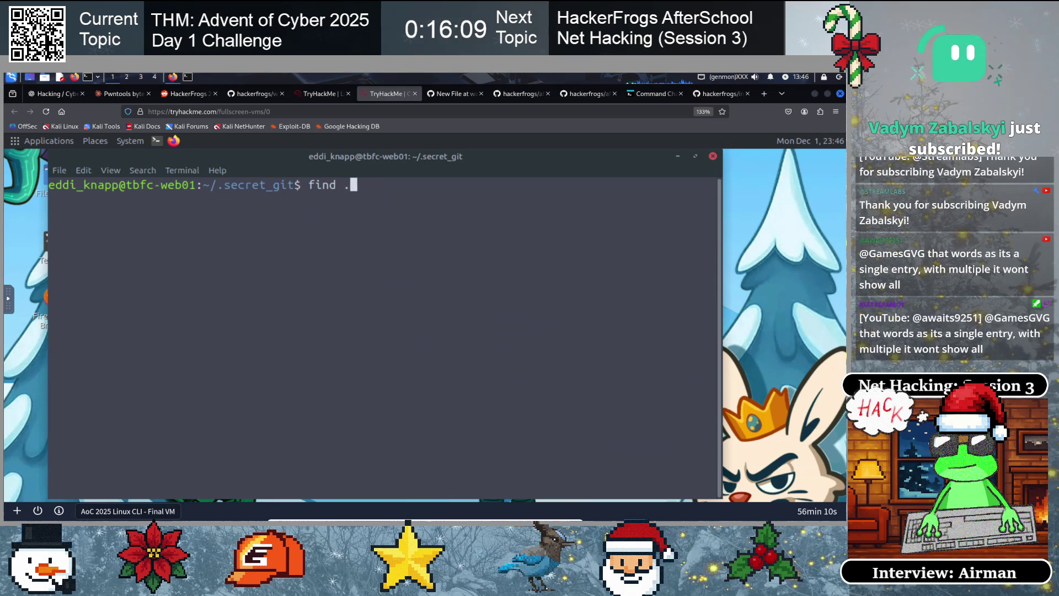
text( -nam)
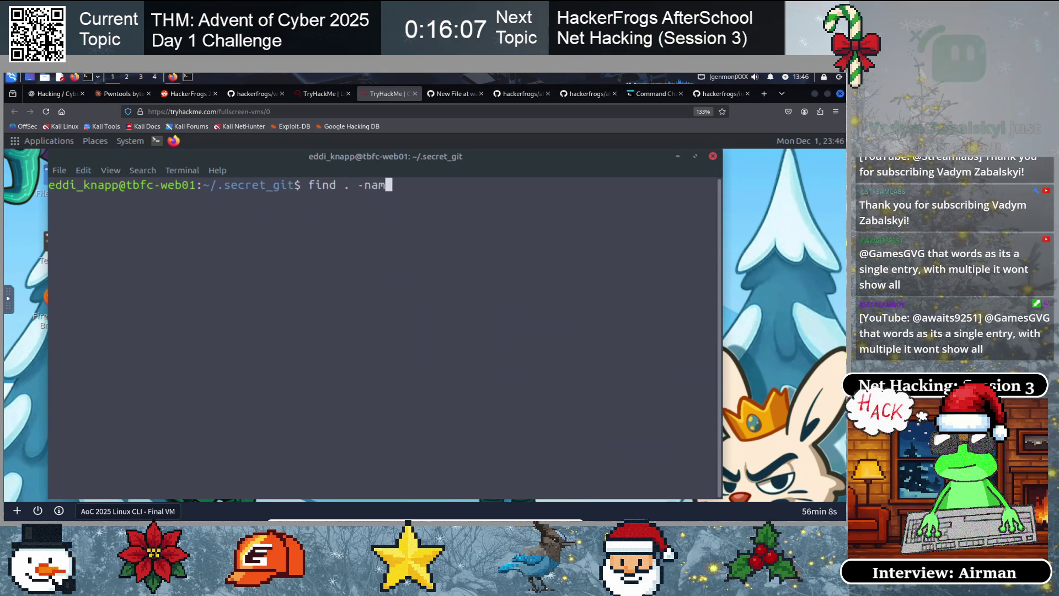
text(e secret_na)
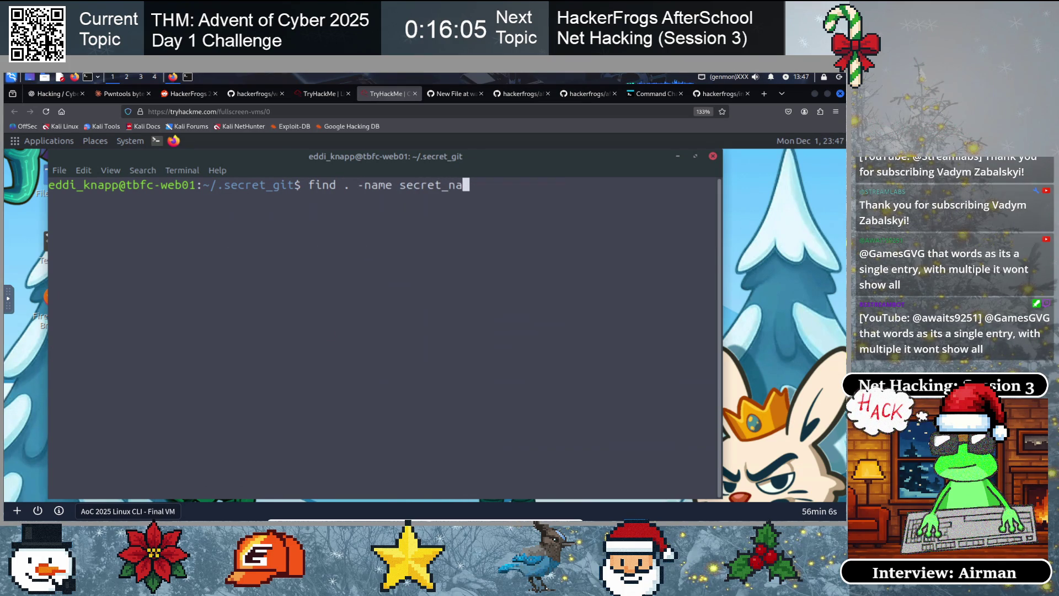
key(BackSpace)
text(ote.txt)
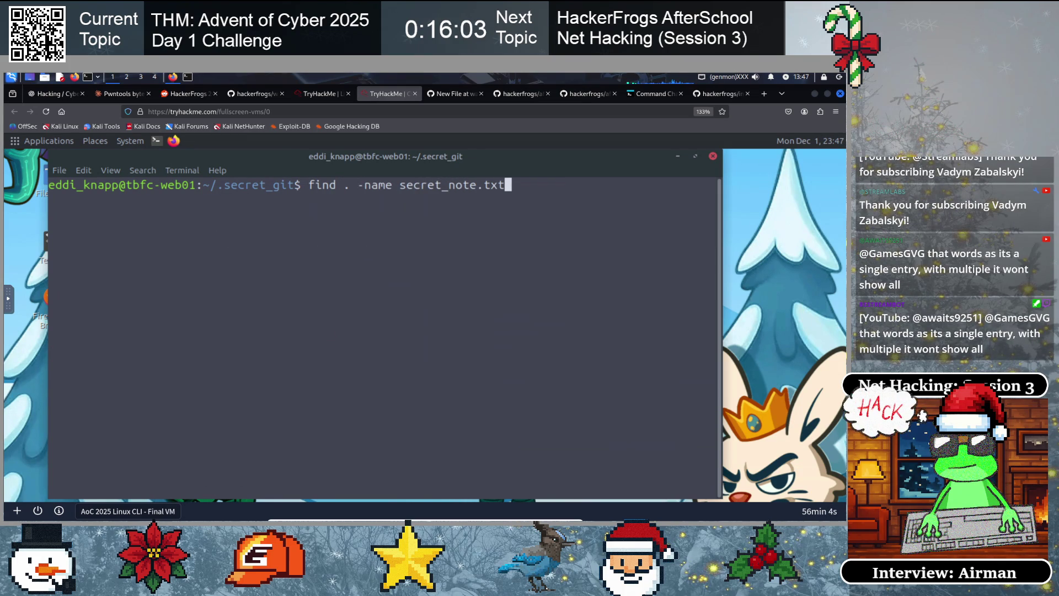
key(Return)
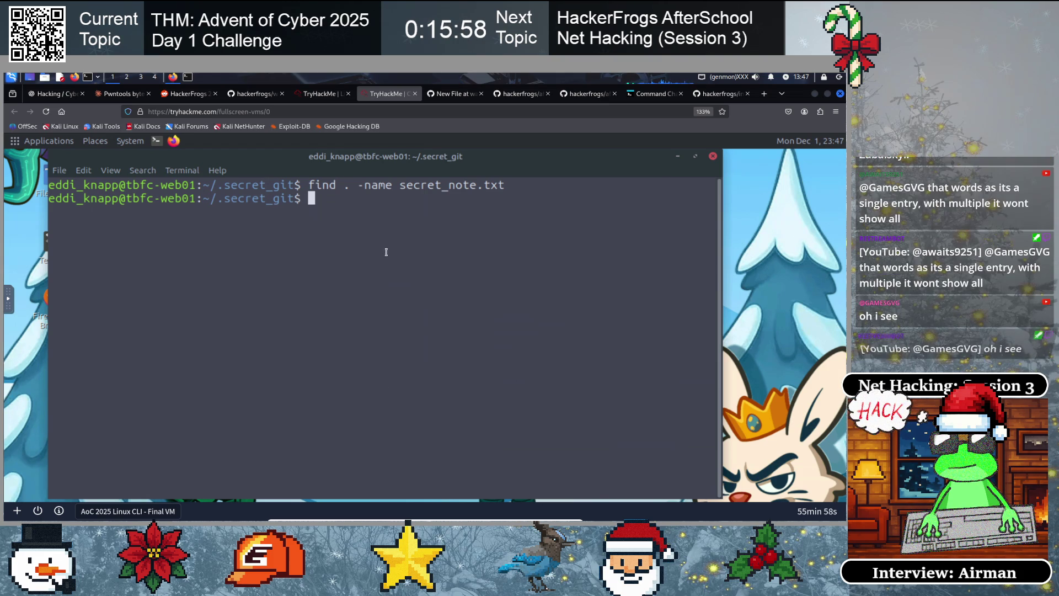
click(248, 93)
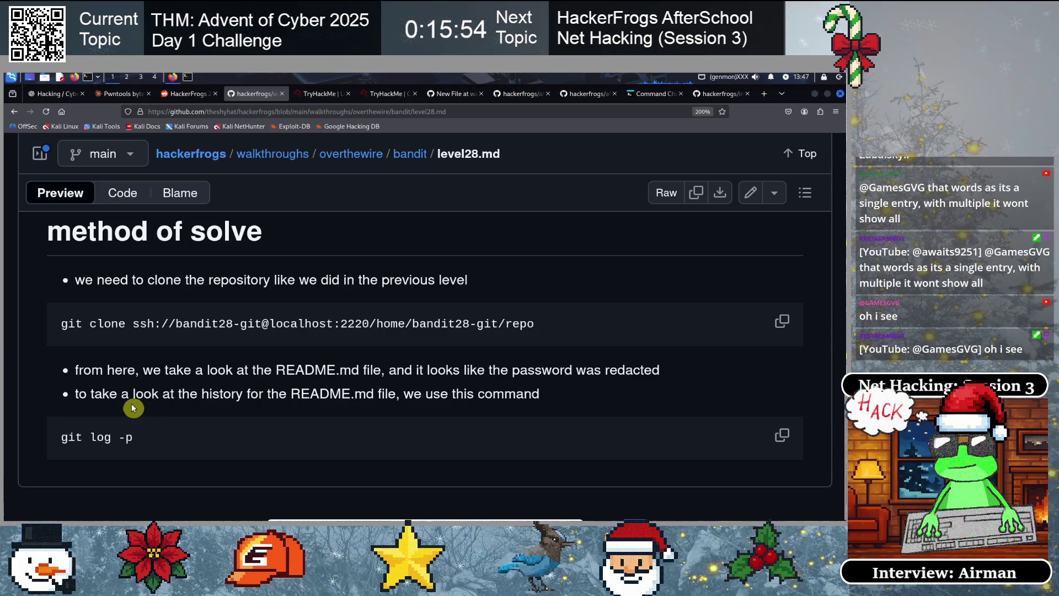
Go from the bandit folder to level29.md and scroll to its git branch -a, dev checkout and git log -p steps
scroll(135, 397, up, 10)
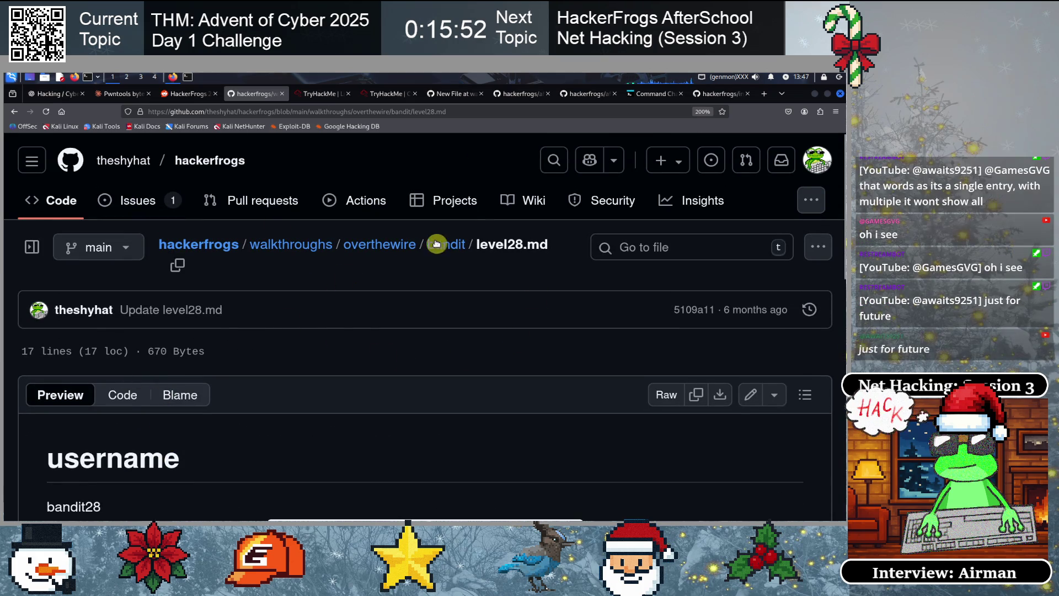
click(446, 243)
scroll(177, 372, down, 10)
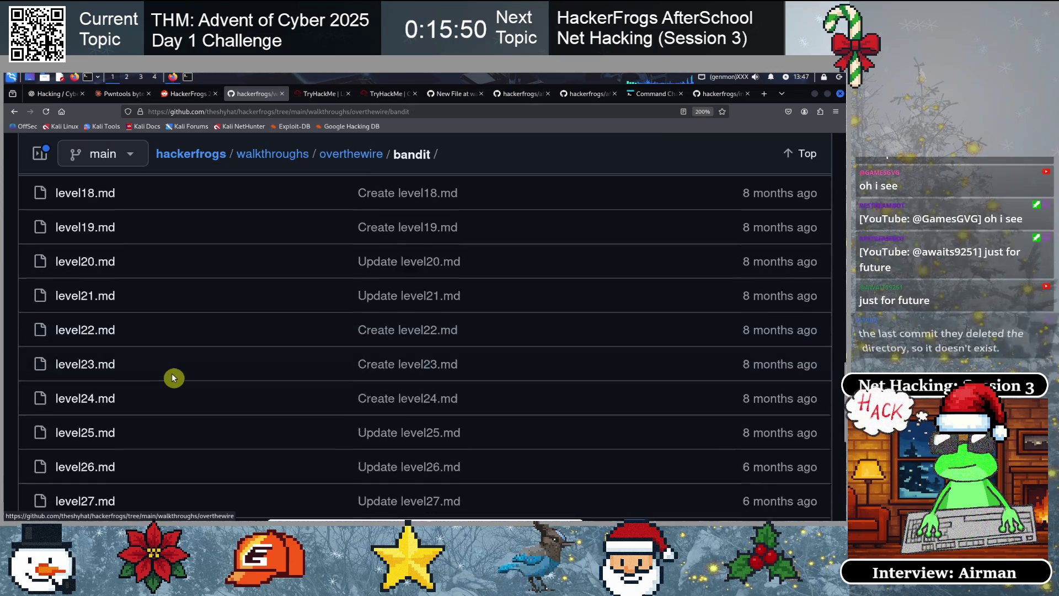
scroll(174, 378, down, 4)
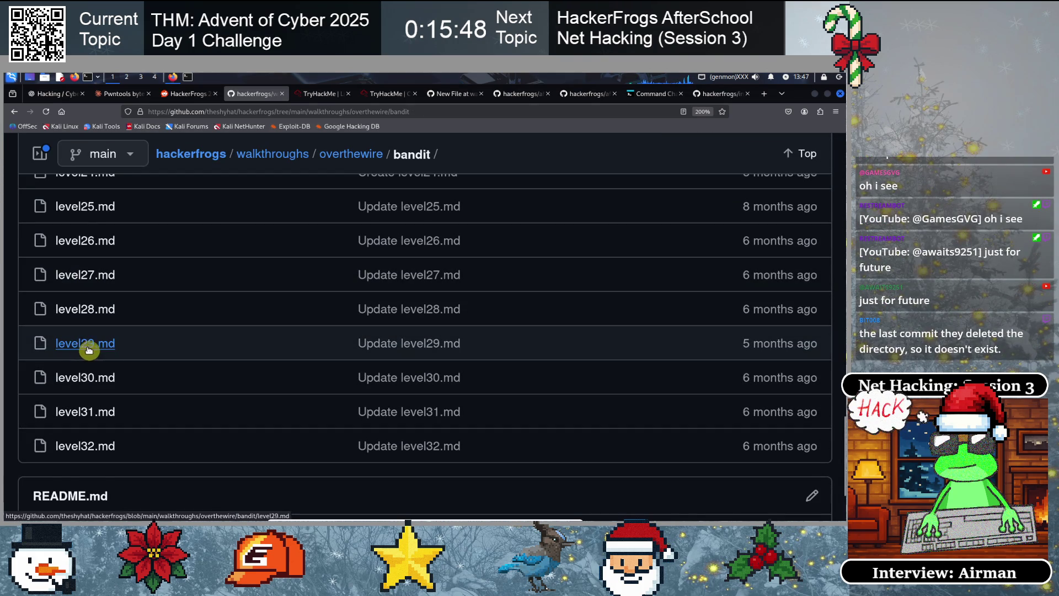
click(88, 349)
scroll(247, 387, down, 10)
scroll(247, 387, down, 3)
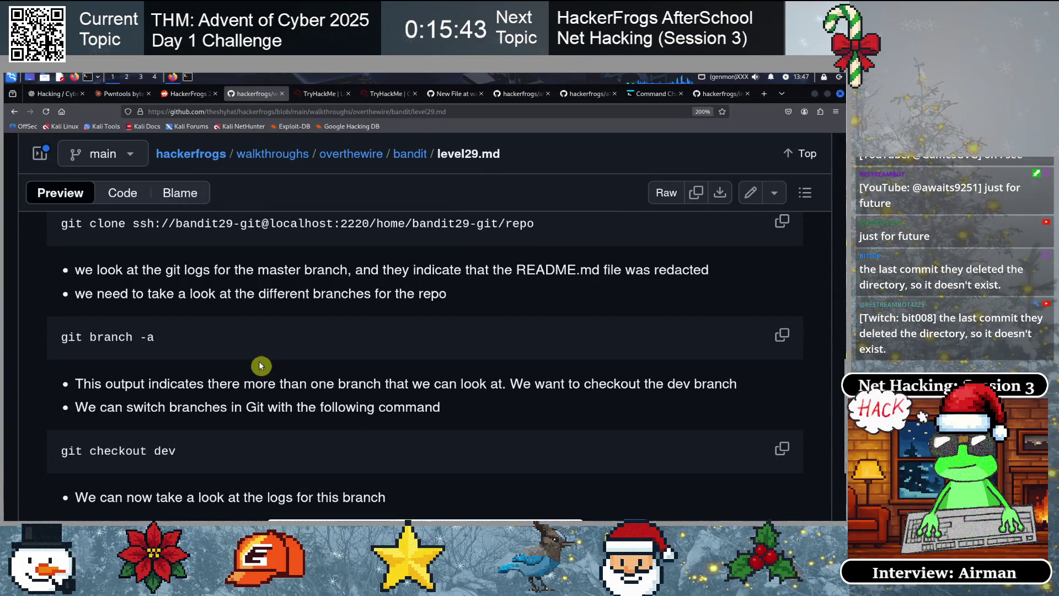
scroll(181, 383, down, 2)
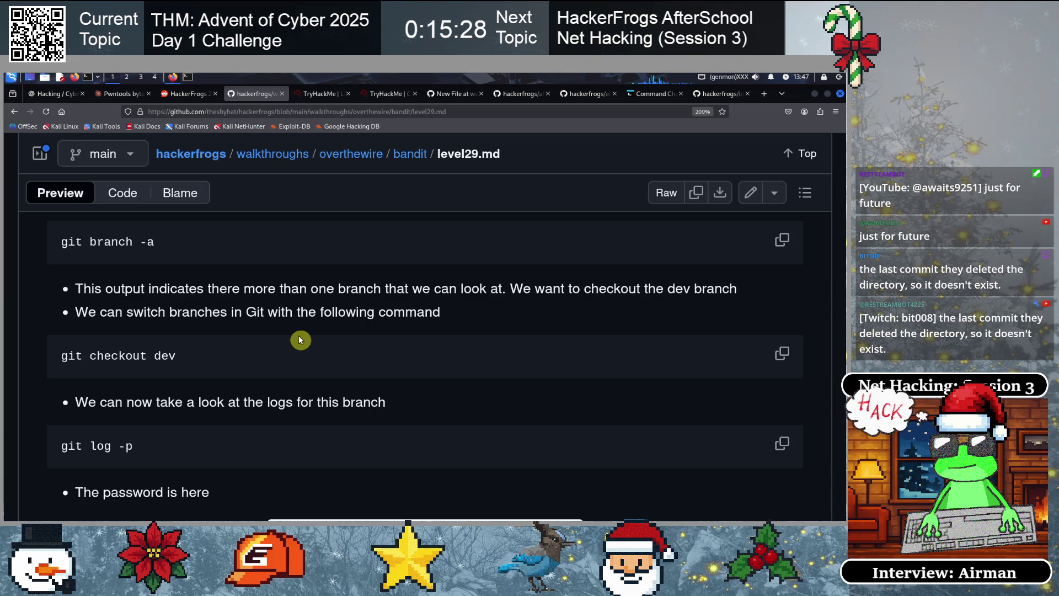
click(174, 80)
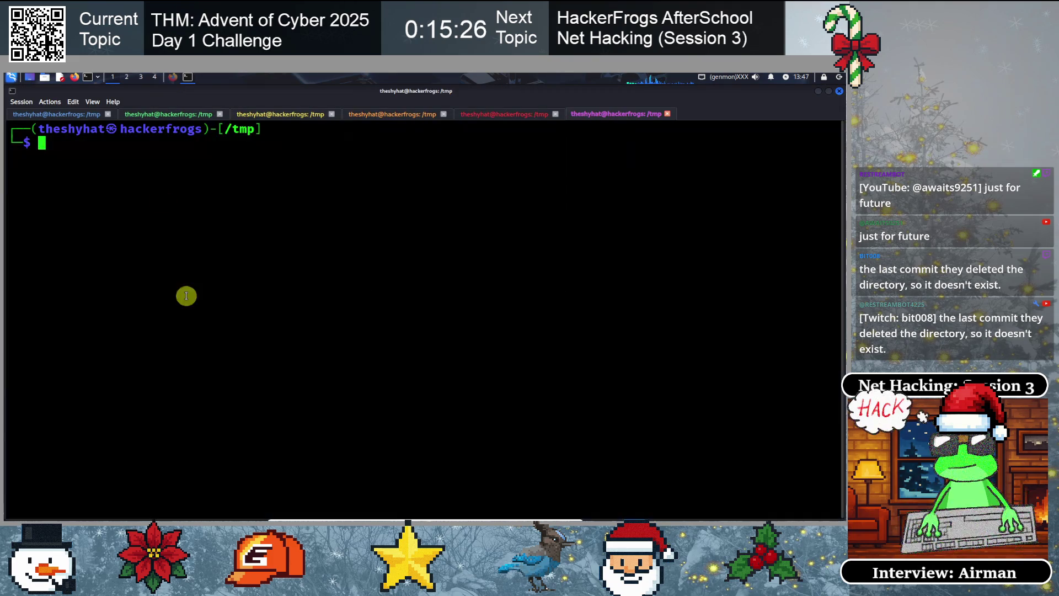
click(174, 80)
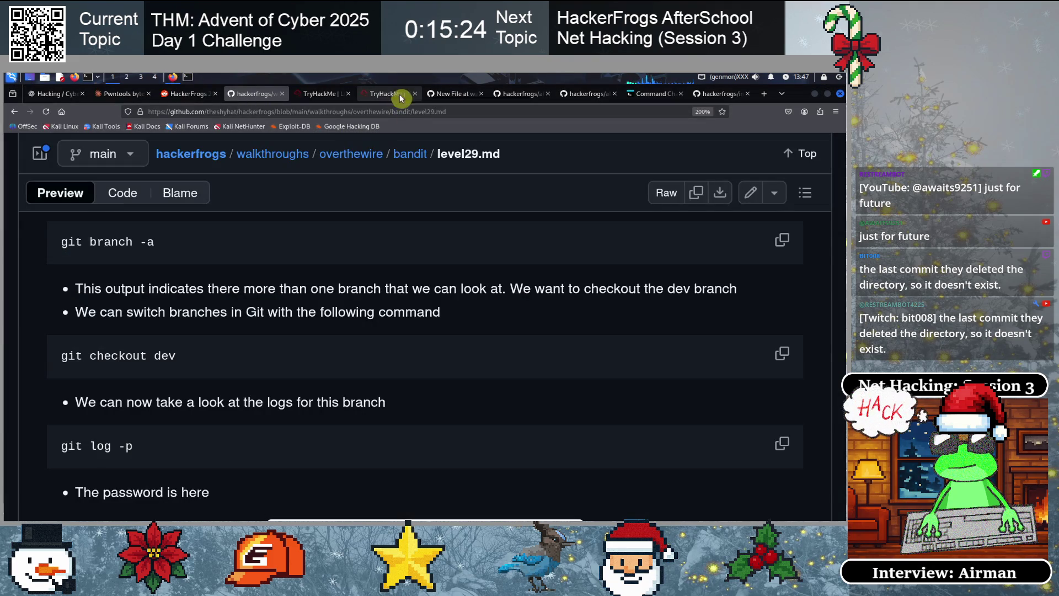
click(393, 93)
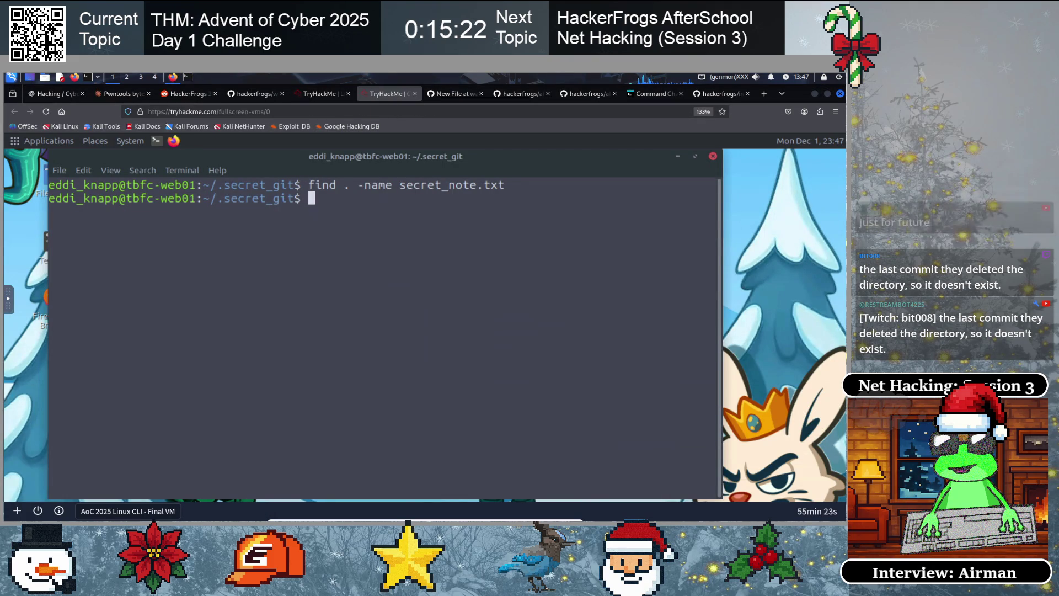
text(git show)
key(Return)
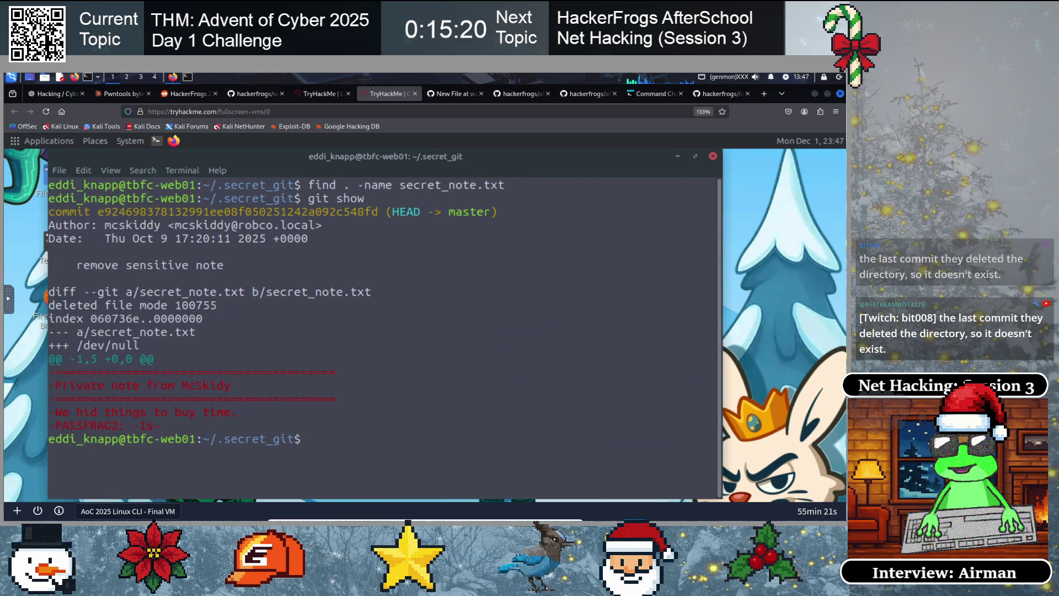
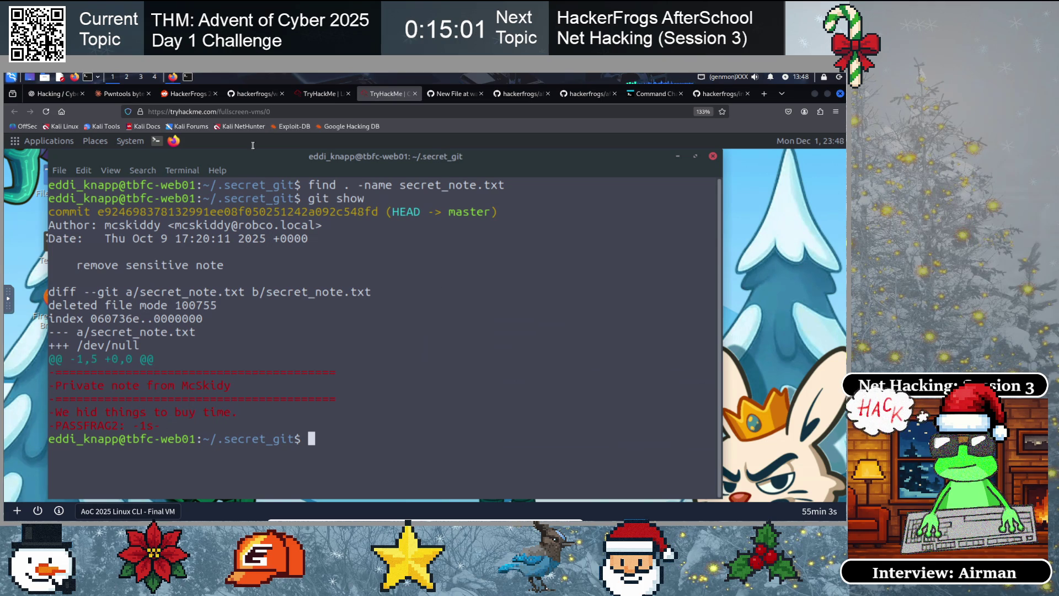
Copy the git branch -a command from the Bandit level29 walkthrough, then return to the VM terminal
click(319, 93)
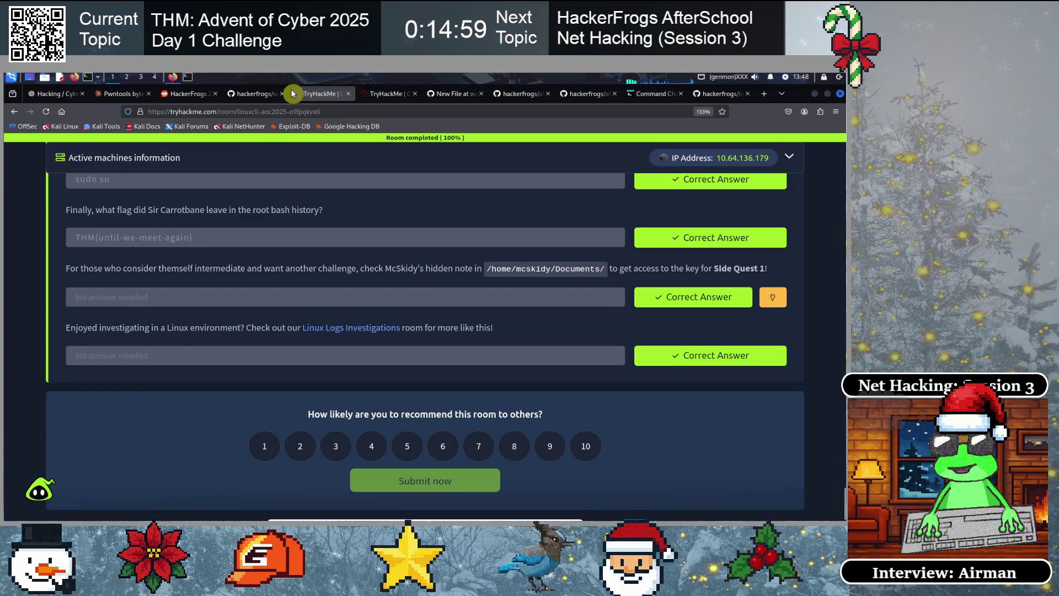
click(253, 94)
scroll(189, 379, down, 1)
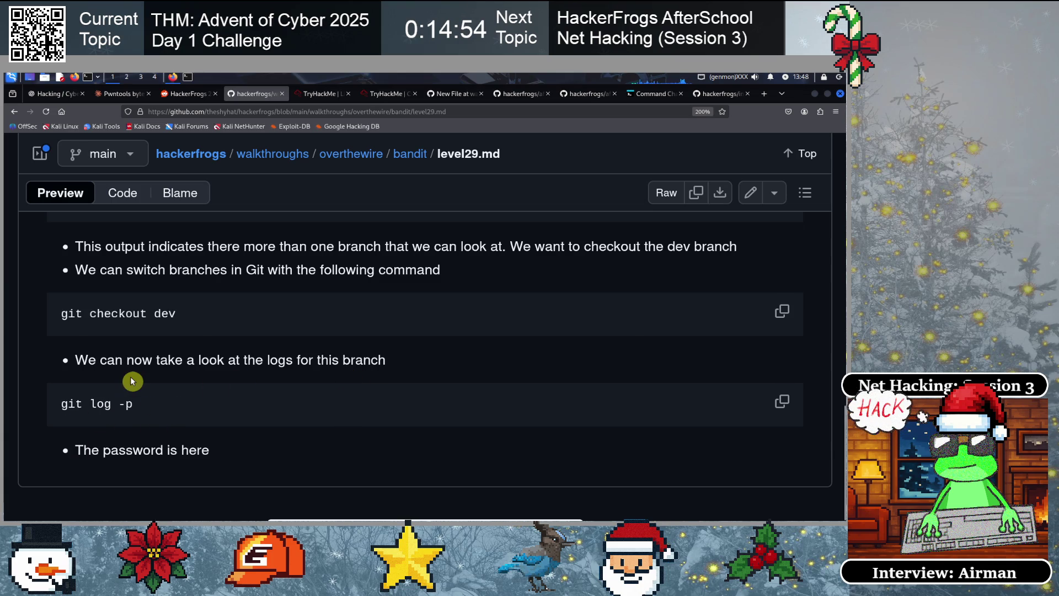
scroll(132, 380, up, 2)
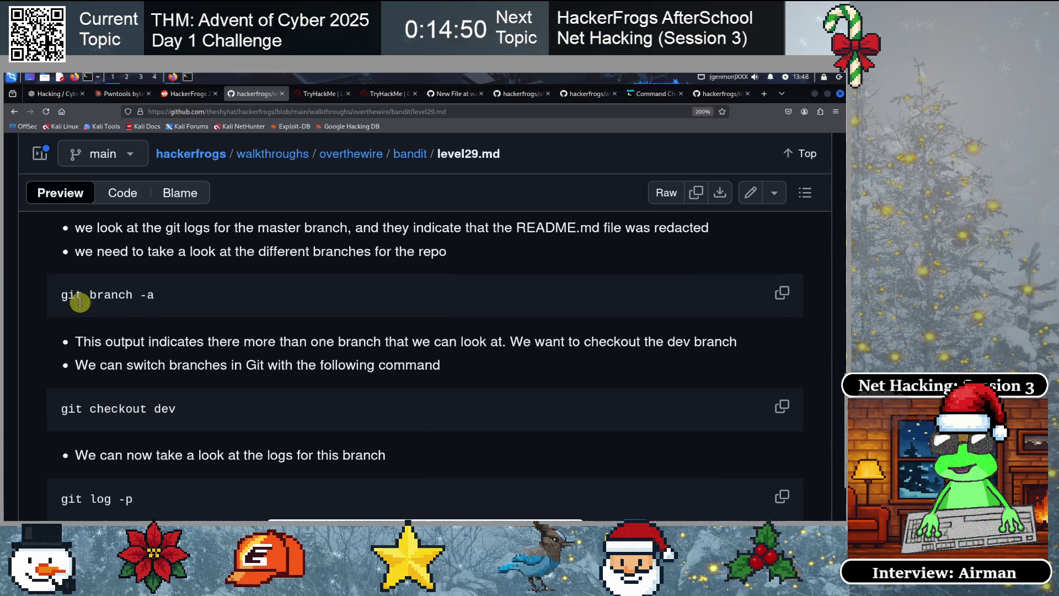
drag(64, 295, 155, 296)
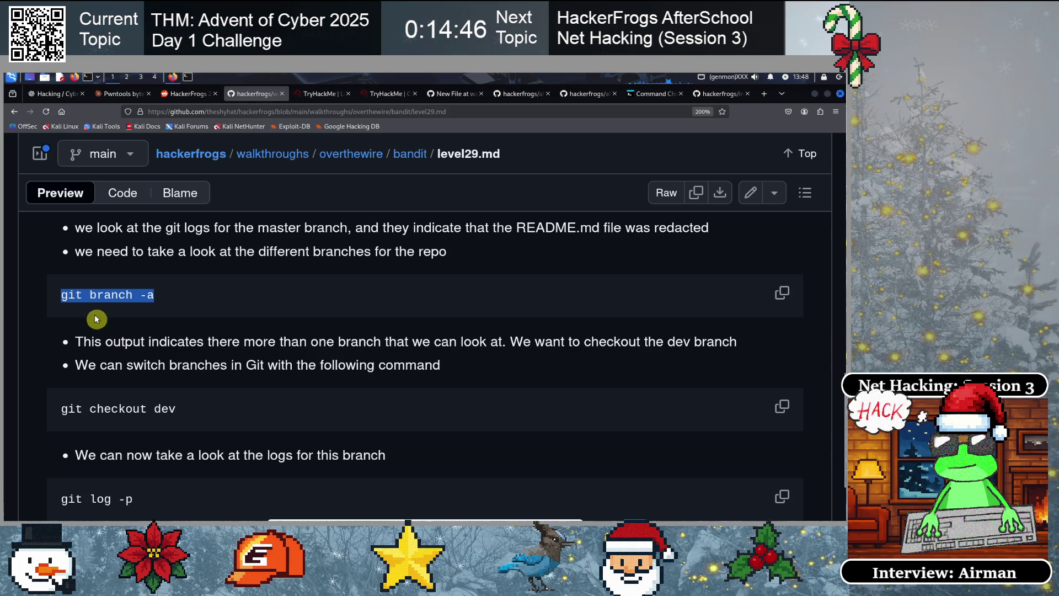
click(781, 293)
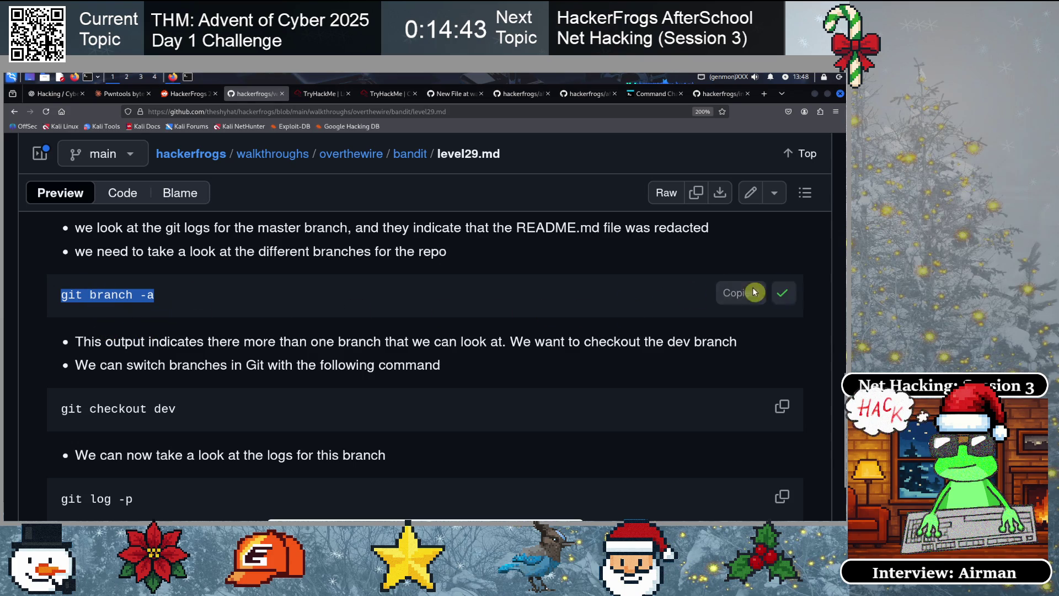
click(389, 93)
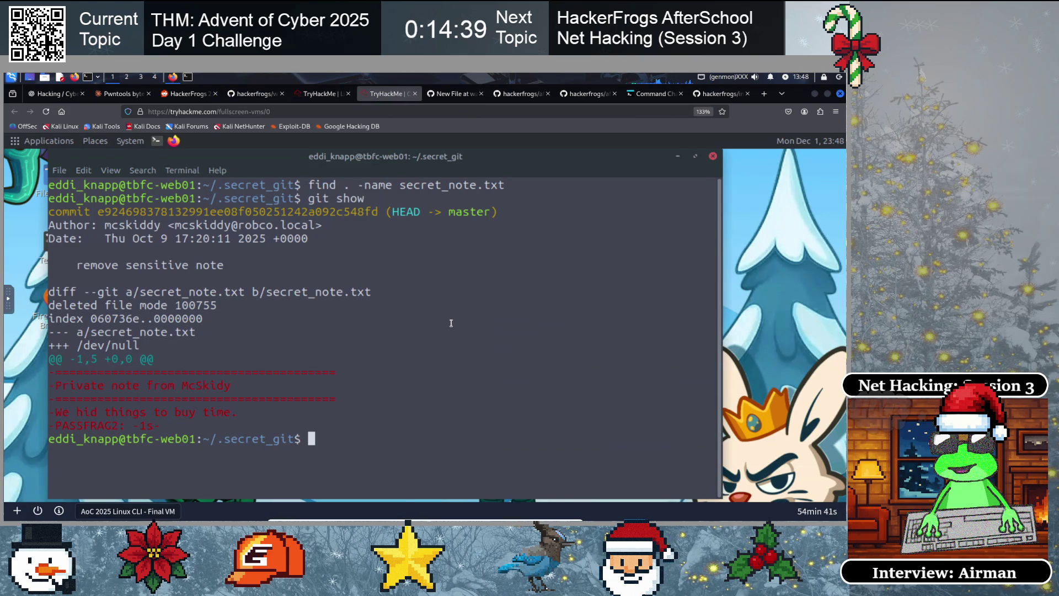
Go up to the home folder, clear the screen and list its contents
text(cd ..)
key(Return)
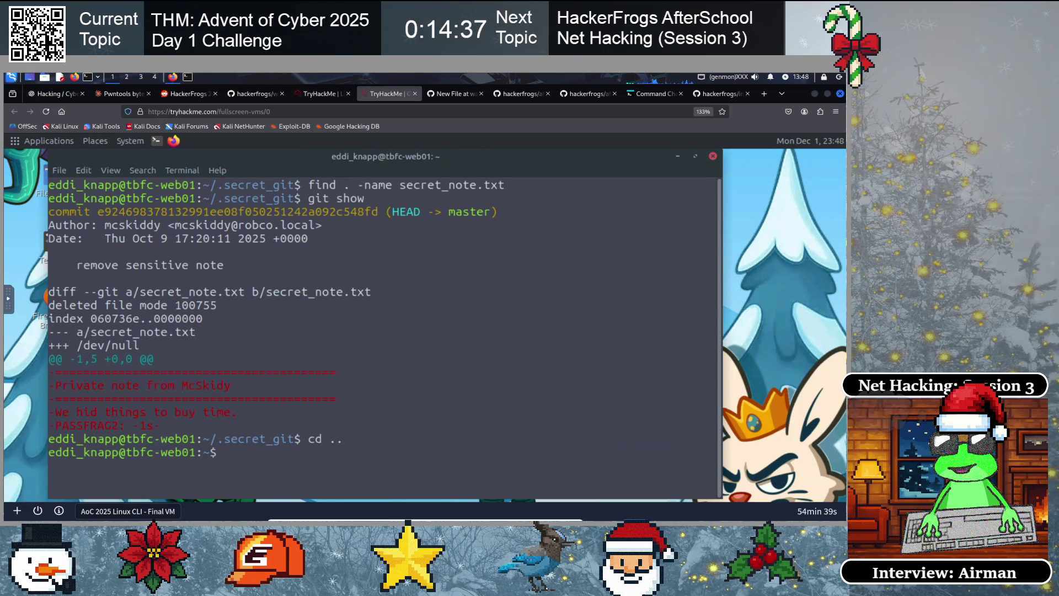
key(Up)
key(Up)
key(Down)
key(Return)
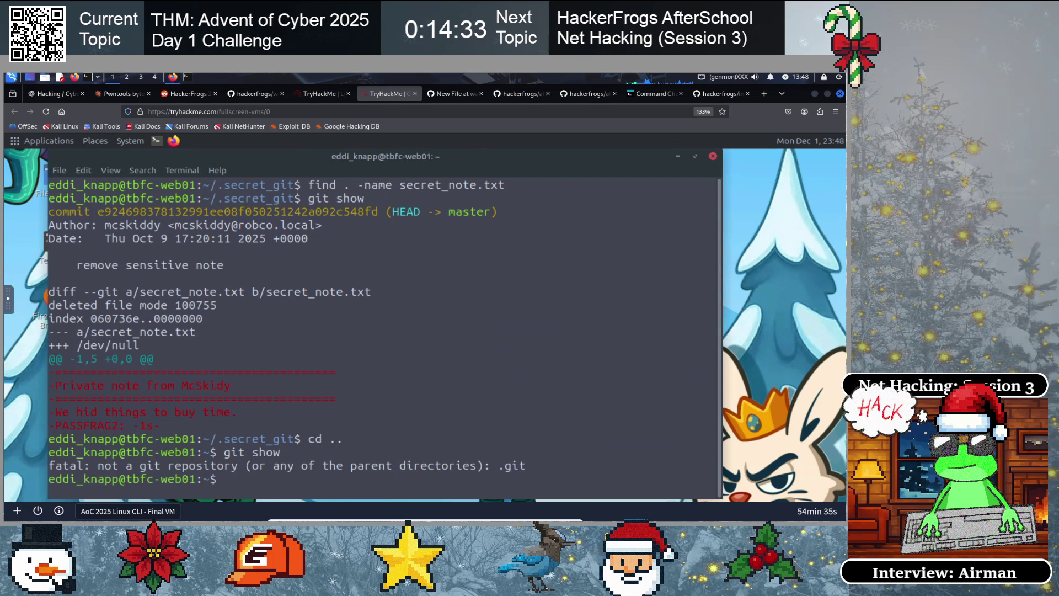
text(clear)
key(Return)
text(ls)
key(Return)
text(ls)
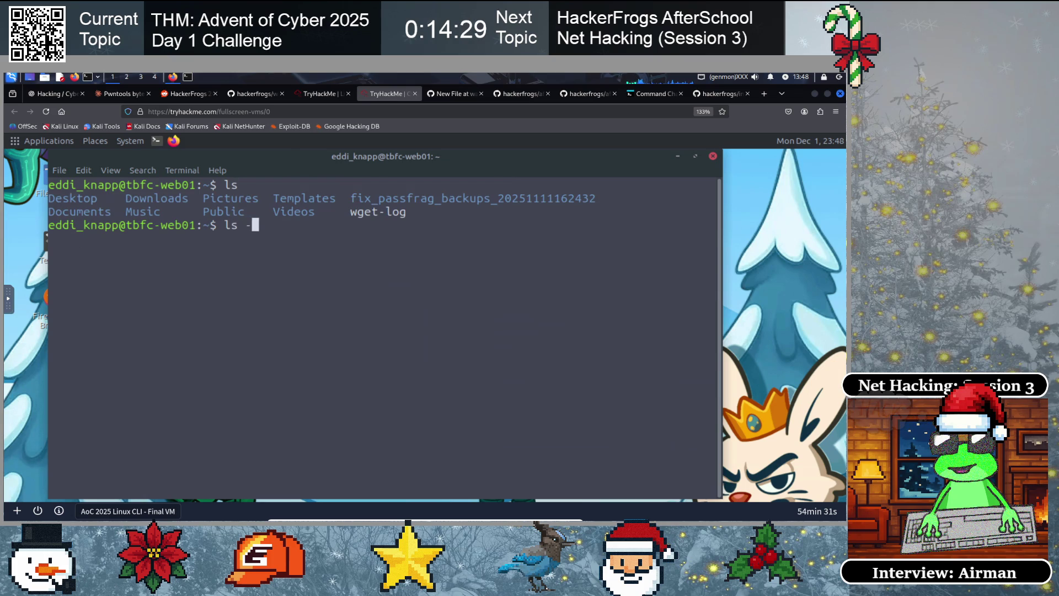
key(BackSpace)
key(BackSpace)
key(BackSpace)
text(cd )
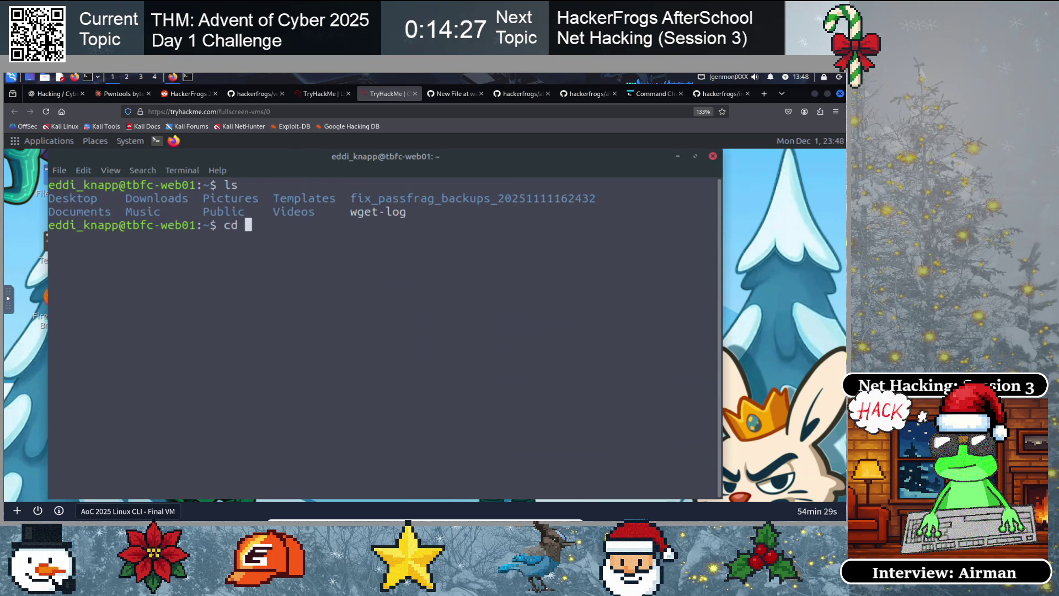
text(Doc)
key(BackSpace)
key(BackSpace)
key(BackSpace)
text(l)
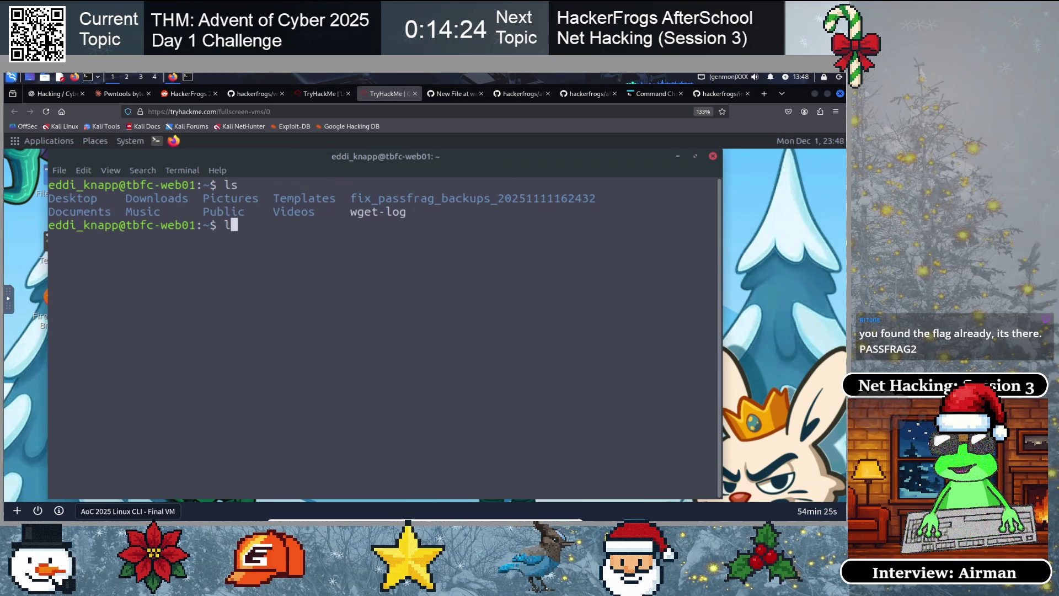
text(s)
key(Return)
Enter .secret_git and run git show to reveal the deleted note's PASSFRAG2 fragment
text(ls -)
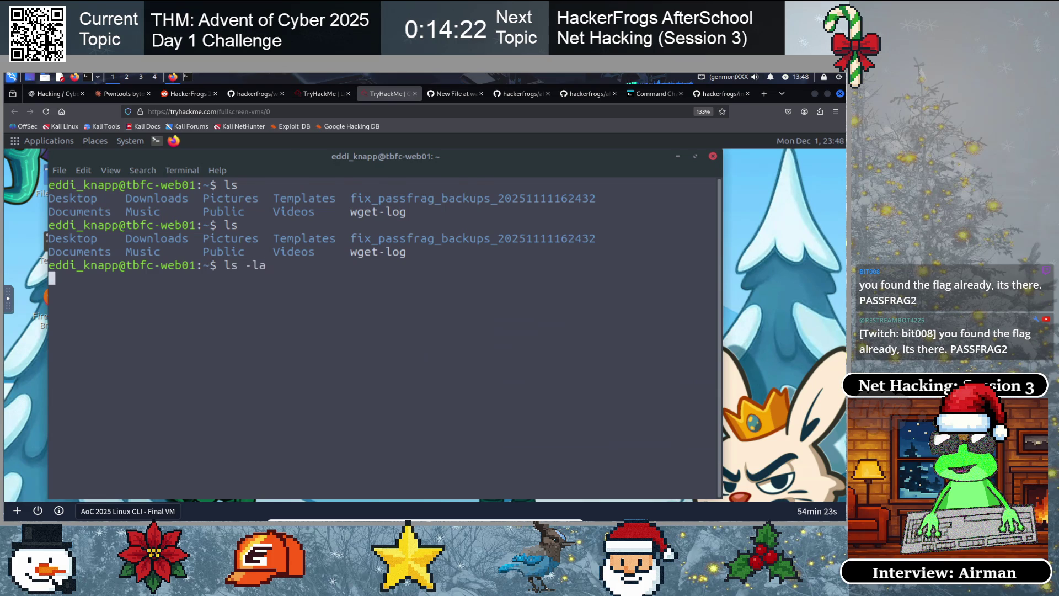
text(cd .secret)
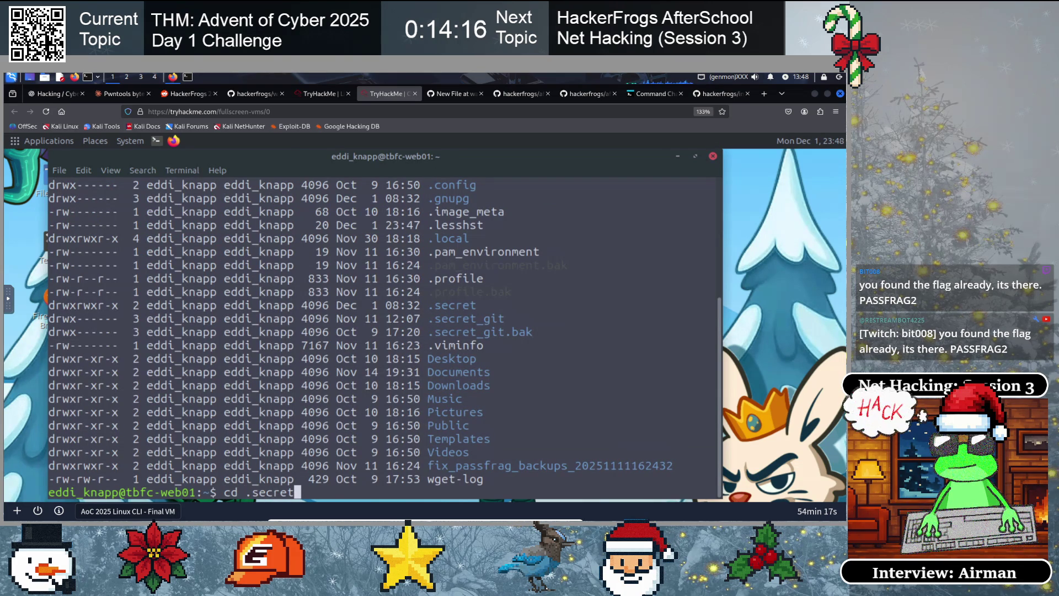
text(_git)
key(Return)
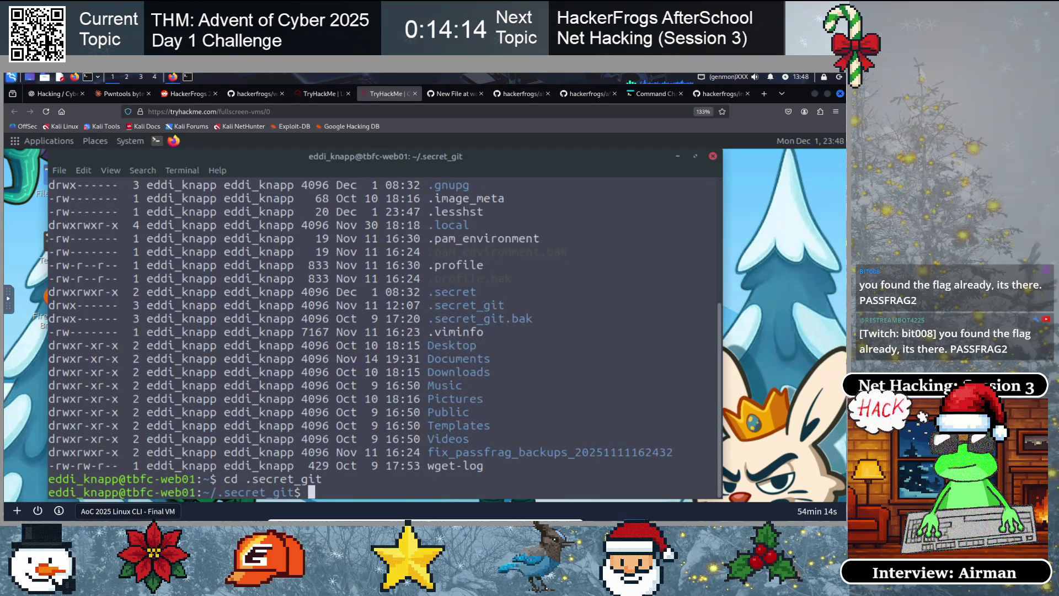
text(ls -laclear)
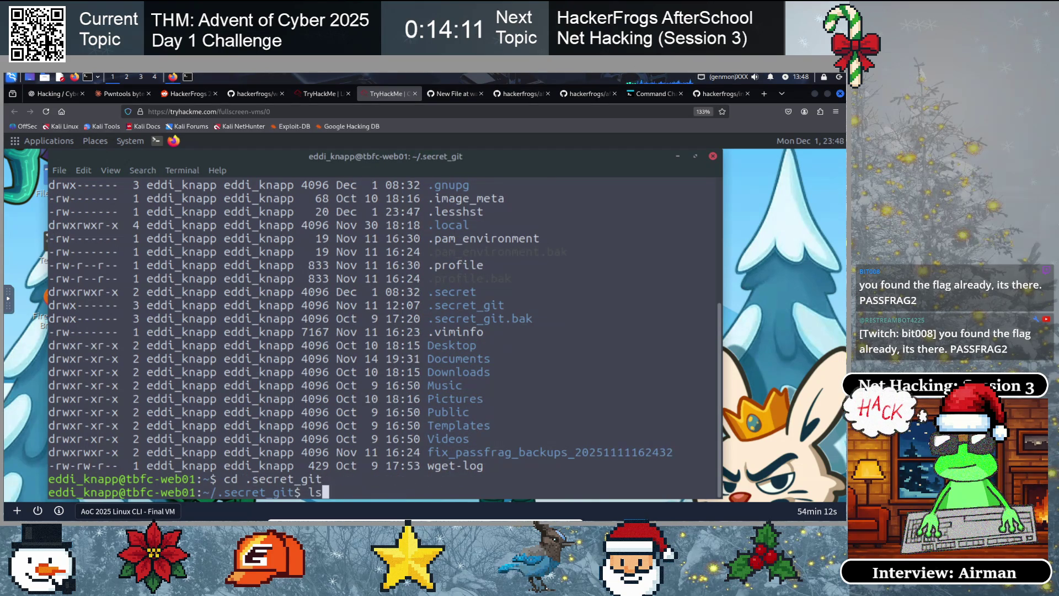
key(Up)
key(Up)
key(Return)
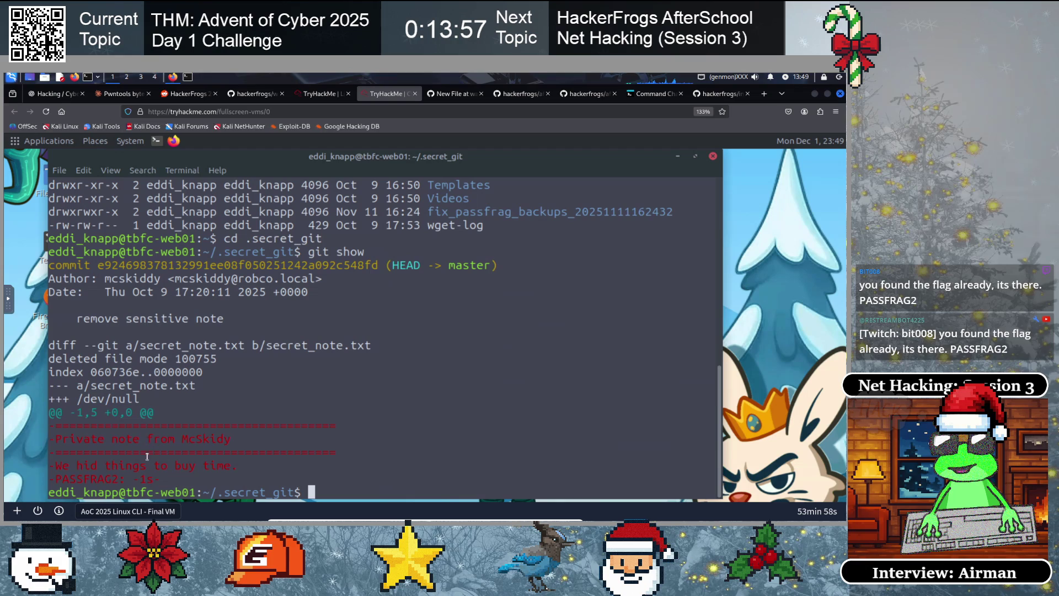
drag(133, 478, 160, 479)
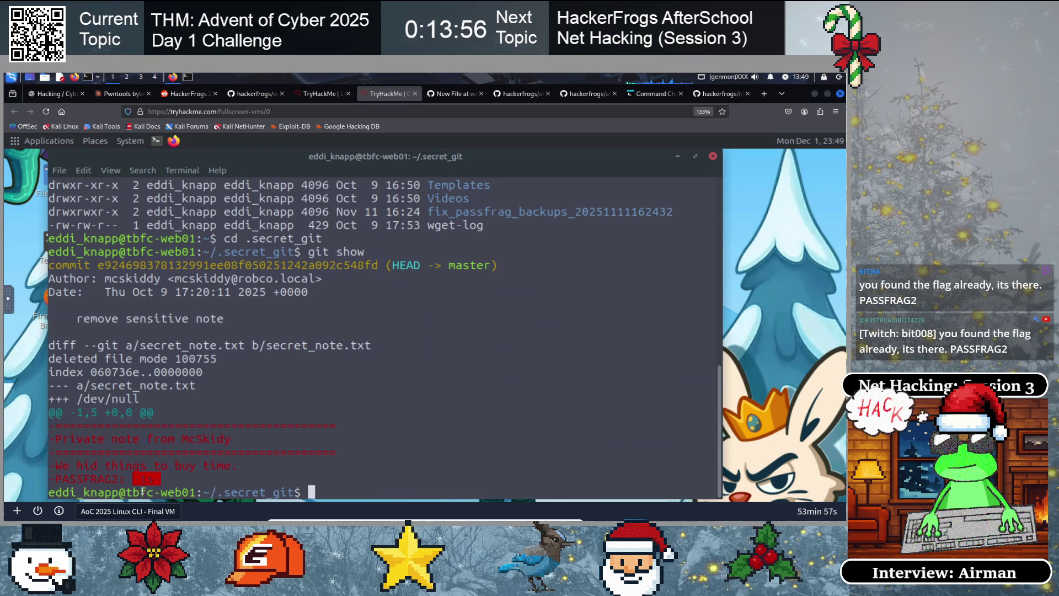
Copy the second password fragment from the git show output
click(182, 476)
drag(158, 484, 135, 480)
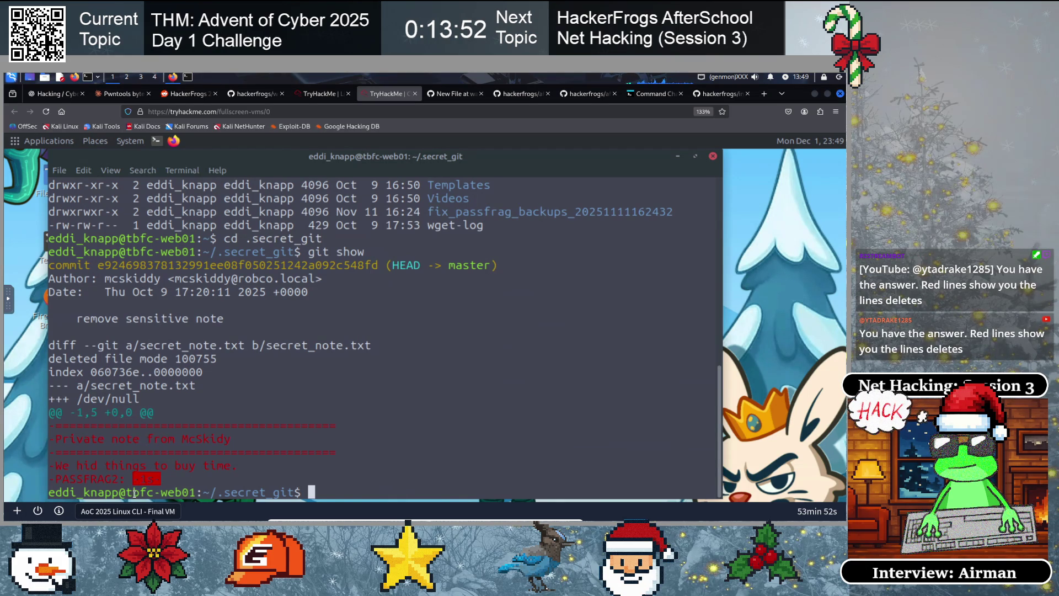
right_click(147, 480)
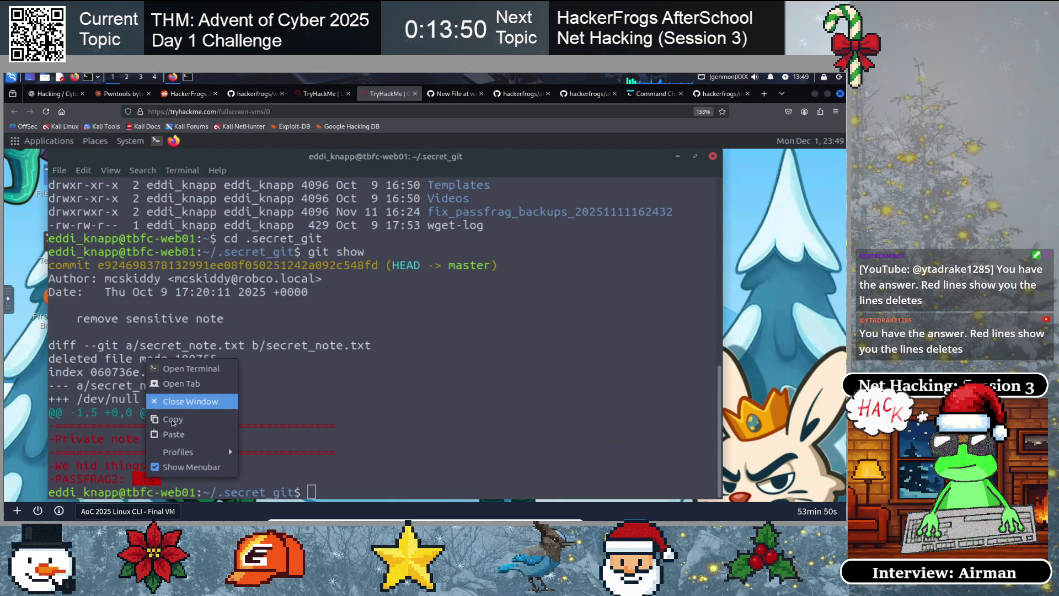
click(168, 420)
click(345, 338)
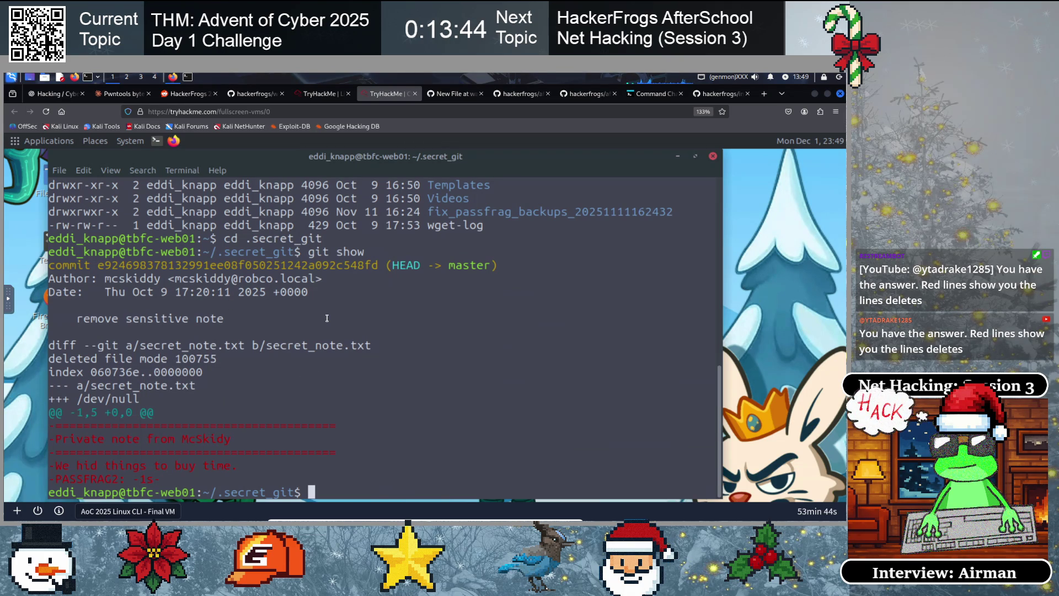
Review the repository's full commit history with diffs using git log -p
text(git log -p)
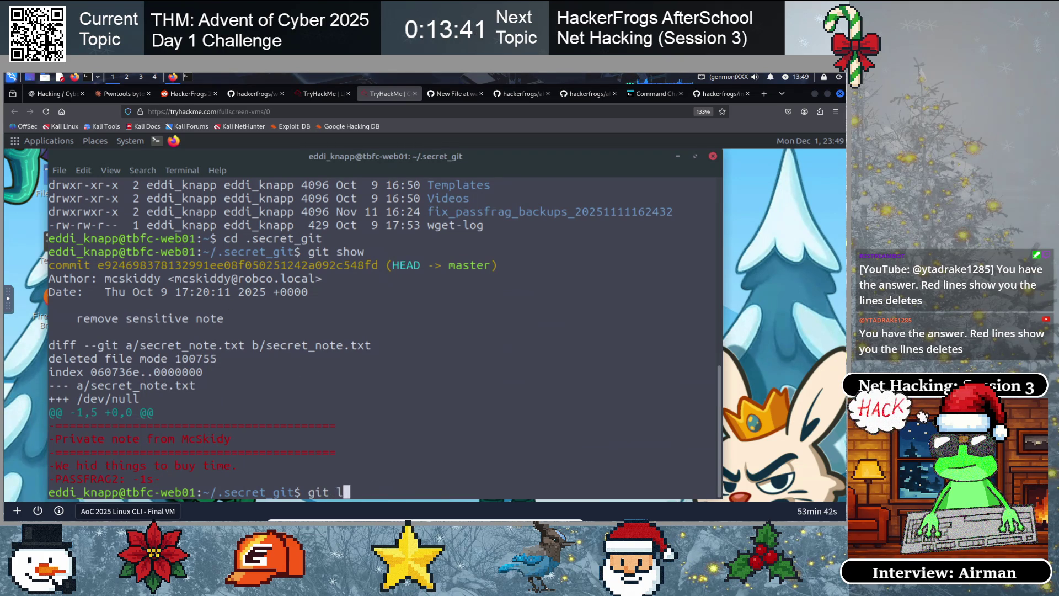
key(Return)
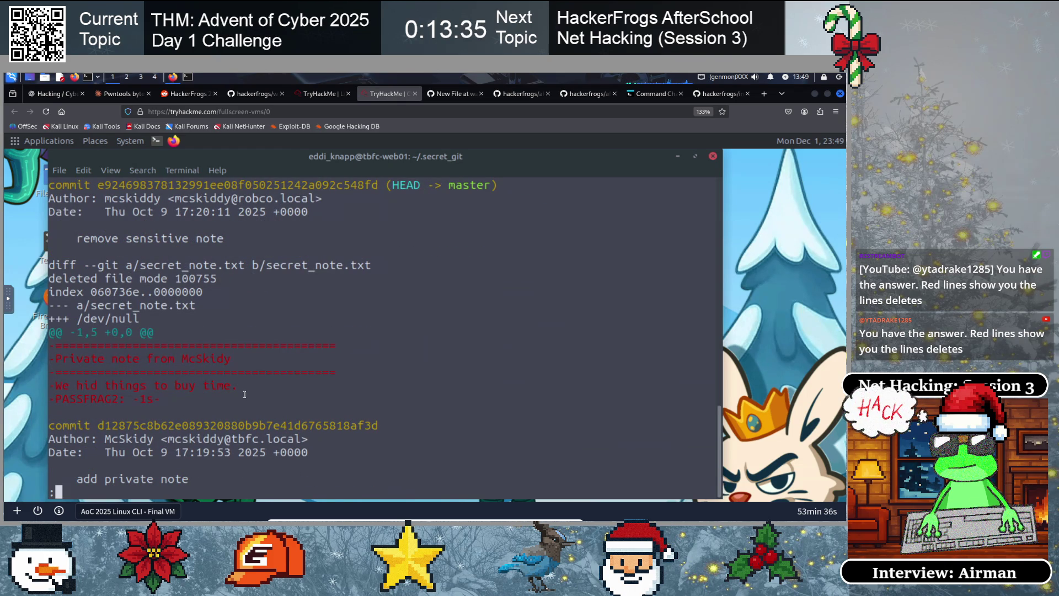
scroll(244, 393, up, 3)
scroll(243, 385, down, 3)
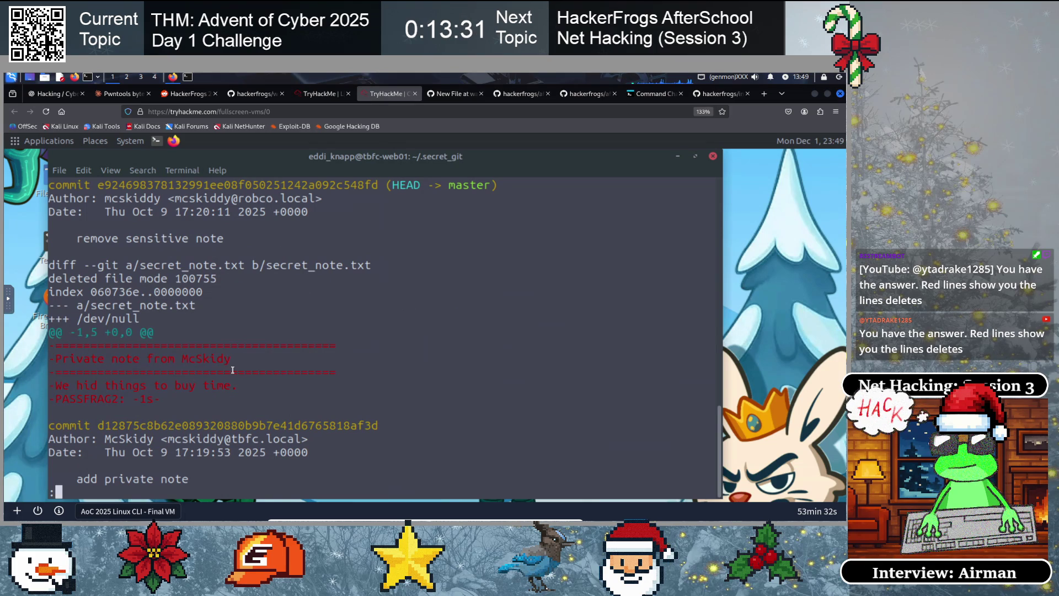
key(q)
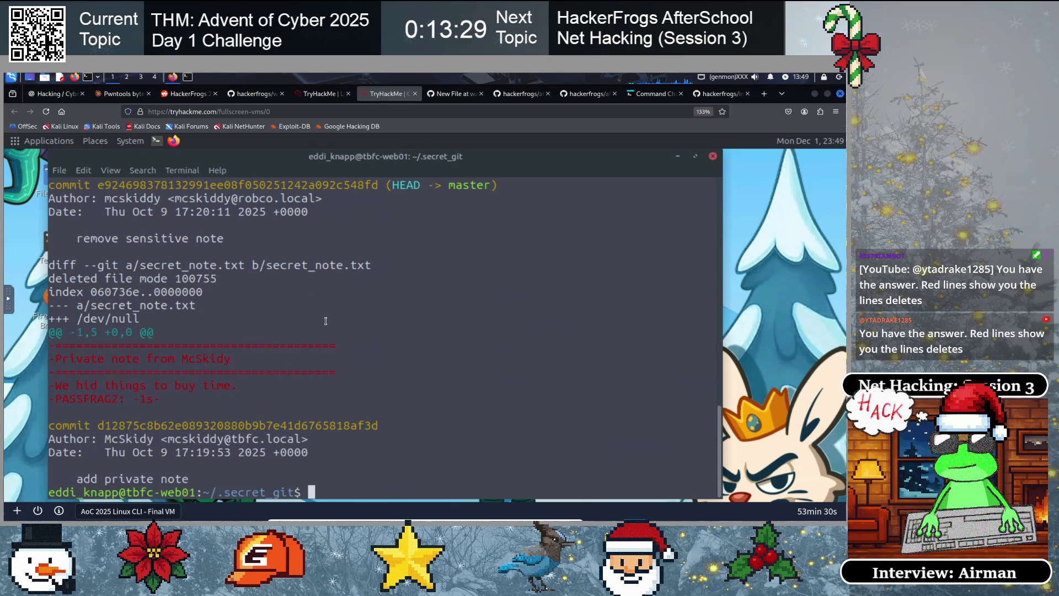
click(453, 94)
Note the user's .secret_git directory path as inline code in the walkthrough
key(Return)
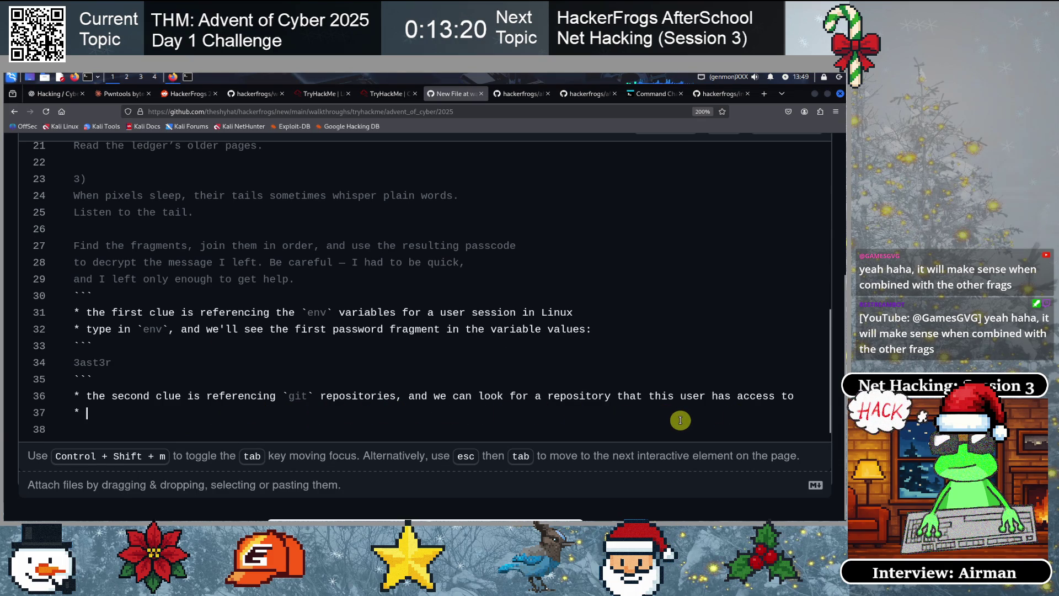
text(the )
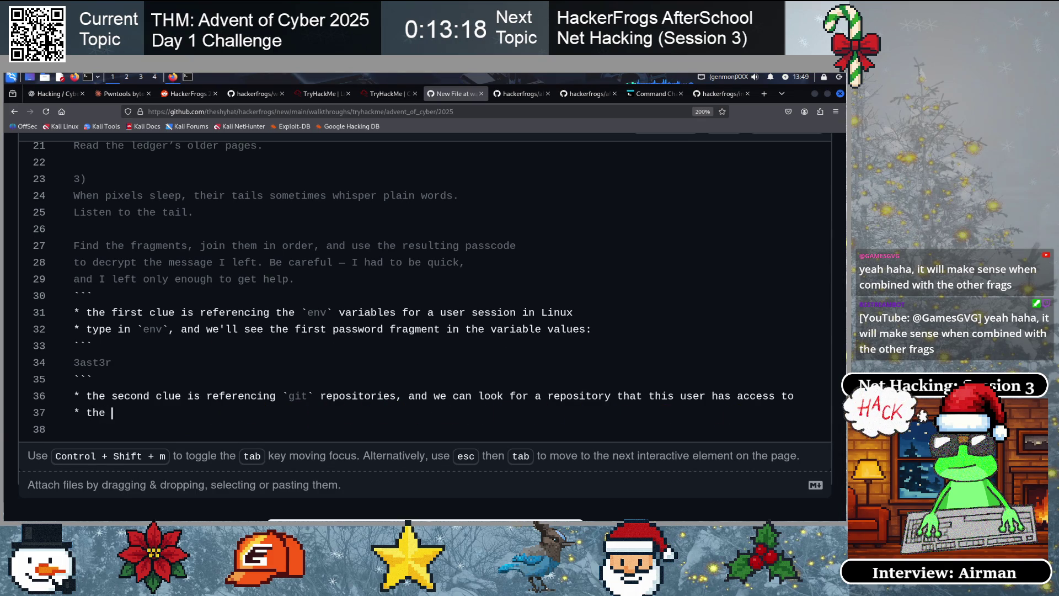
text(fctory)
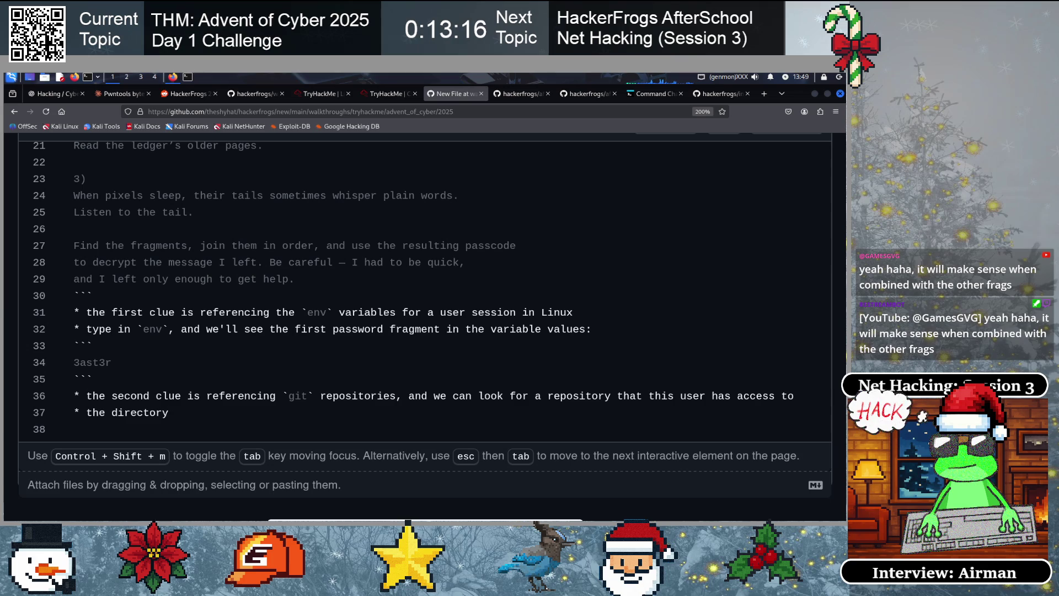
text('re supposed to look in is /home/)
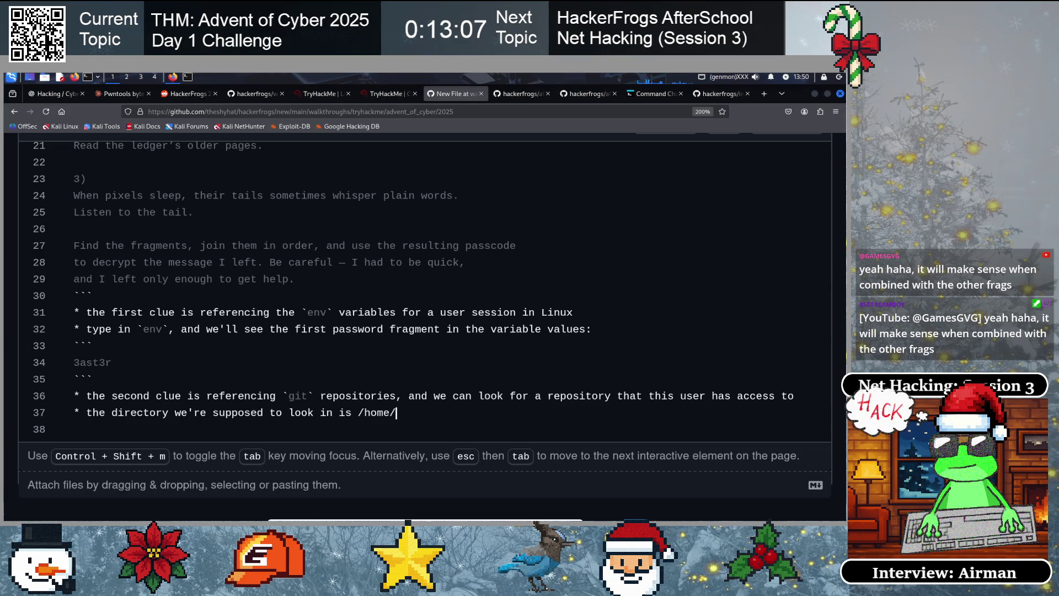
text( ddi)
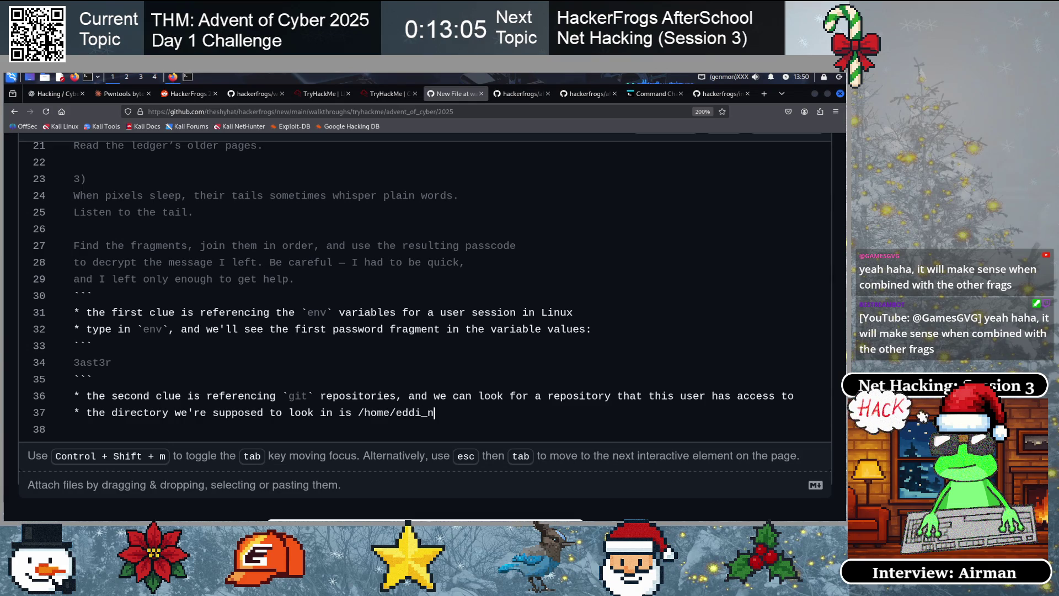
key(BackSpace)
text(kna)
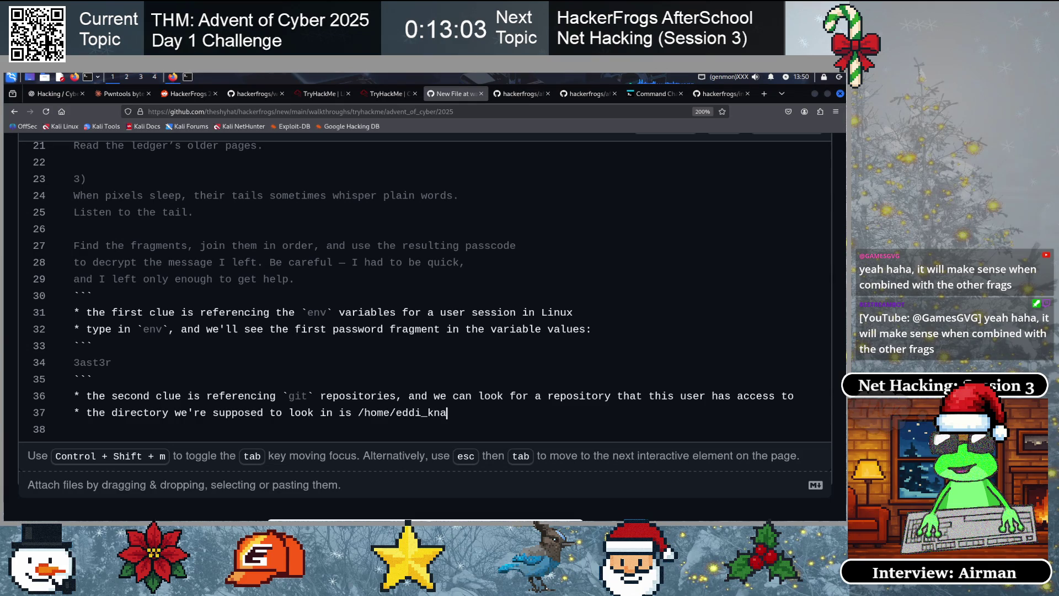
text(pp/.s)
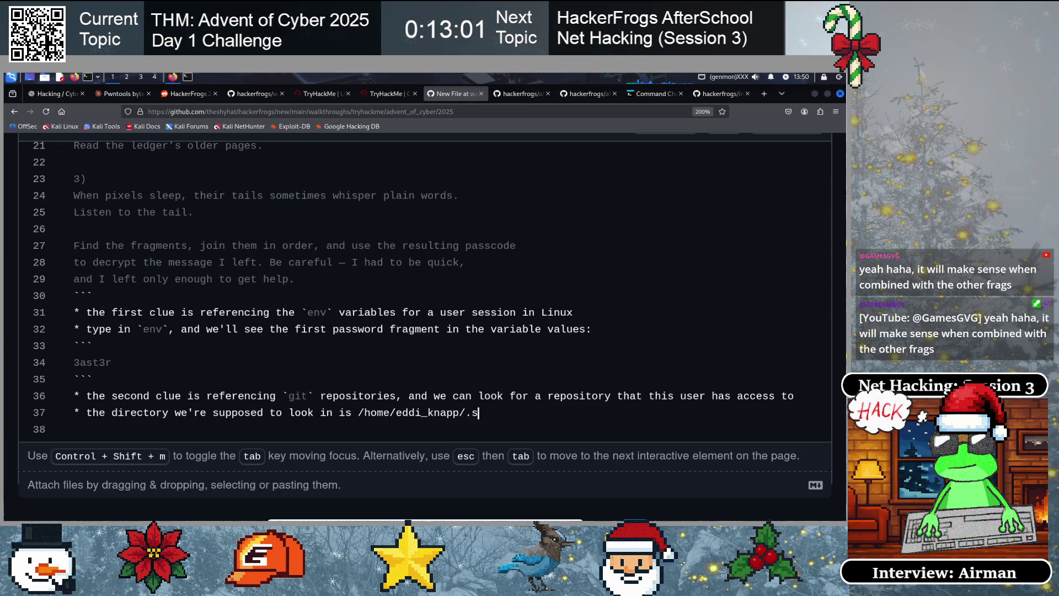
text(ecret_git)
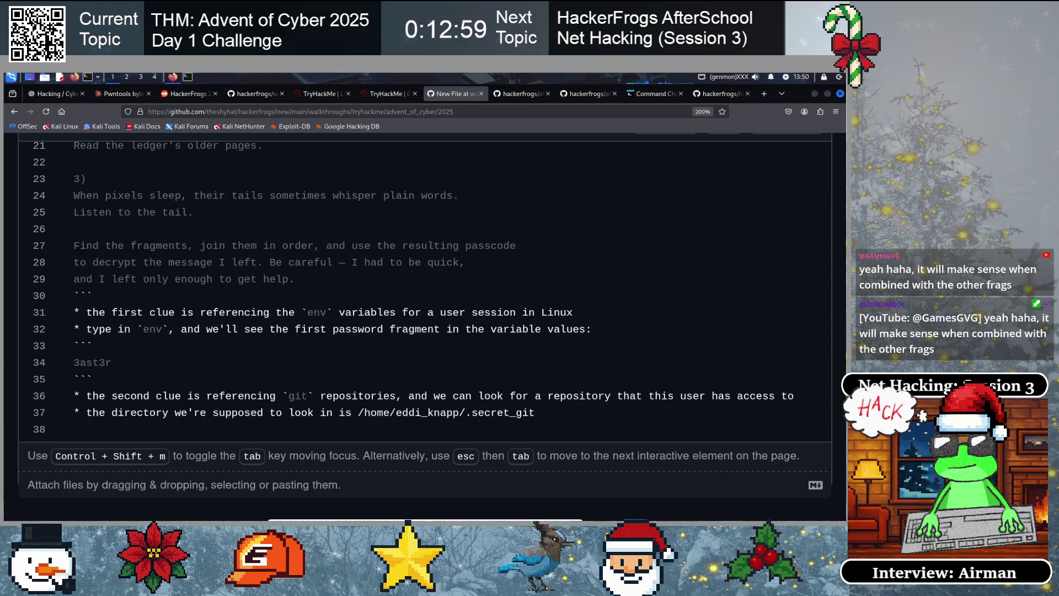
key(Left)
key(Left)
key(Left)
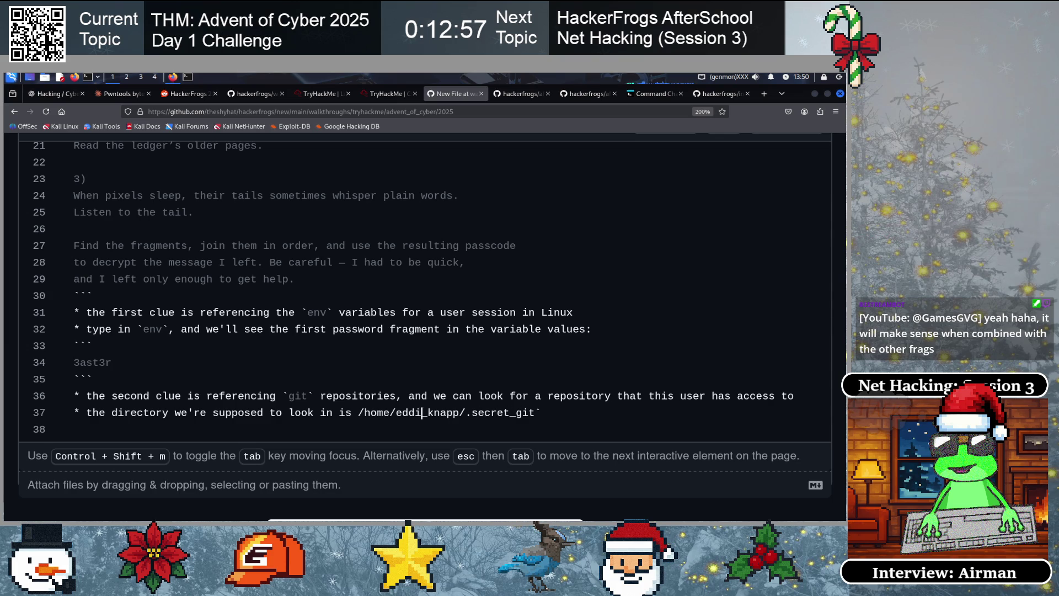
key(Left)
key(Left)
text(`)
key(End)
key(Return)
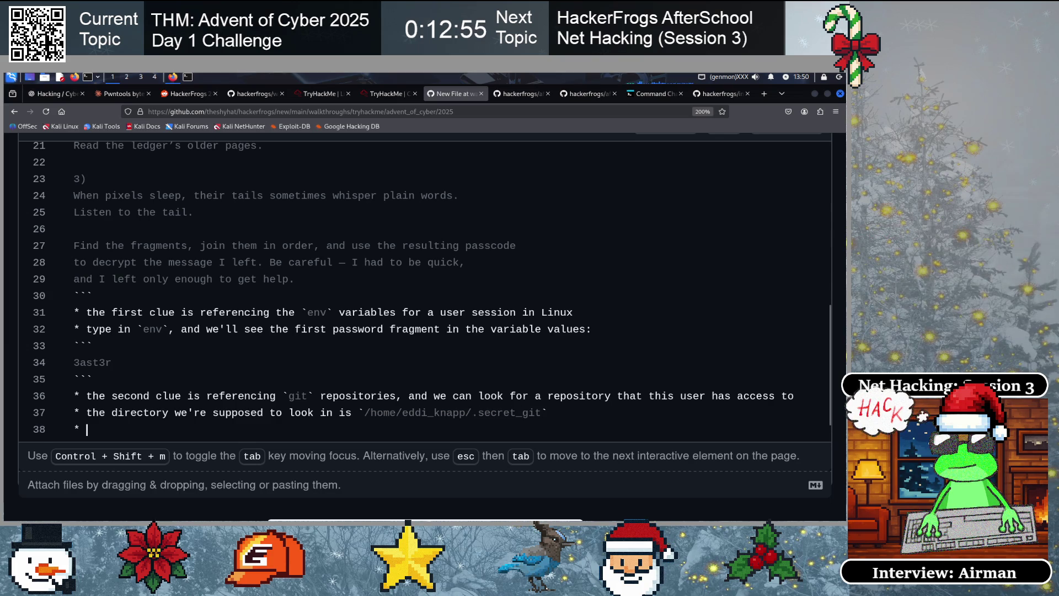
Add 'and we use this command to see the git logs:' with git log -p in a code fence
text(and we u)
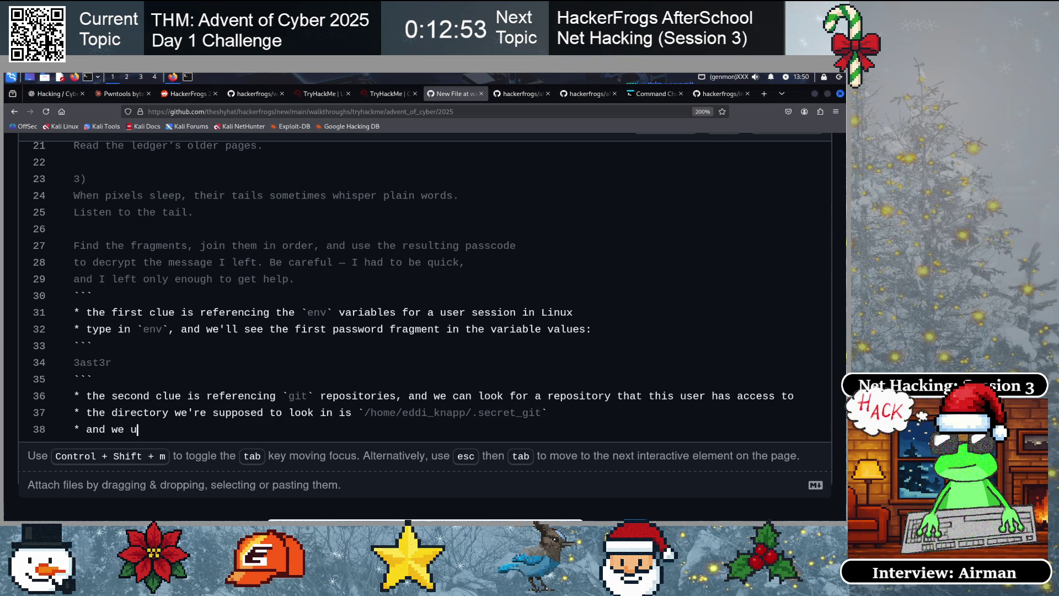
text(se this command to see the git logs:)
key(Return)
text(```)
key(Return)
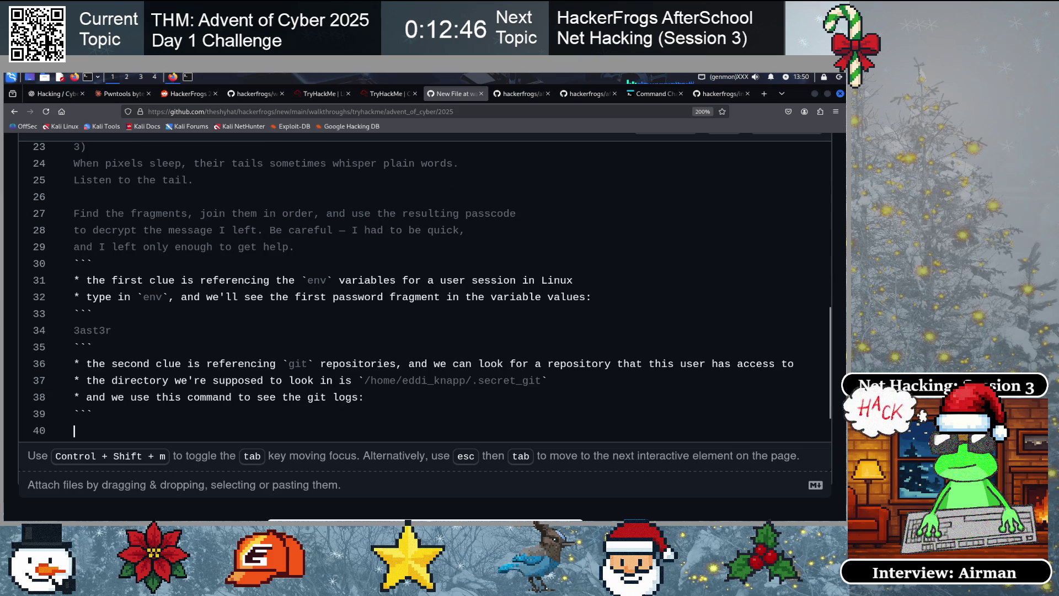
text(git log -p)
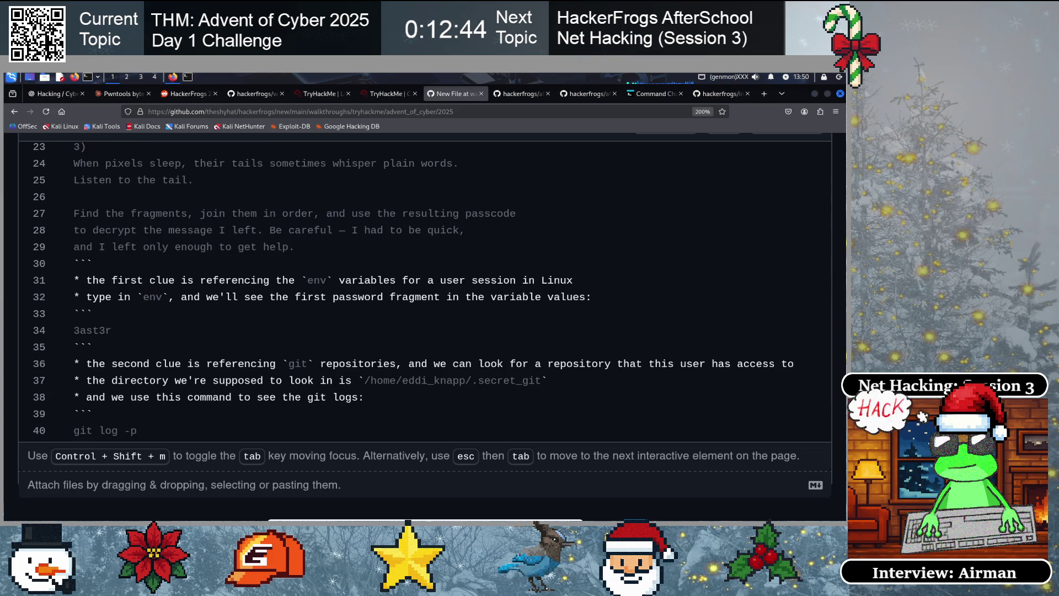
key(Return)
text(```)
key(Return)
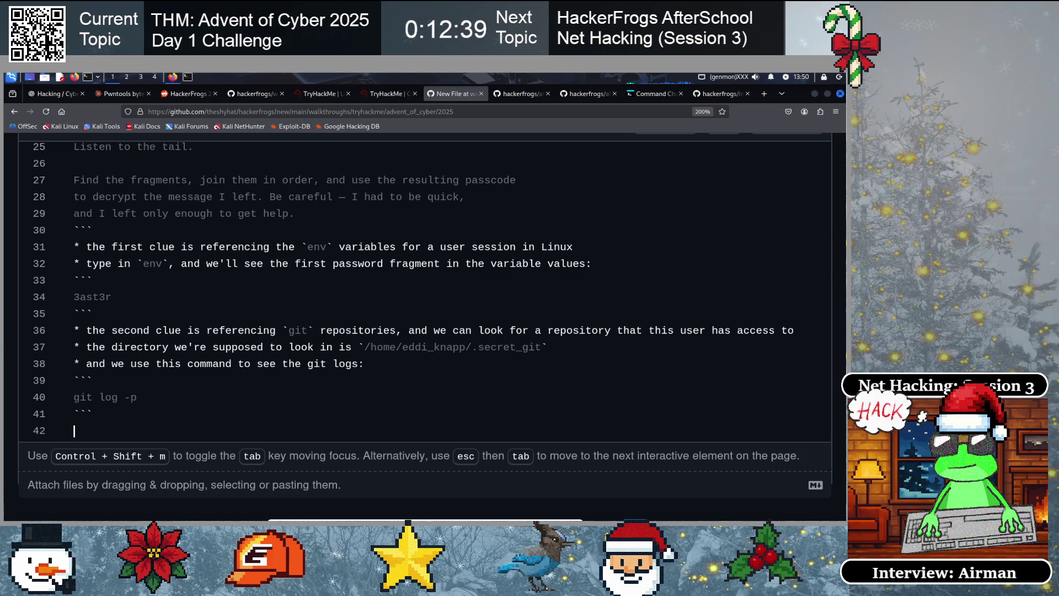
Add a '* the second fragment is:' bullet followed by an opening code fence
key(Down)
text(the)
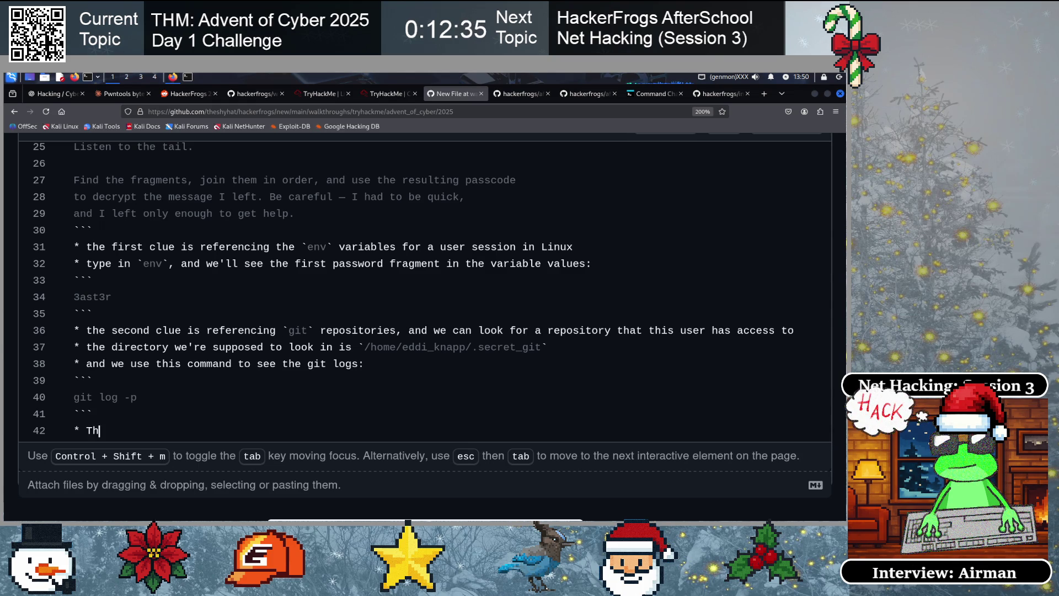
text(the )
text(cond )
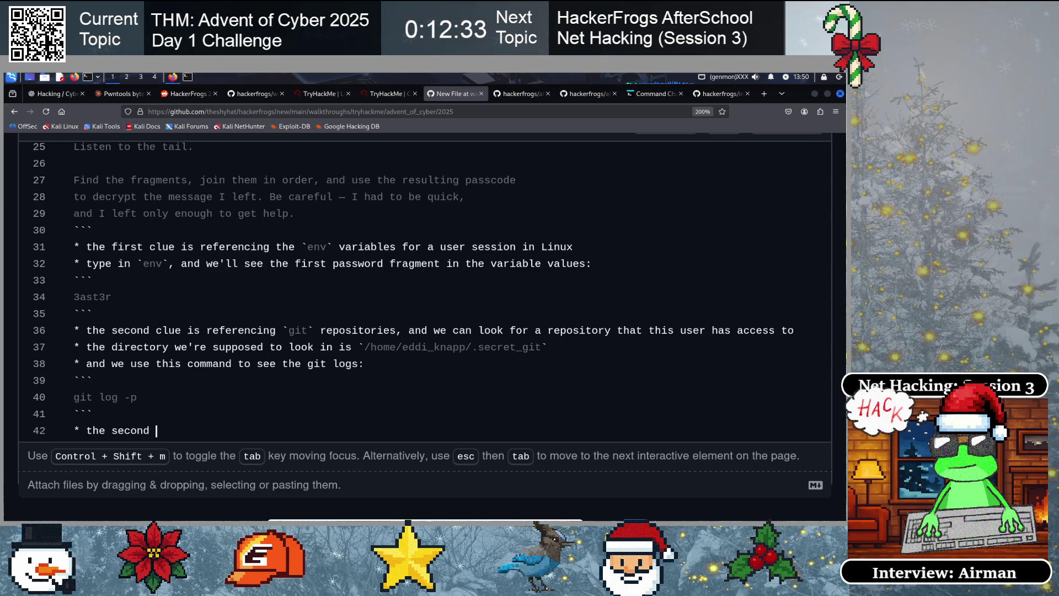
text(am)
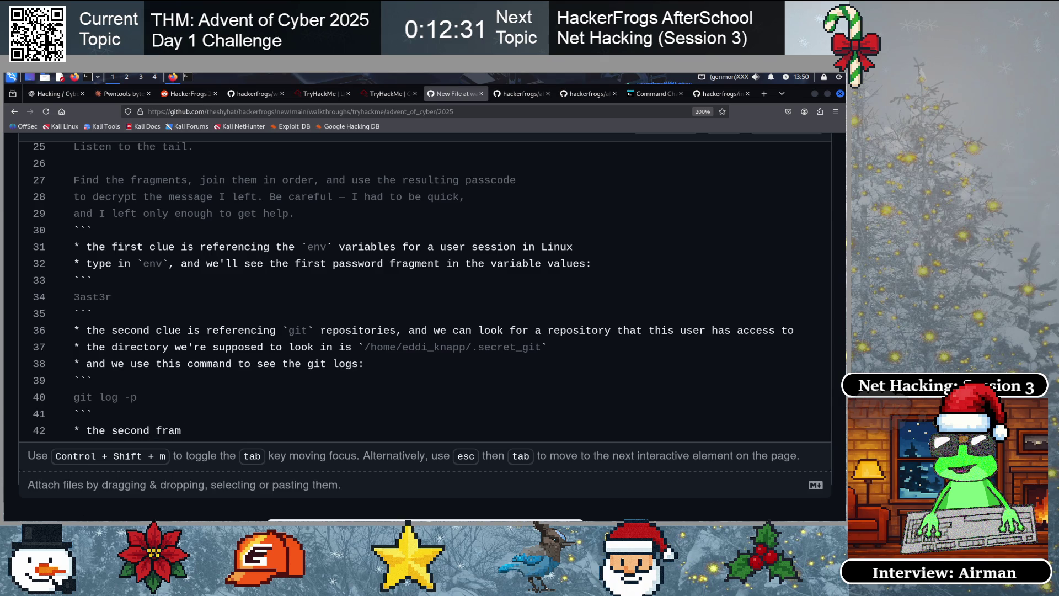
key(BackSpace)
text(gment is)
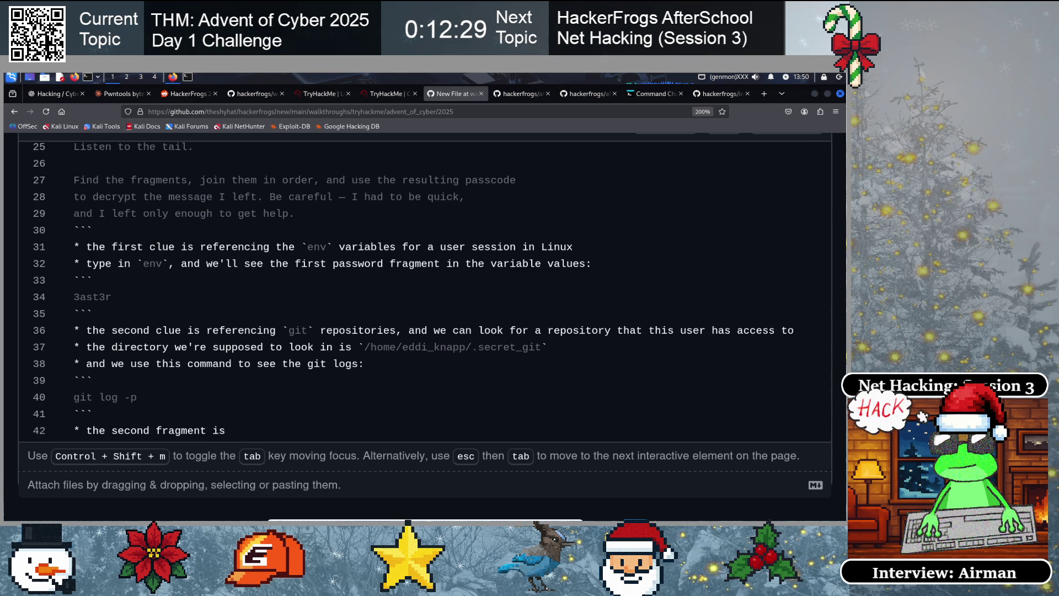
key(Return)
text(``)
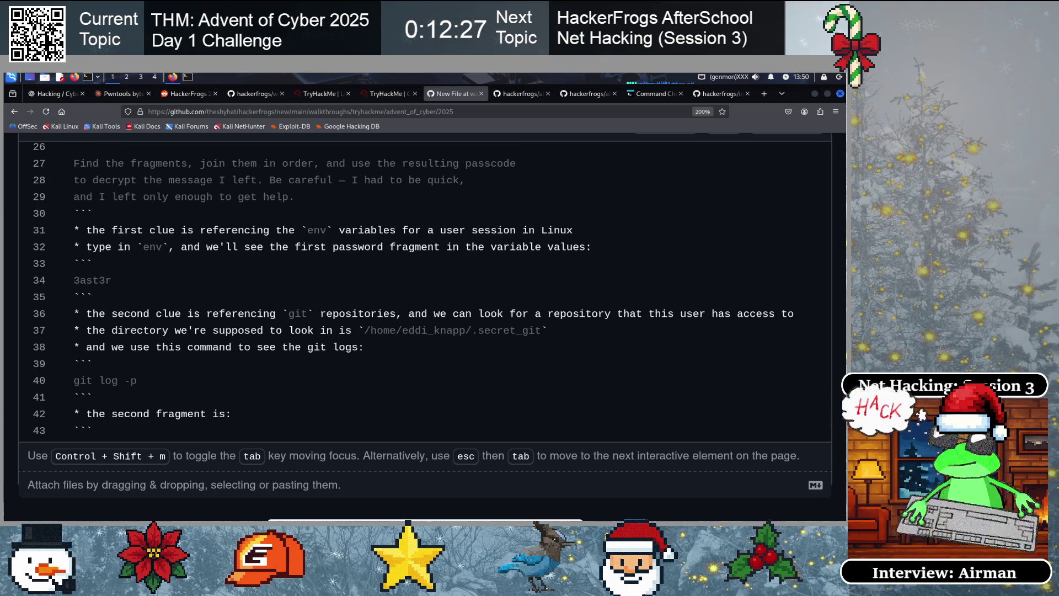
key(Return)
text(``)
key(ctrl+z)
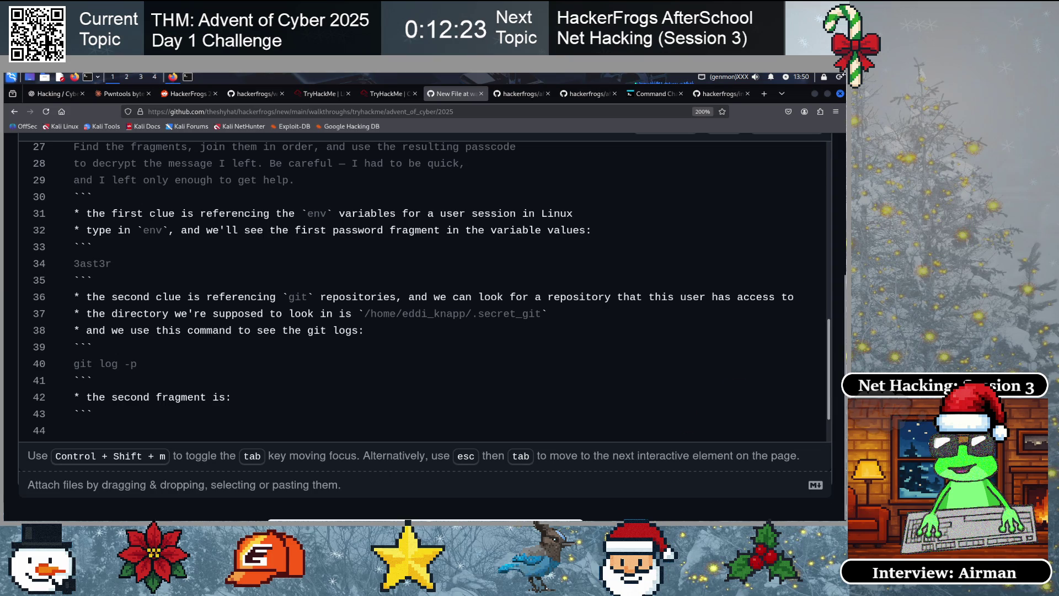
Copy the PASSFRAG2 value from the terminal's git log output for the walkthrough
click(389, 93)
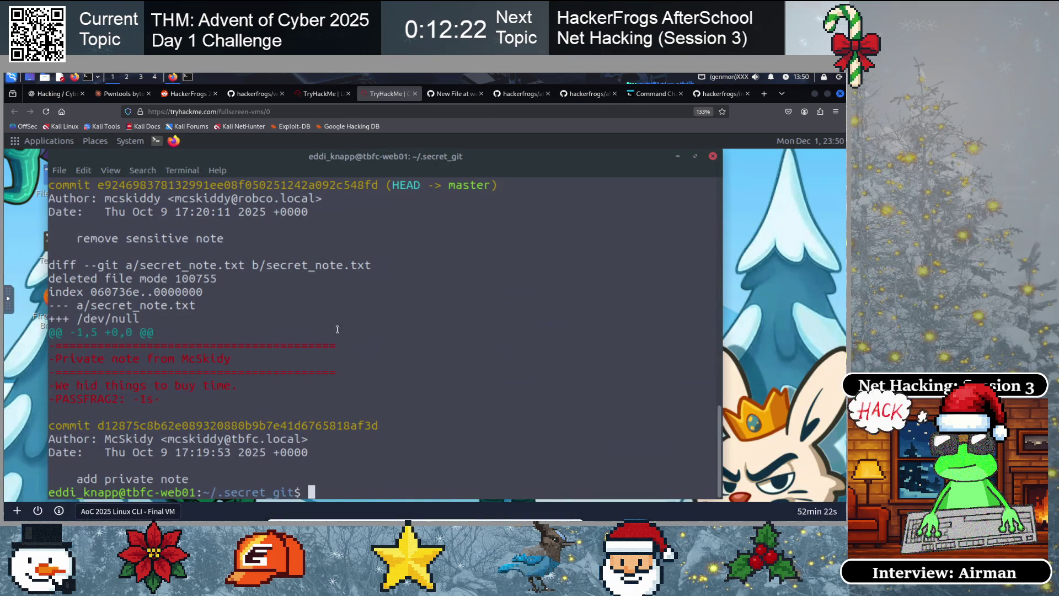
drag(134, 399, 160, 398)
right_click(155, 399)
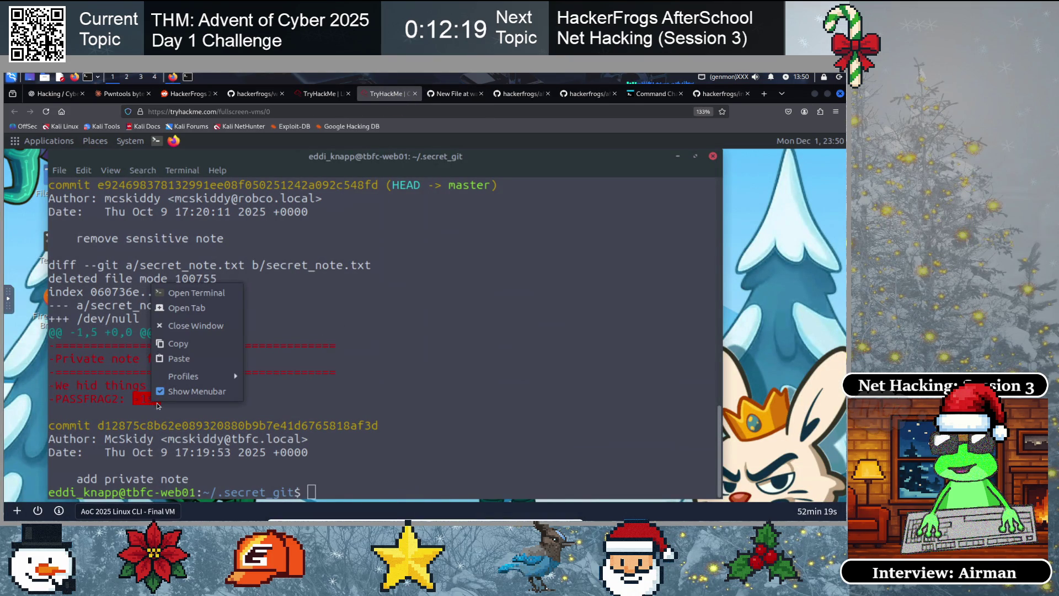
click(175, 343)
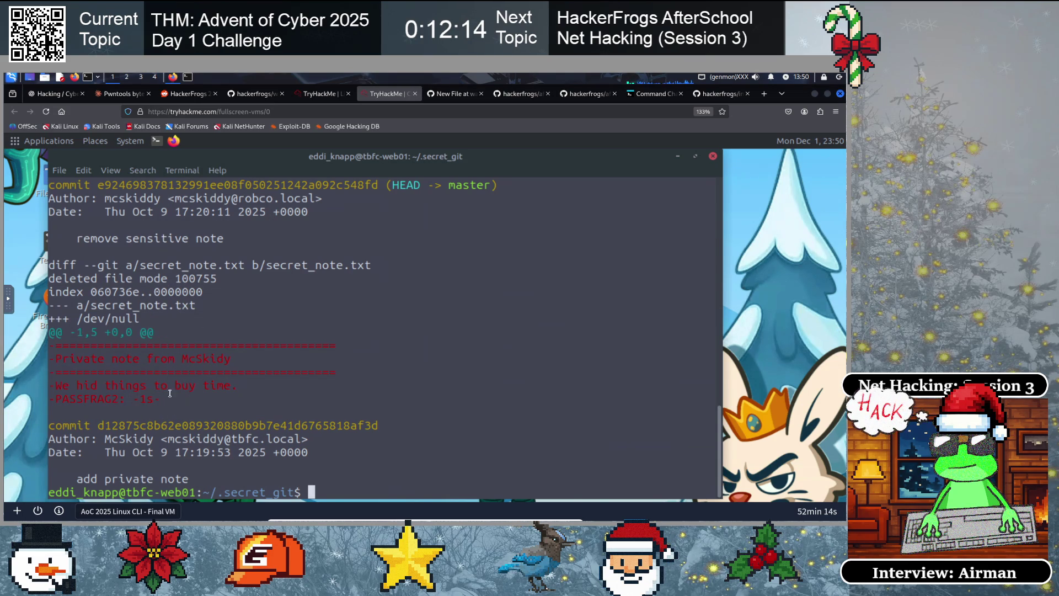
click(441, 94)
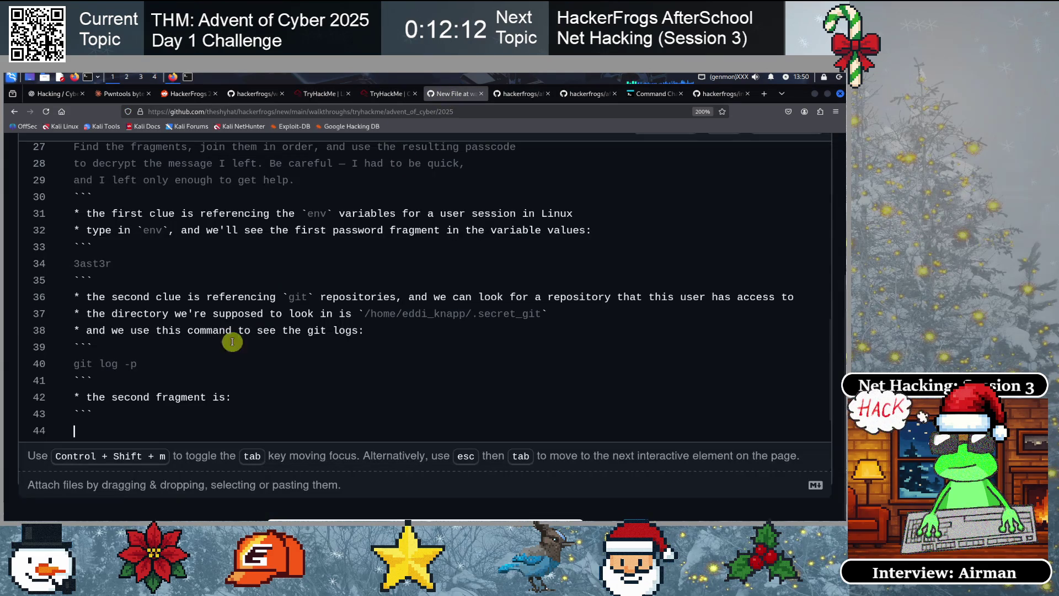
Paste the second fragment into the code block and start a new '*' bullet below it
key(ctrl+v)
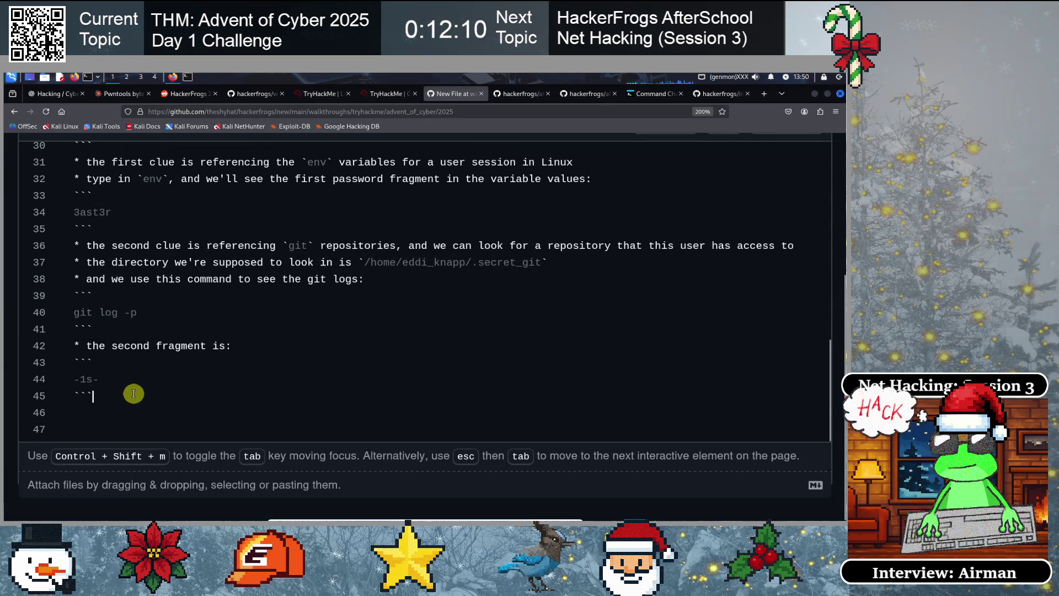
text(*)
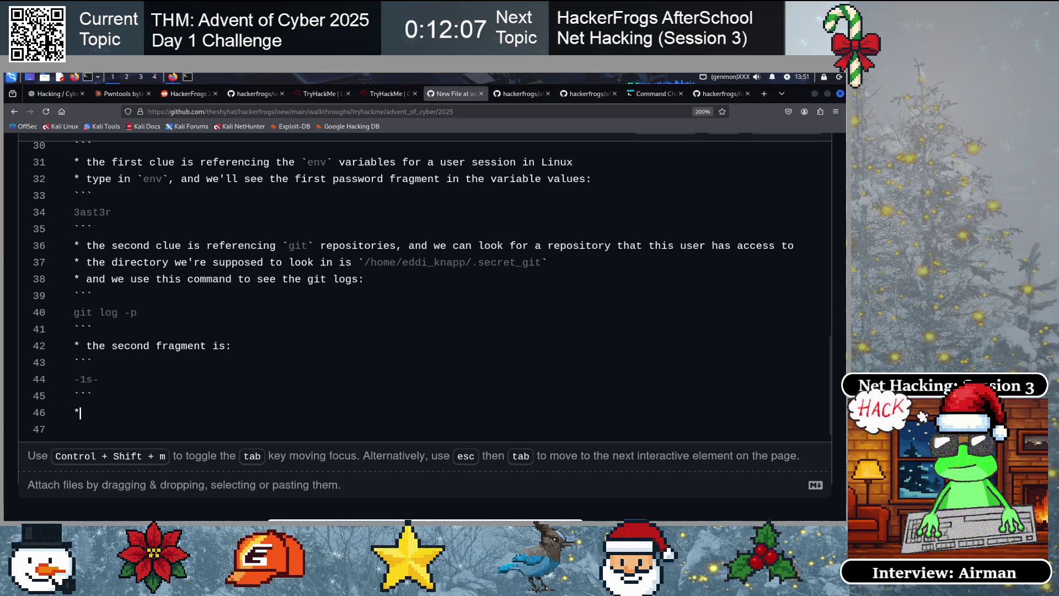
scroll(284, 330, up, 5)
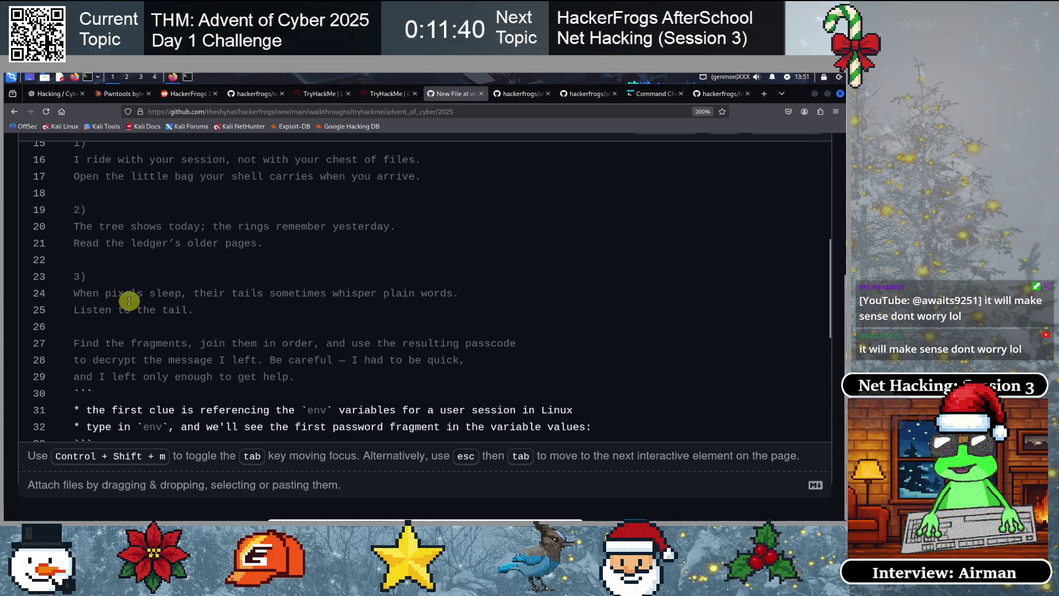
Reread the riddle's clues about sleeping pixels and whispering tails before returning to the VM terminal
click(212, 307)
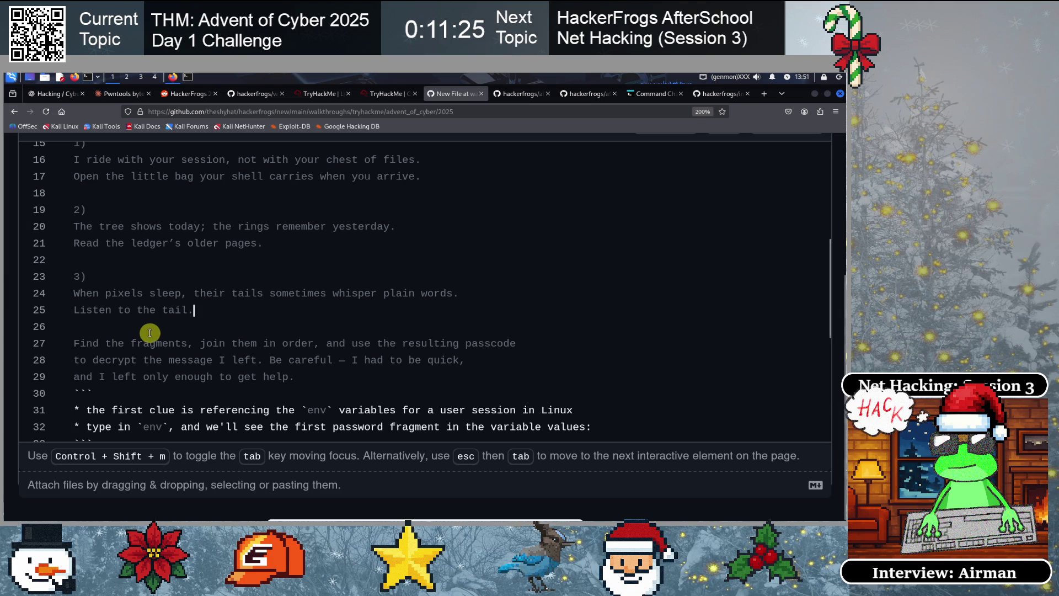
drag(189, 293, 427, 293)
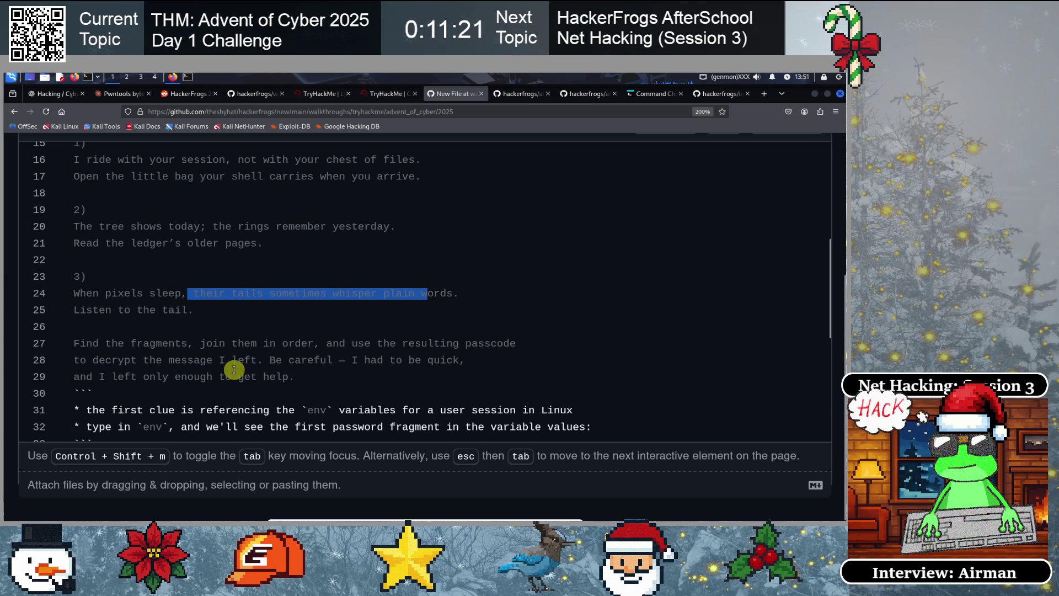
click(188, 309)
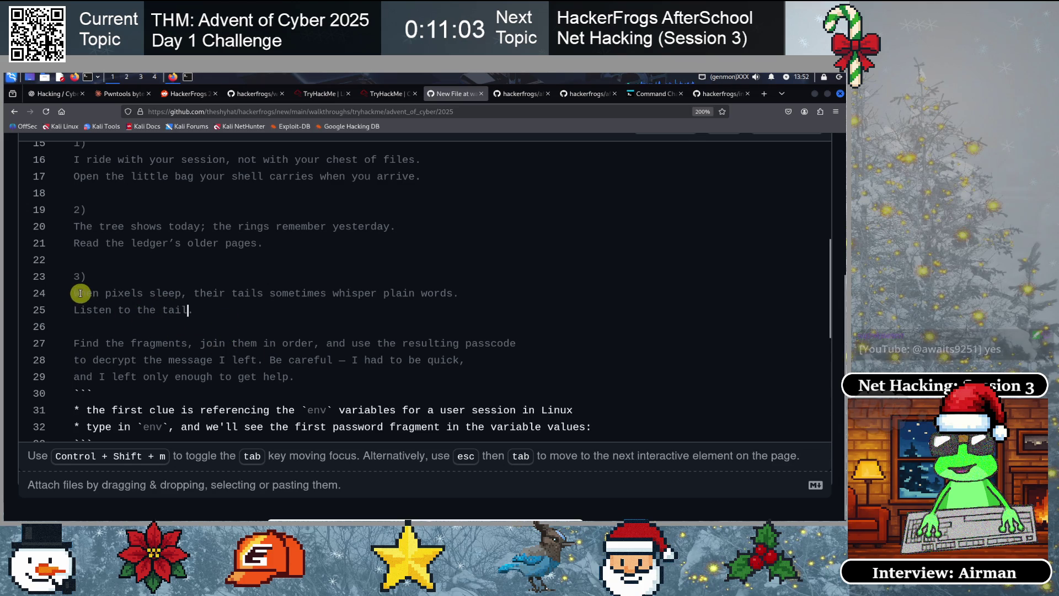
drag(79, 293, 181, 293)
click(143, 320)
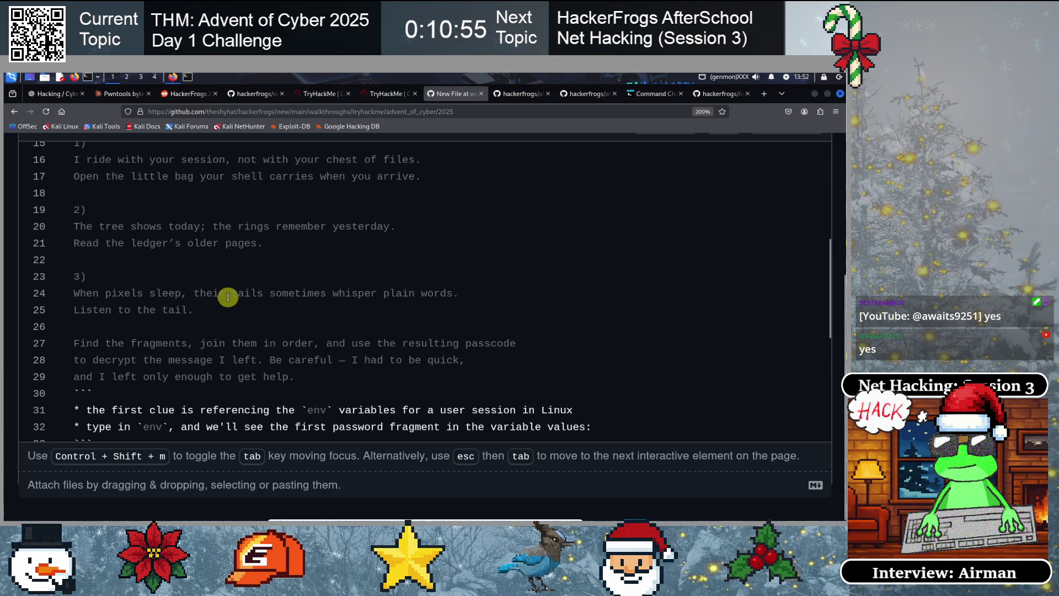
drag(231, 293, 269, 293)
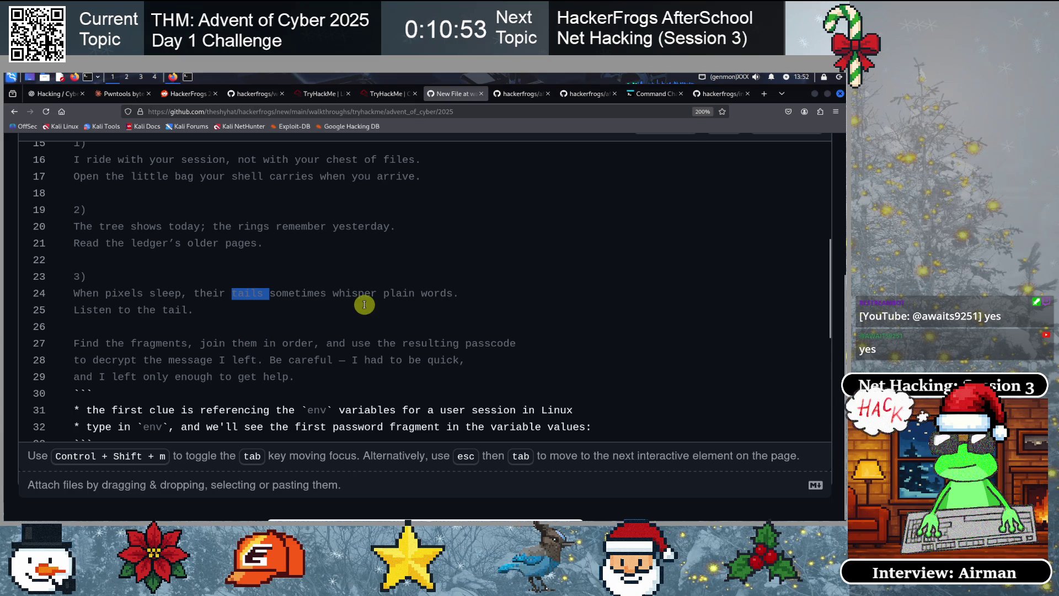
click(276, 294)
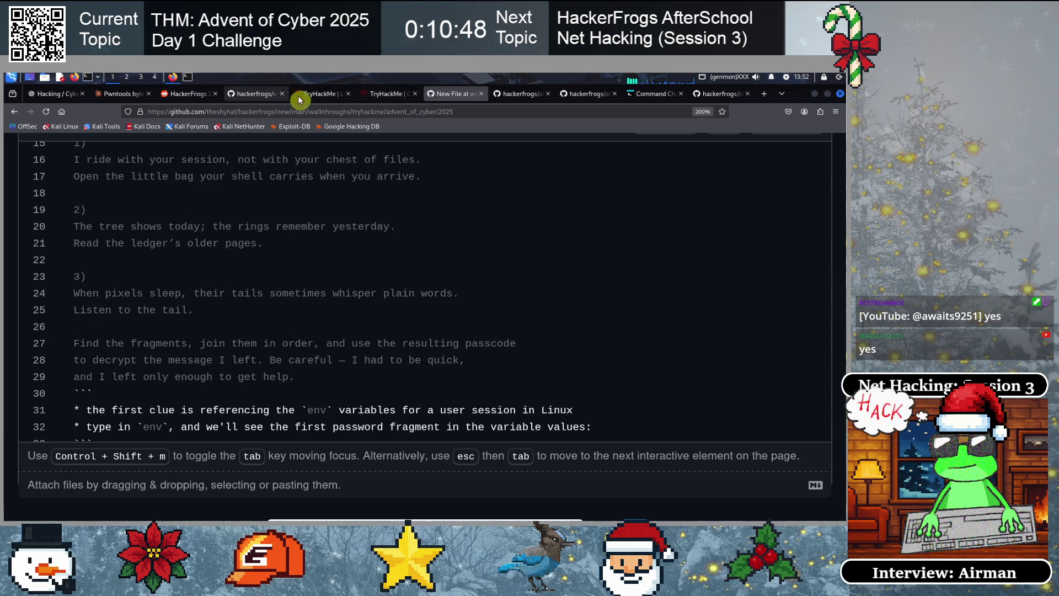
click(384, 97)
From the home folder, list all files including hidden ones, then list the contents of .secret
text(cd ..)
key(Return)
text(clear)
key(Return)
text(ls)
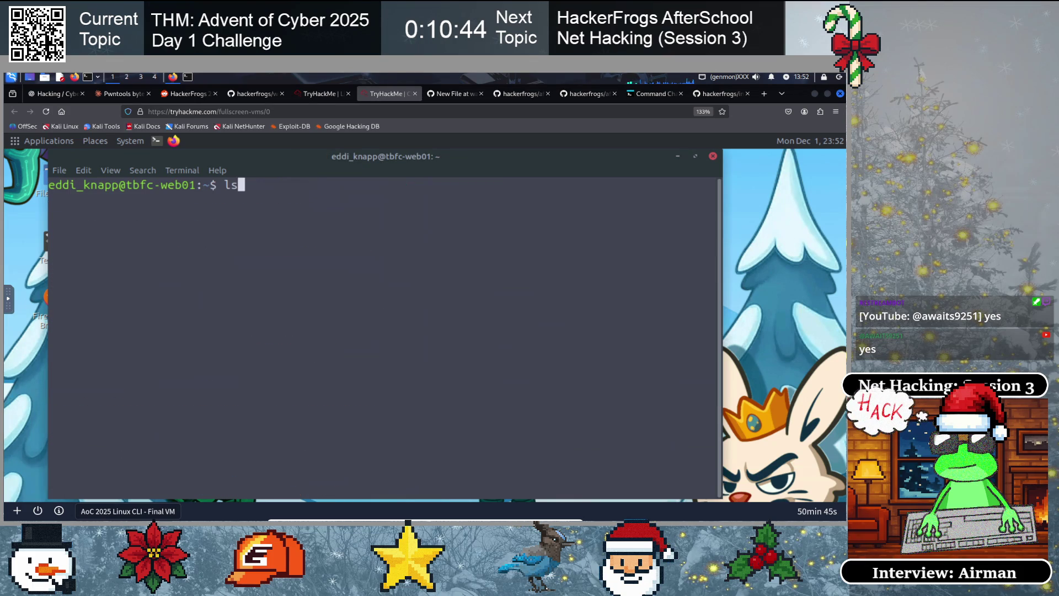
key(Return)
text(s -a)
key(Return)
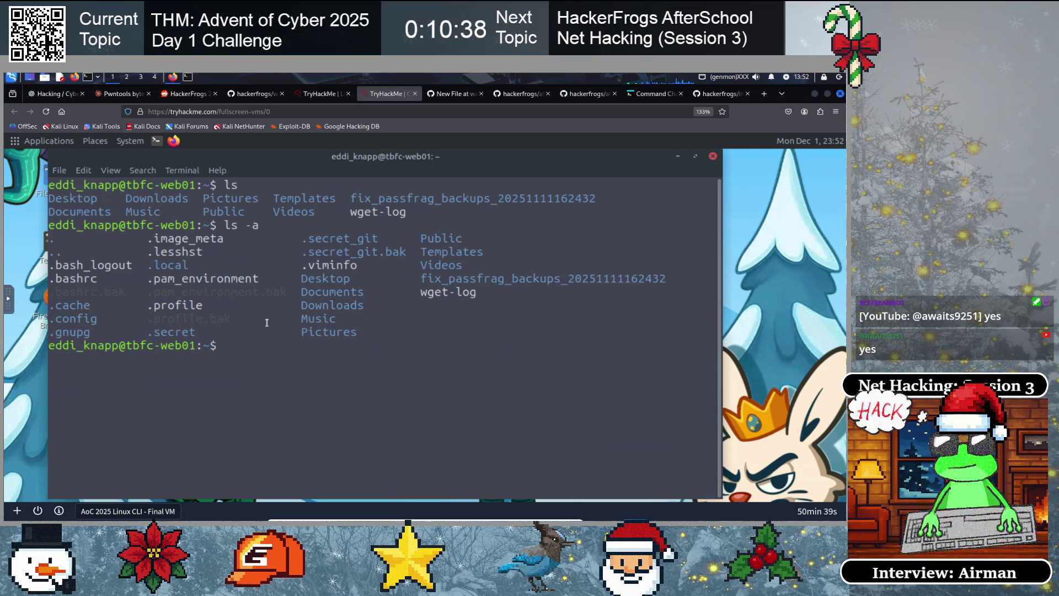
text(cd .)
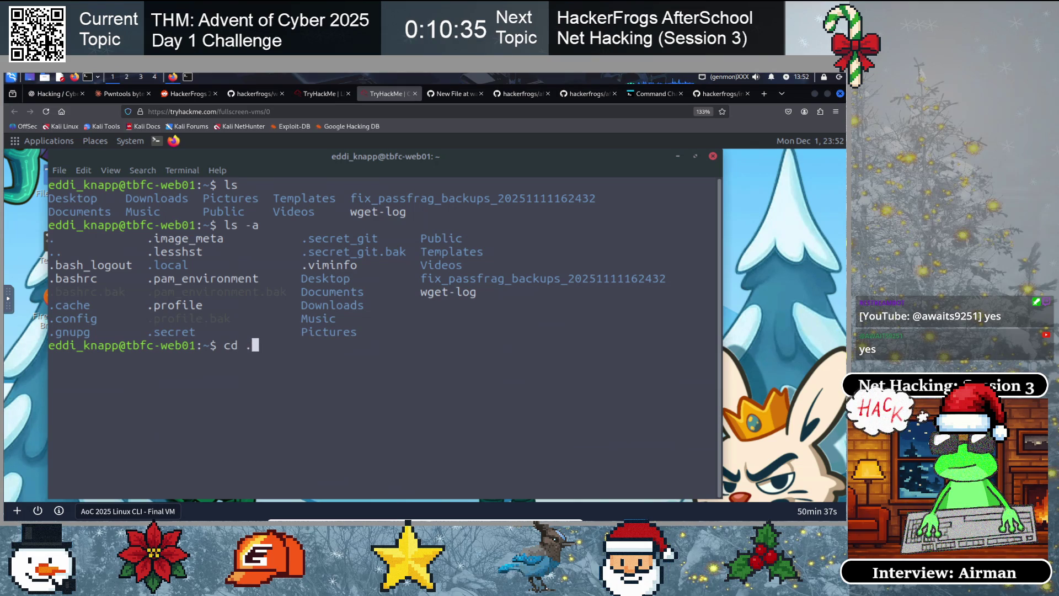
text(secret)
key(Return)
text(ls)
key(Return)
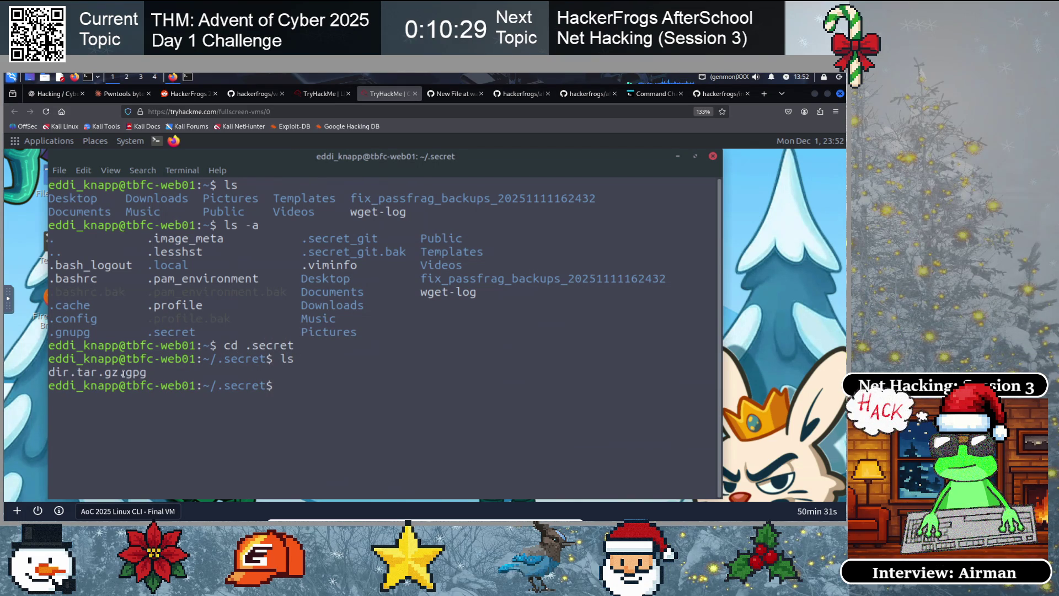
Examine the dir.tar.gz.gpg file name and its .tar.gz.gpg extensions
drag(150, 373, 44, 374)
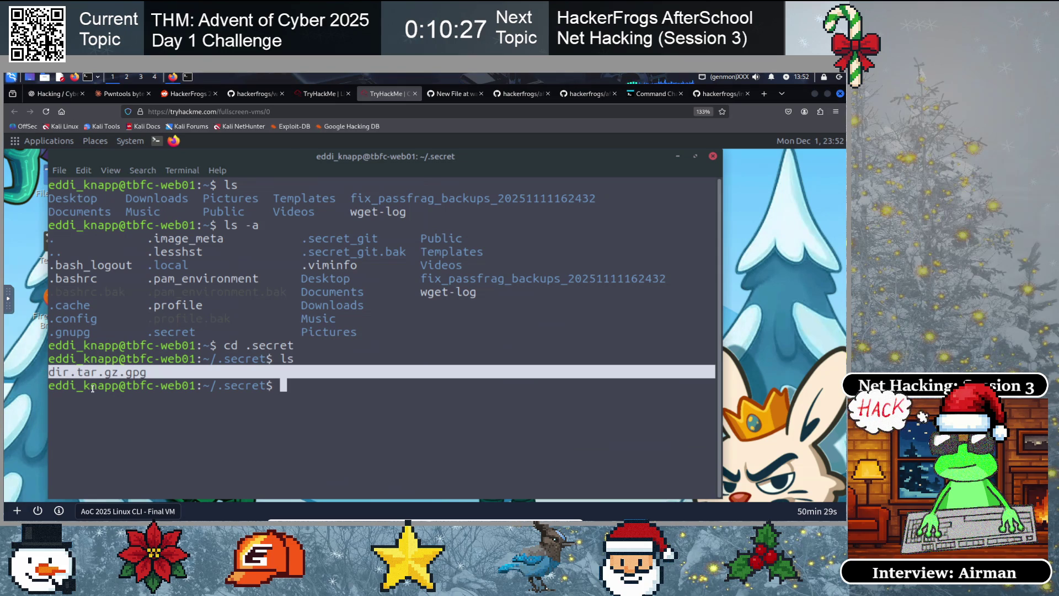
click(148, 374)
drag(131, 375, 63, 382)
click(93, 387)
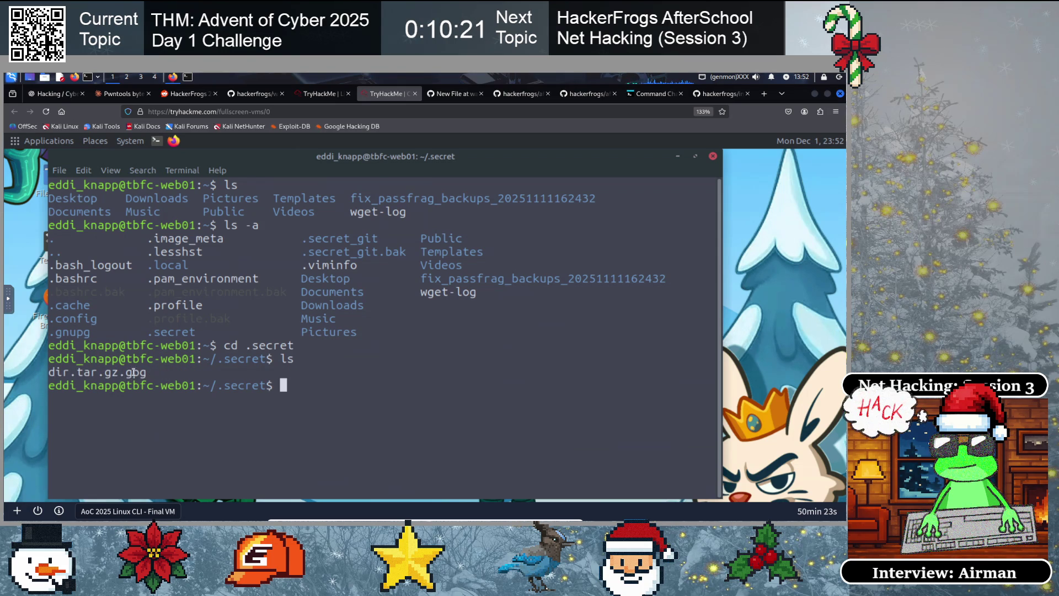
drag(133, 373, 69, 375)
click(84, 402)
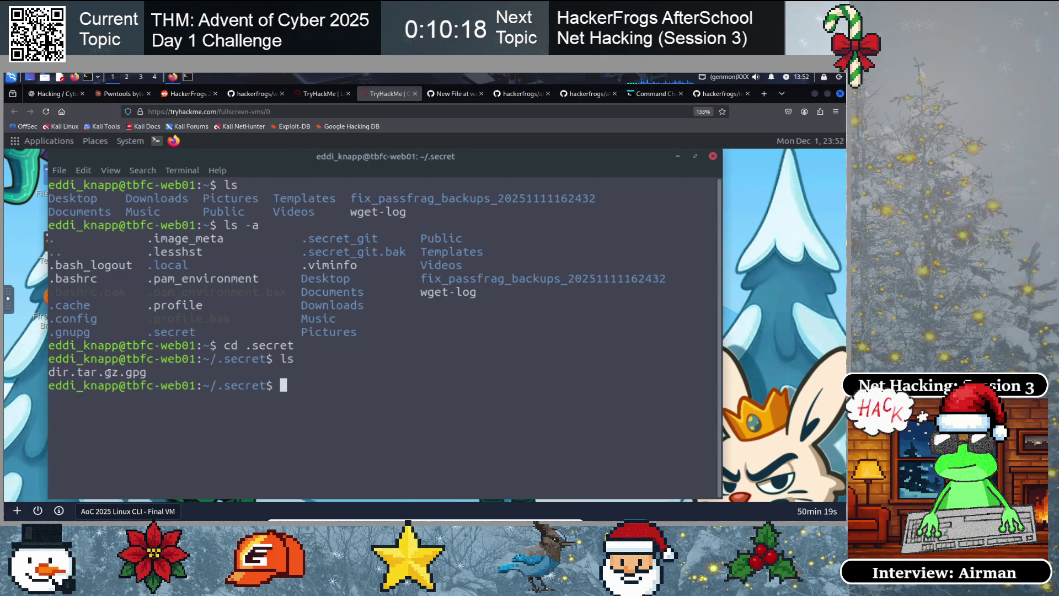
drag(126, 373, 58, 372)
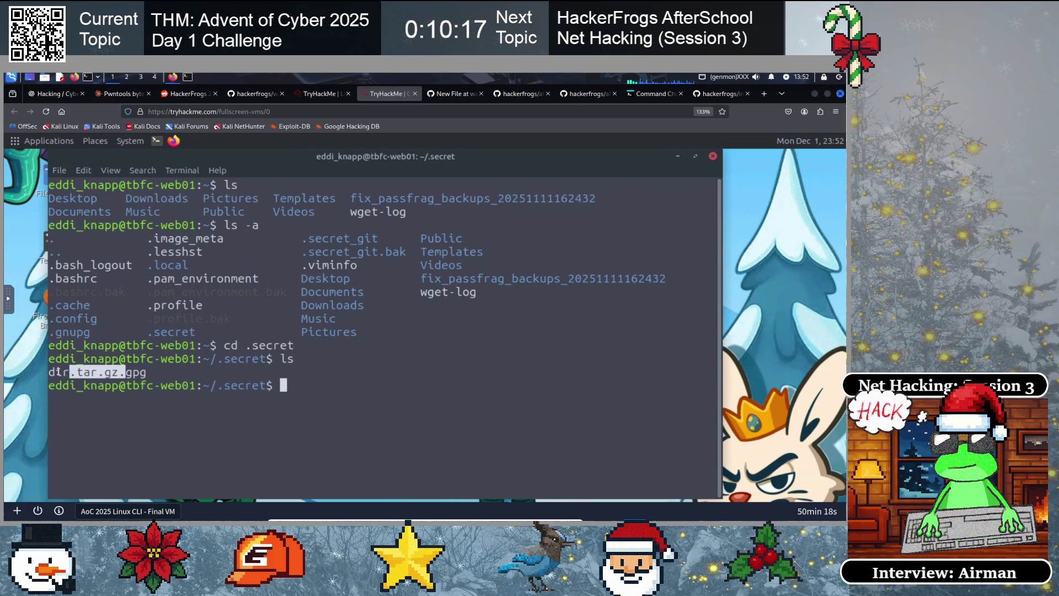
click(145, 394)
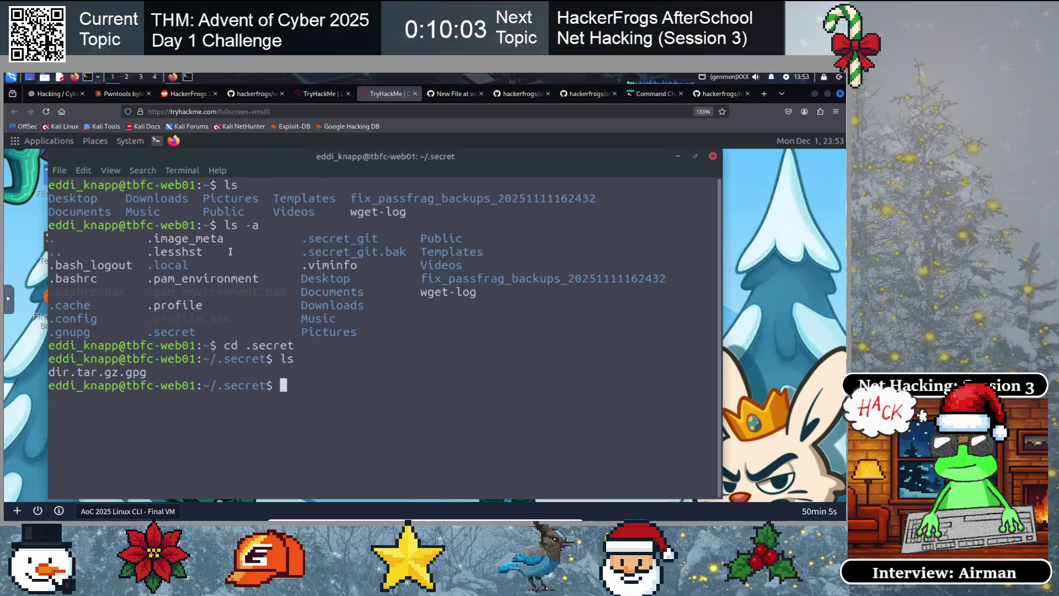
click(448, 93)
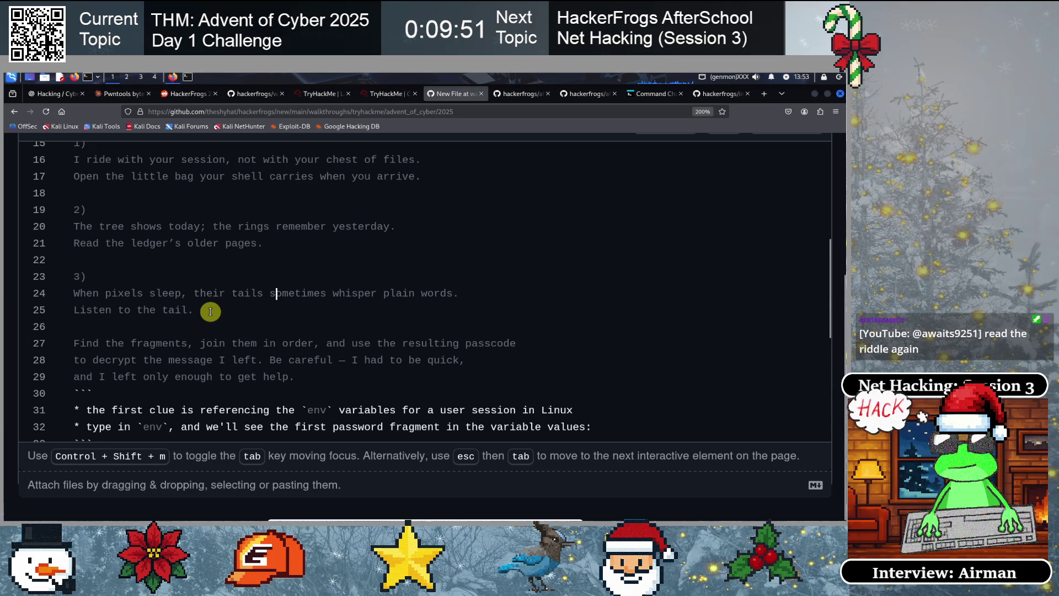
Reread the third clue, highlighting 'pixels sleep', then switch back to the TryHackMe terminal
click(112, 305)
scroll(112, 302, up, 3)
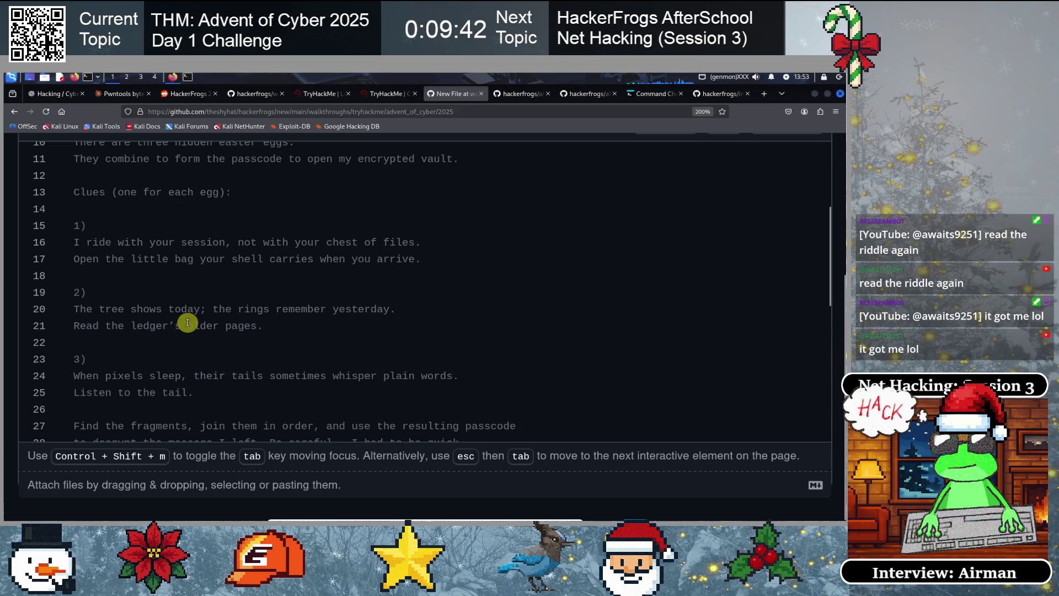
scroll(187, 322, down, 3)
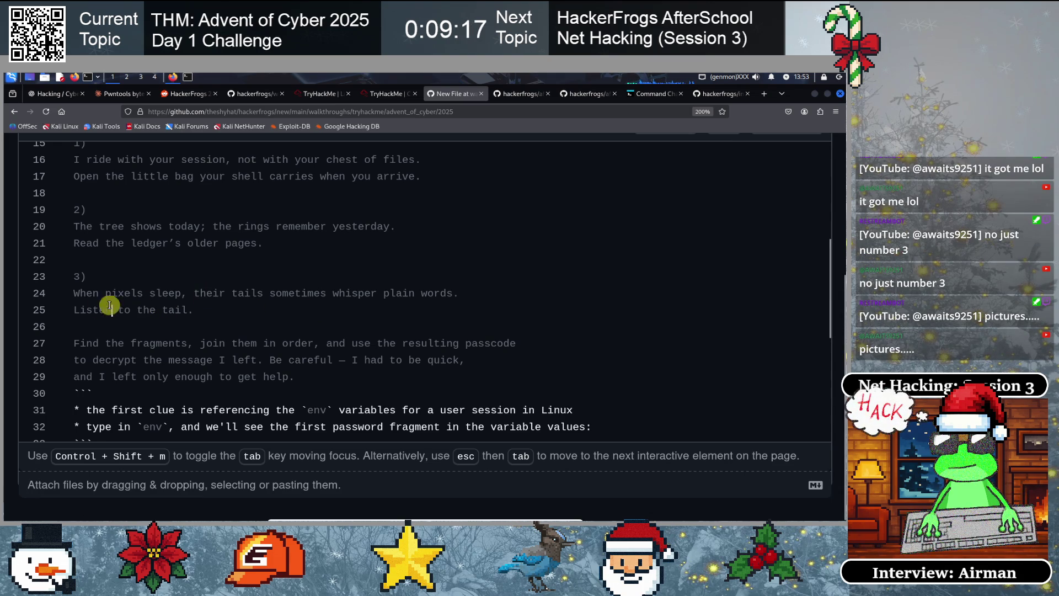
drag(182, 292, 101, 290)
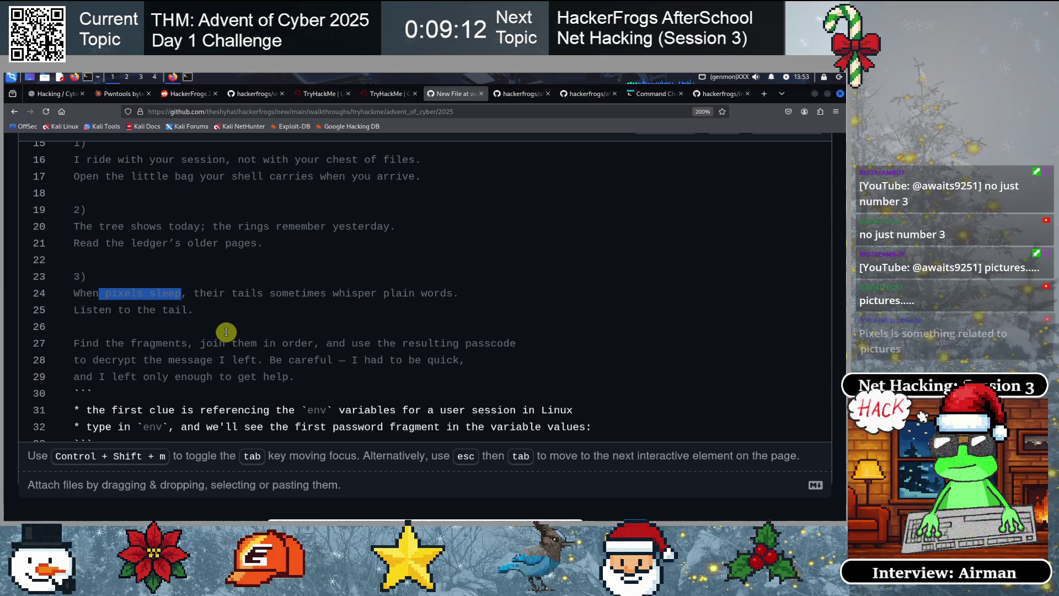
click(165, 310)
drag(99, 292, 161, 288)
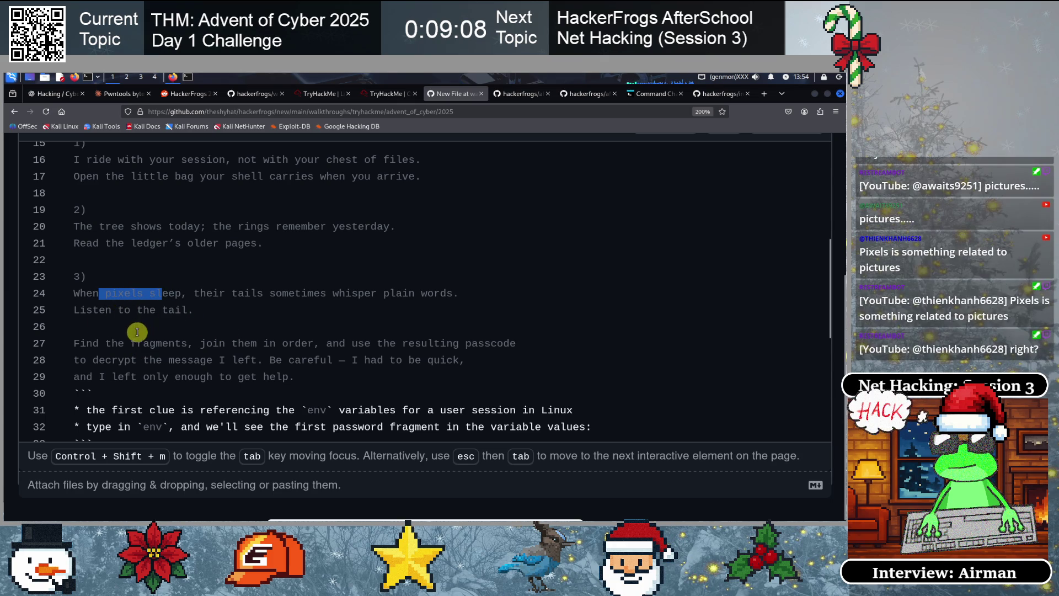
click(205, 313)
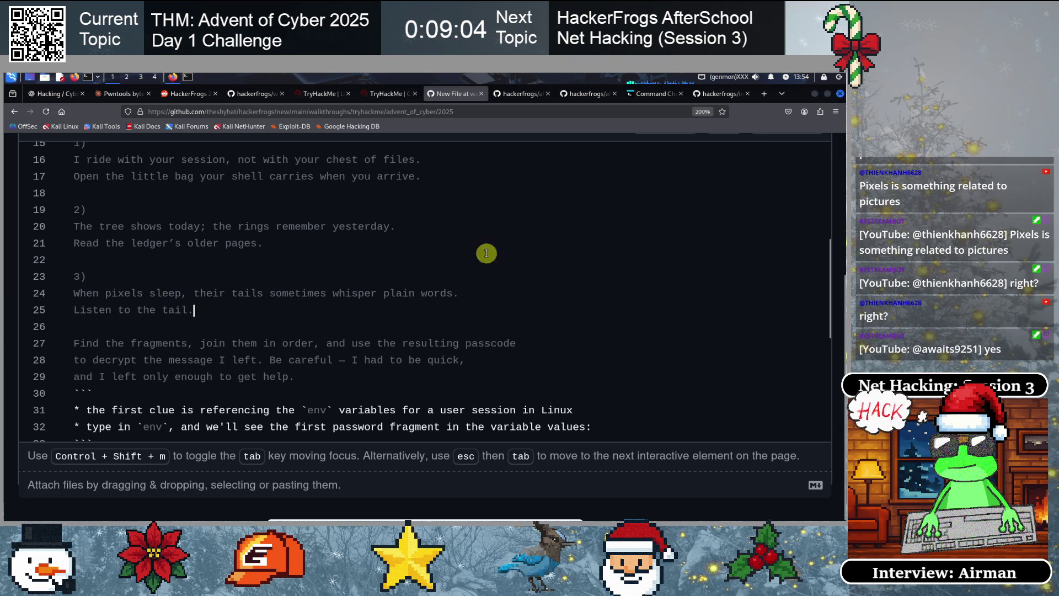
click(188, 76)
click(173, 76)
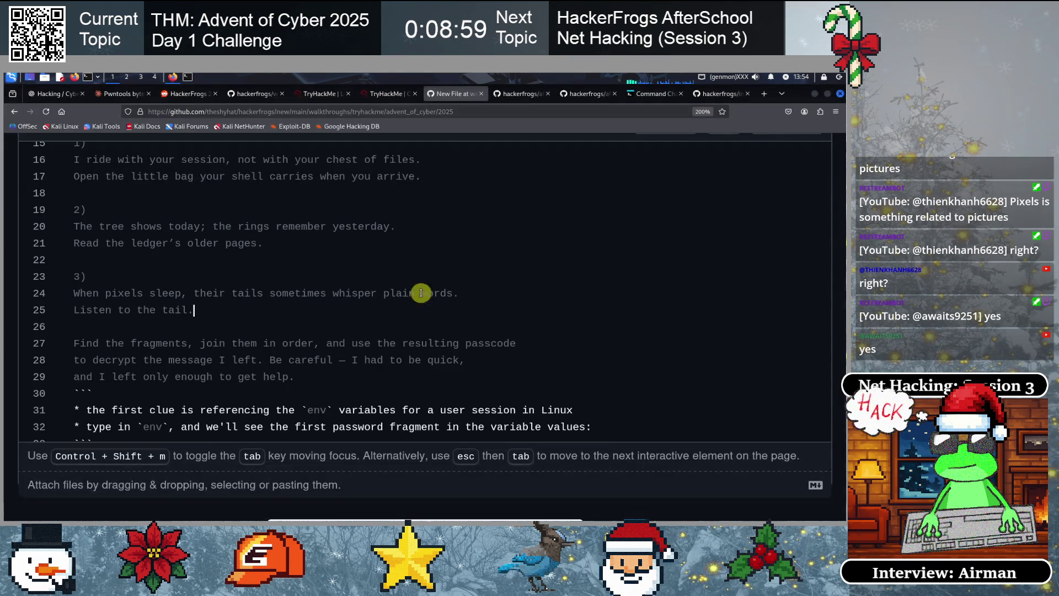
click(385, 93)
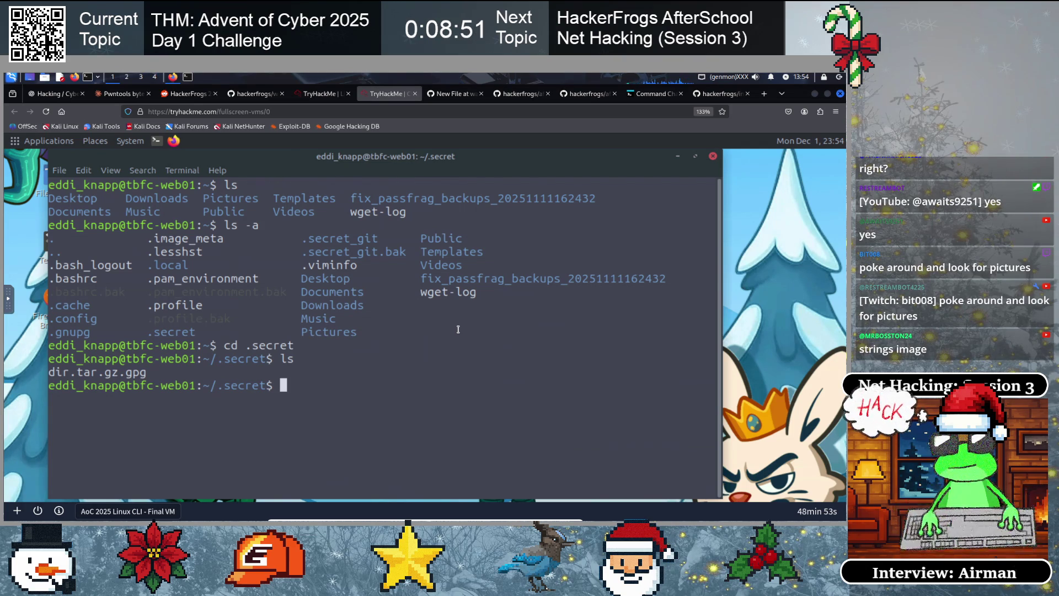
Search the whole filesystem for the user's *.jpg files, sending errors to /dev/null
text(find / )
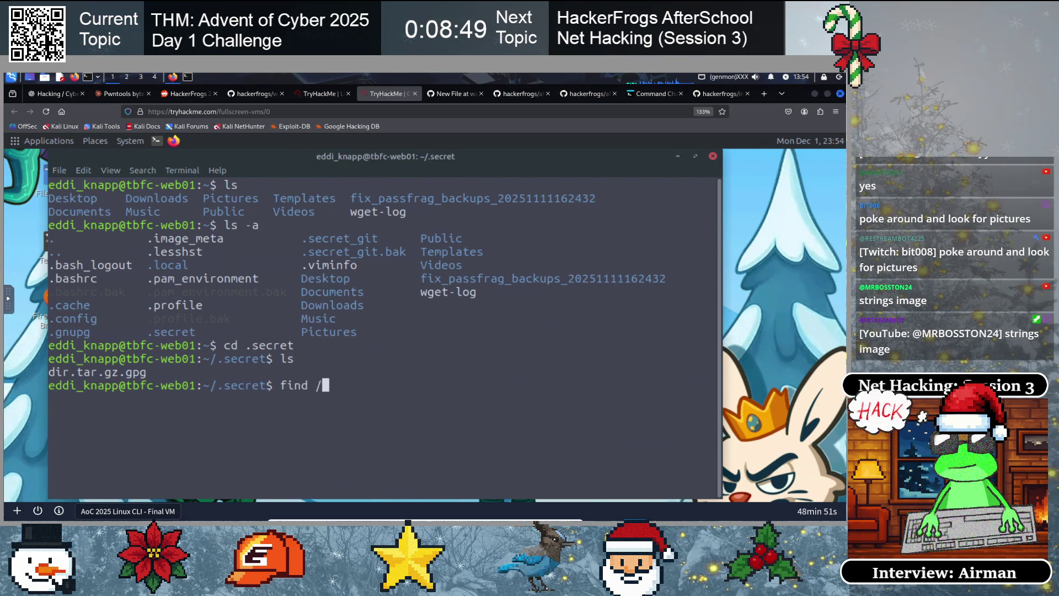
text(-user )
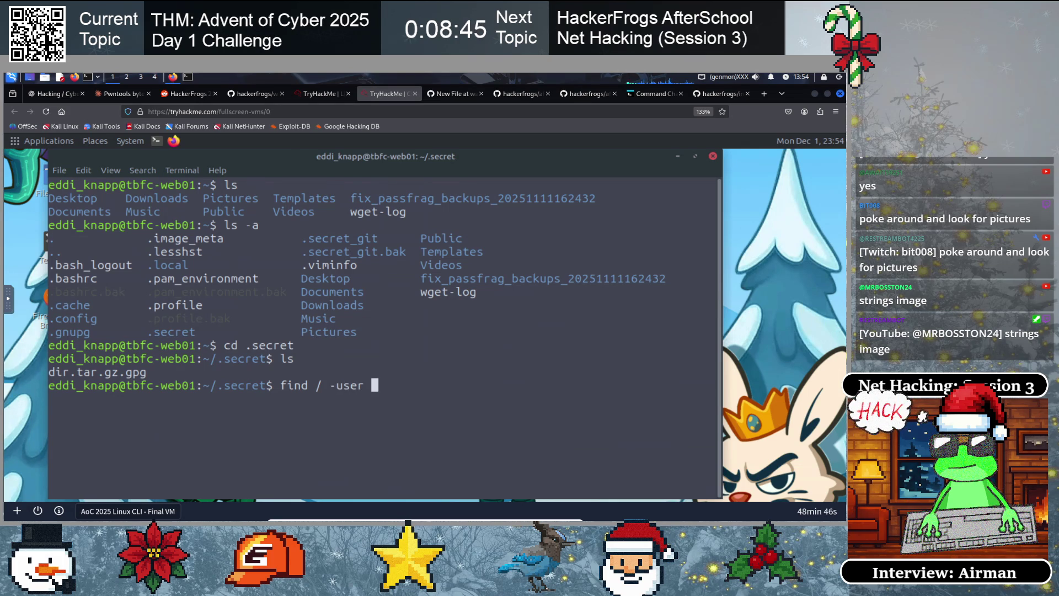
text(eddi_n)
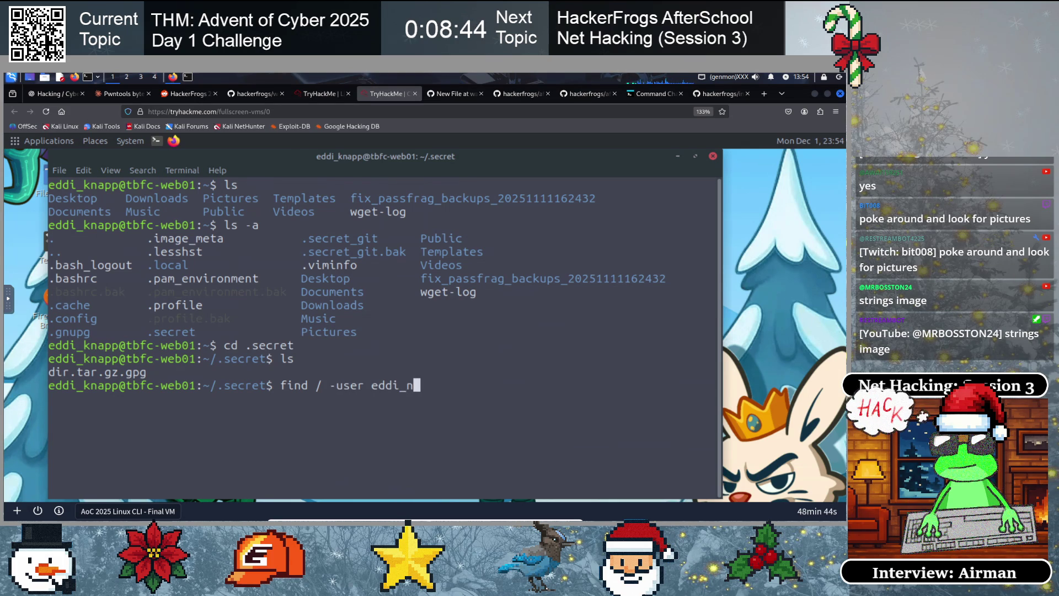
key(BackSpace)
text(knapp)
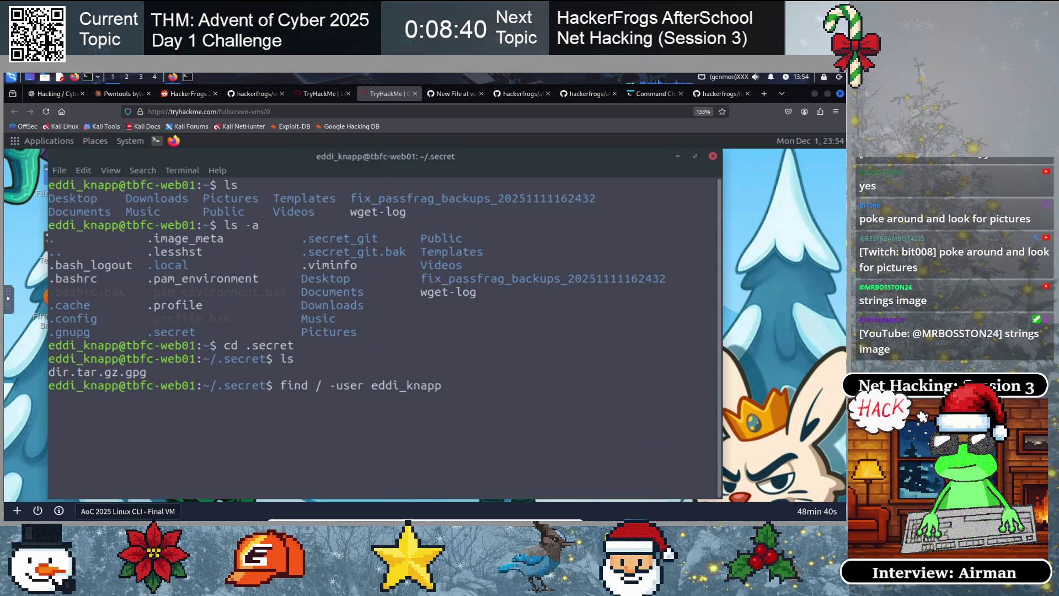
text( -name *.jpg)
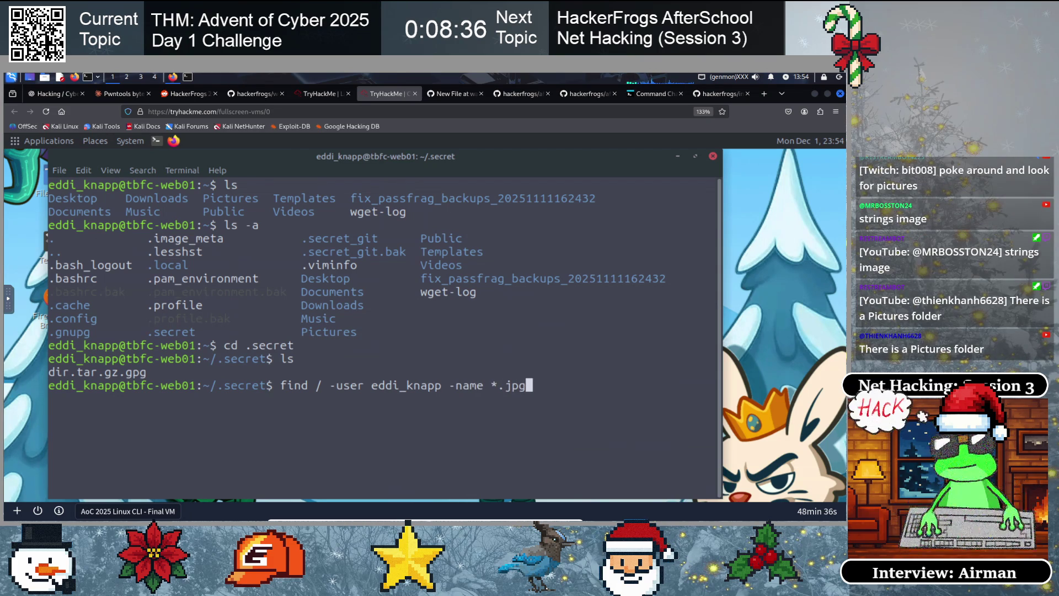
text( 2>/dev/null)
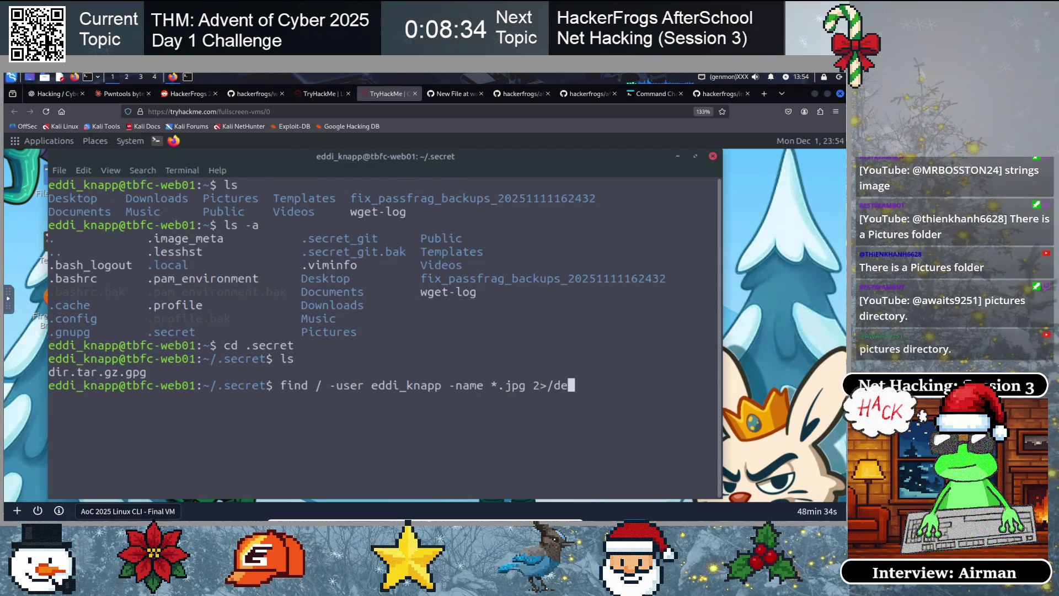
key(Left)
key(Left)
key(Left)
key(Left)
key(Return)
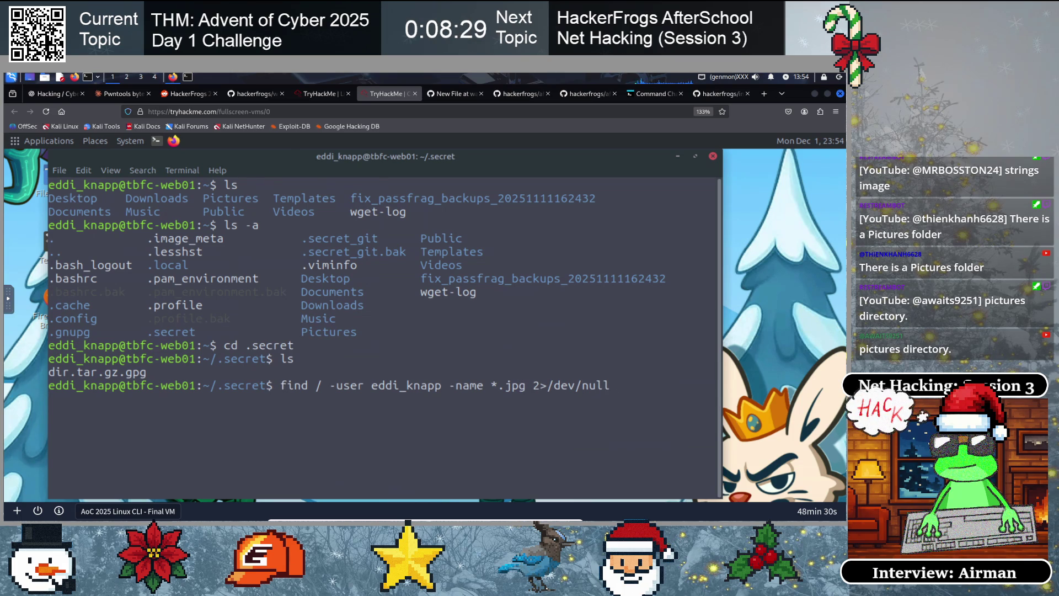